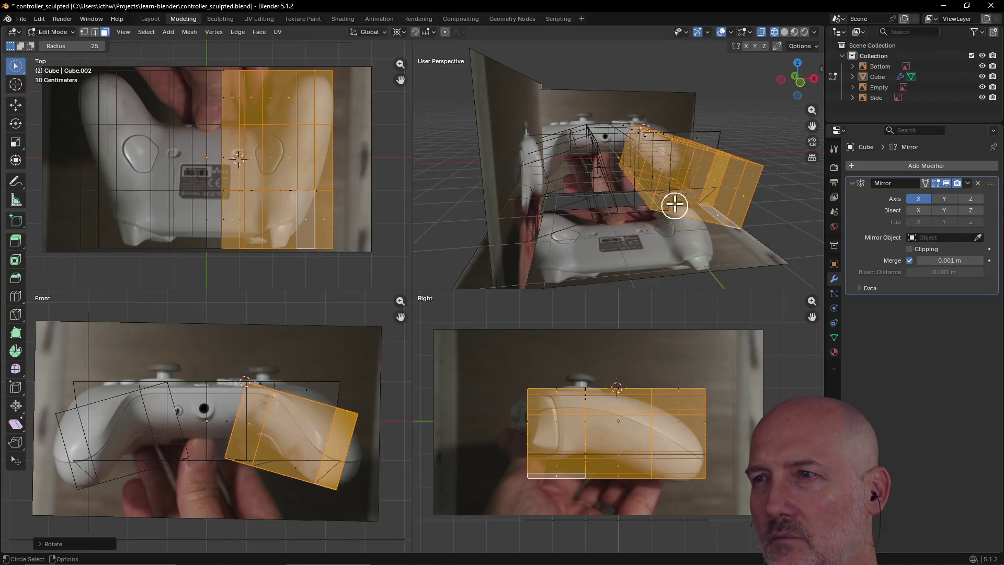
# - Undo the rotation of the mirrored controller half after orbiting to inspect the cage
pyautogui.moveTo(695, 155)
pyautogui.mouseDown(button='middle')
pyautogui.moveTo(601, 197)
pyautogui.moveTo(618, 160)
pyautogui.moveTo(639, 157)
pyautogui.moveTo(631, 168)
pyautogui.moveTo(603, 164)
pyautogui.moveTo(631, 161)
pyautogui.mouseUp(button='middle')
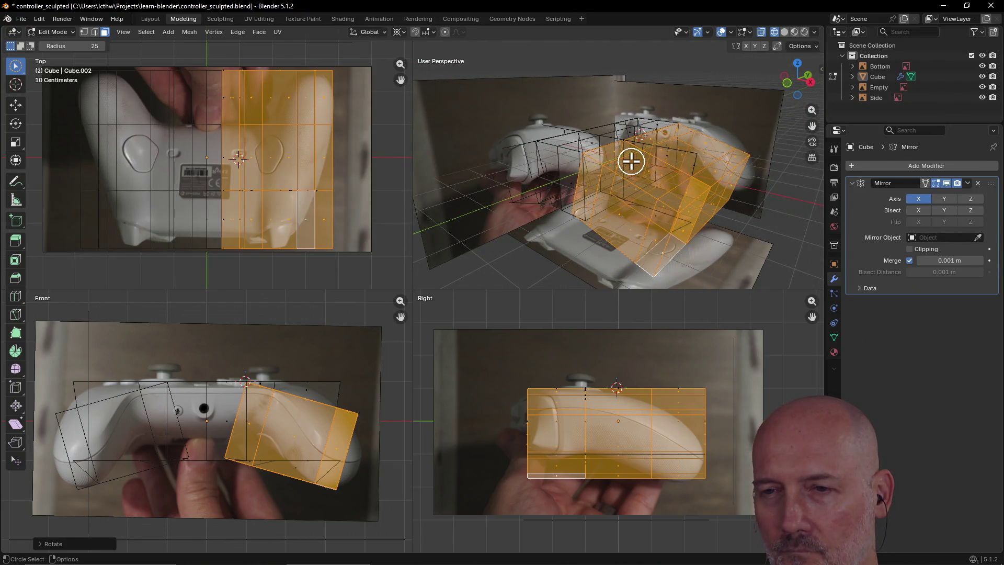
pyautogui.hotkey('ctrl', 'z')
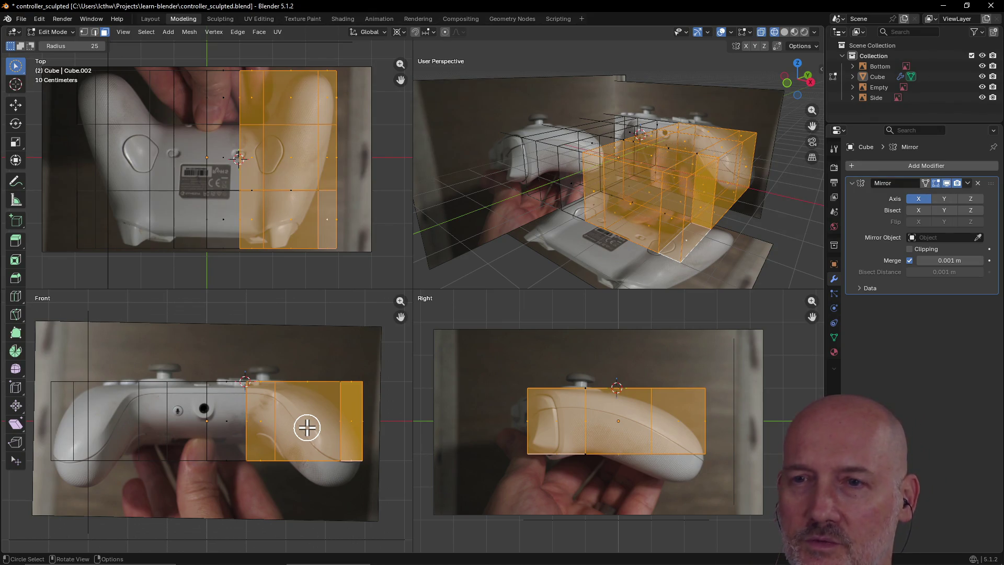
pyautogui.scroll(-2, 323, 422)
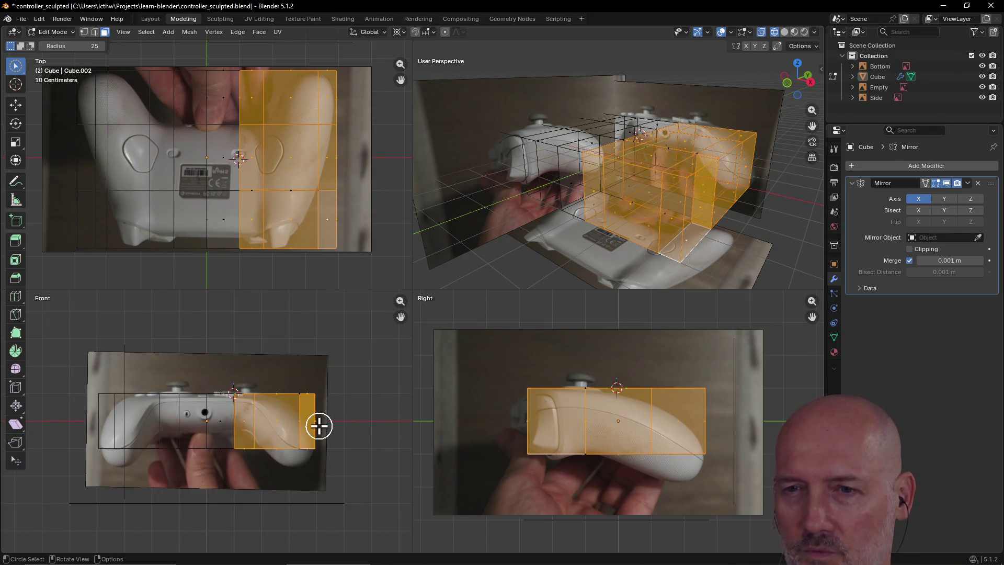
pyautogui.scroll(3, 319, 426)
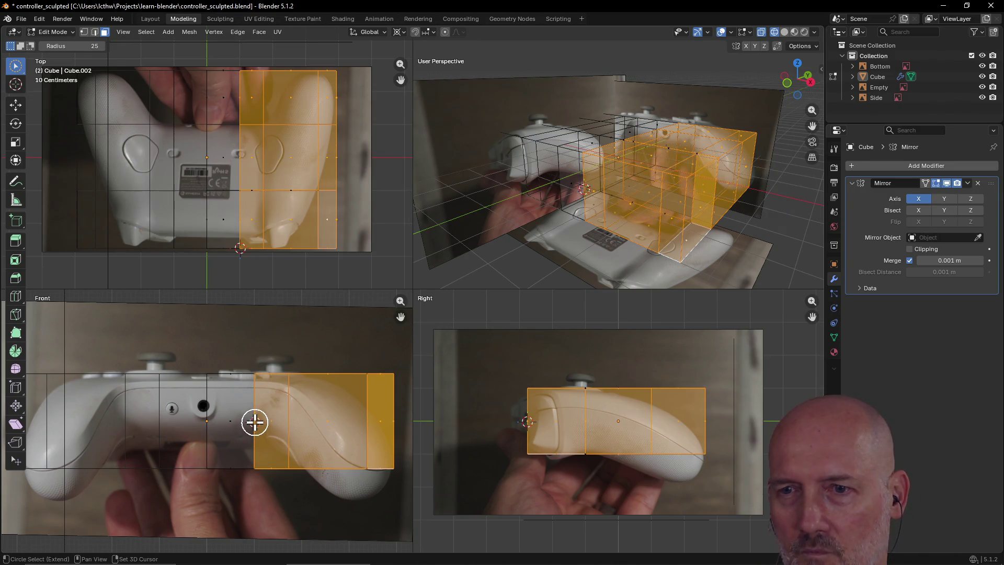
pyautogui.moveTo(254, 422)
pyautogui.mouseDown()
pyautogui.moveTo(293, 401)
pyautogui.moveTo(275, 426)
pyautogui.moveTo(261, 425)
pyautogui.mouseUp()
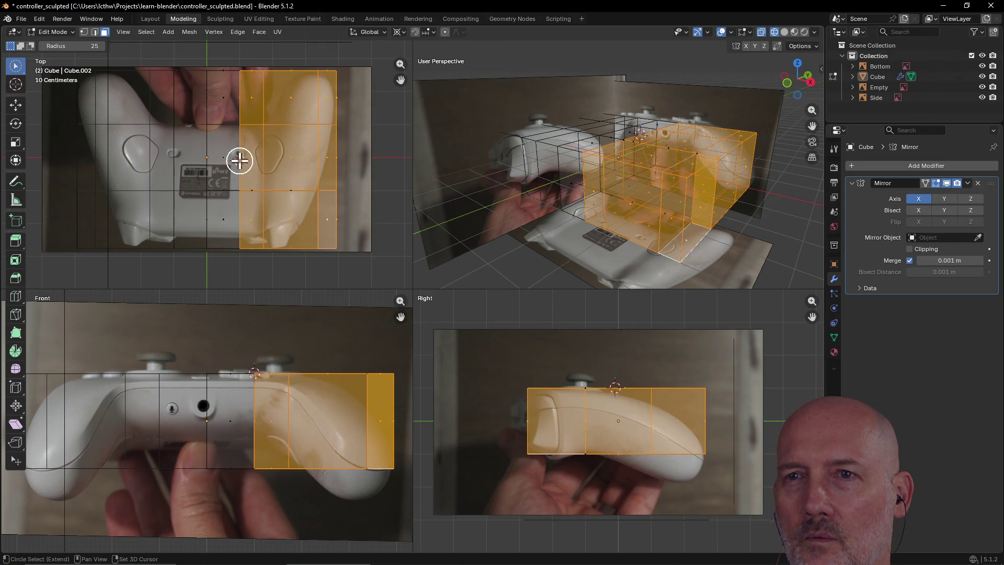
pyautogui.moveTo(616, 169)
pyautogui.mouseDown(button='middle')
pyautogui.moveTo(778, 178)
pyautogui.moveTo(403, 161)
pyautogui.mouseUp(button='middle')
pyautogui.scroll(3, 662, 168)
pyautogui.scroll(2, 398, 161)
pyautogui.scroll(-4, 343, 171)
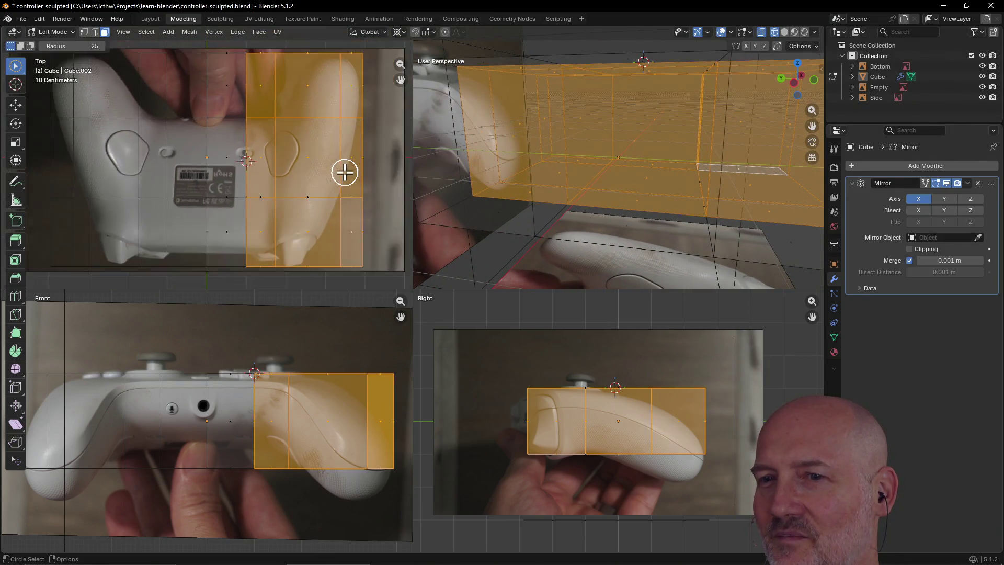
pyautogui.moveTo(522, 170)
pyautogui.mouseDown(button='middle')
pyautogui.moveTo(574, 157)
pyautogui.moveTo(581, 166)
pyautogui.moveTo(576, 159)
pyautogui.moveTo(665, 137)
pyautogui.moveTo(544, 163)
pyautogui.moveTo(570, 171)
pyautogui.moveTo(513, 182)
pyautogui.moveTo(523, 201)
pyautogui.moveTo(520, 160)
pyautogui.mouseUp(button='middle')
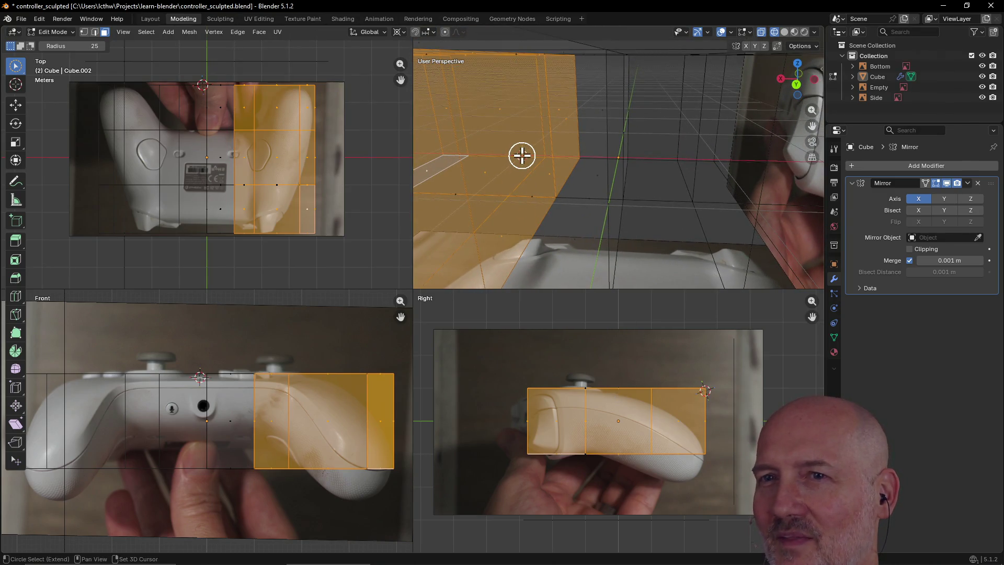
pyautogui.moveTo(544, 143)
pyautogui.mouseDown(button='middle')
pyautogui.moveTo(468, 150)
pyautogui.moveTo(449, 139)
pyautogui.moveTo(438, 150)
pyautogui.moveTo(470, 179)
pyautogui.moveTo(521, 151)
pyautogui.moveTo(516, 172)
pyautogui.mouseUp(button='middle')
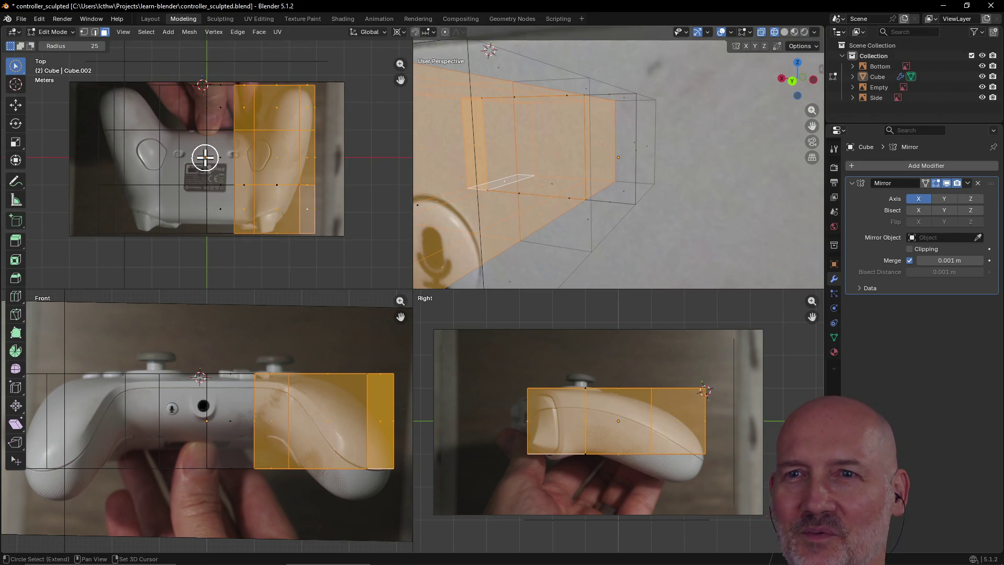
pyautogui.keyDown('shift'); pyautogui.rightClick(204, 156); pyautogui.keyUp('shift')
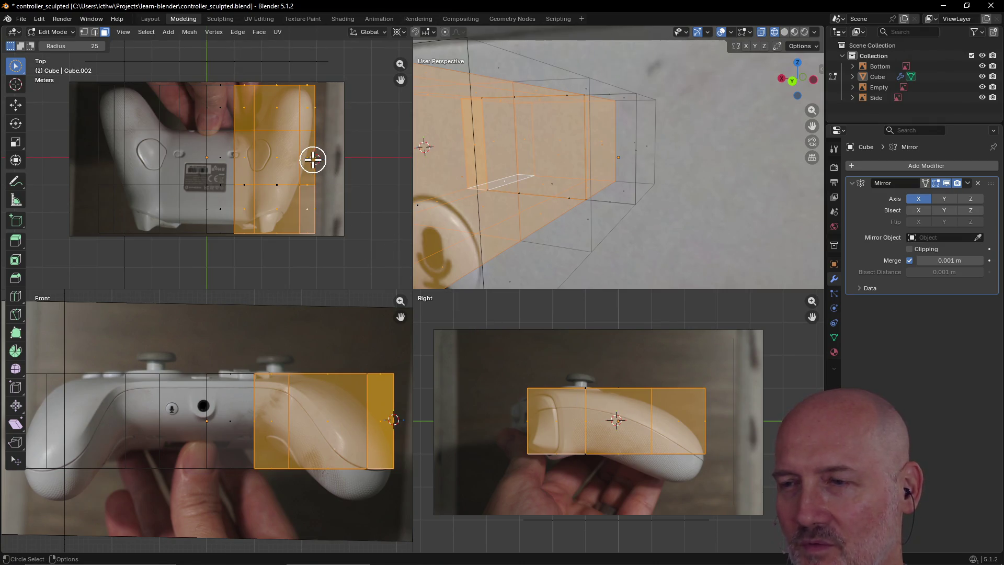
pyautogui.keyDown('shift'); pyautogui.rightClick(204, 157); pyautogui.keyUp('shift')
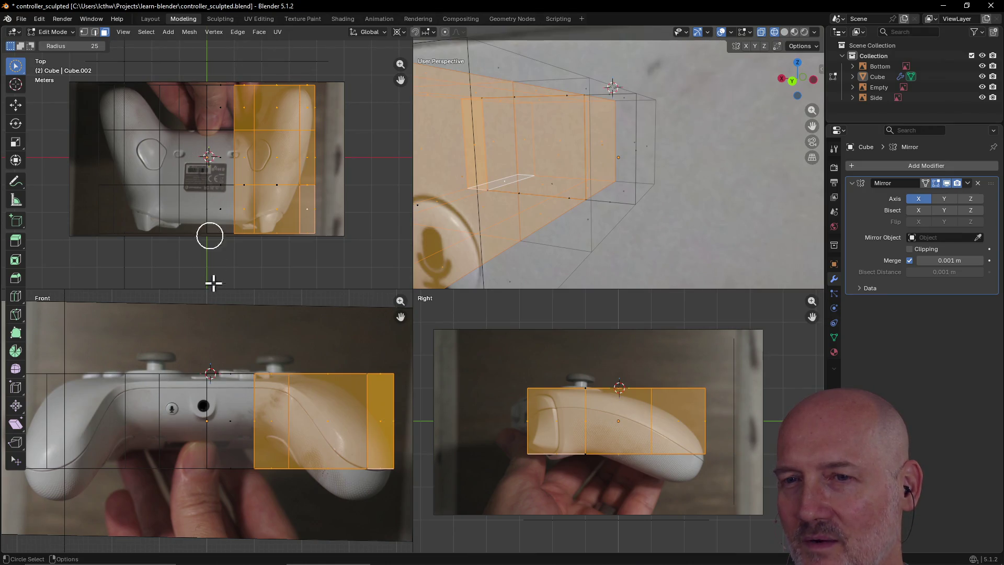
pyautogui.keyDown('shift'); pyautogui.rightClick(206, 374); pyautogui.keyUp('shift')
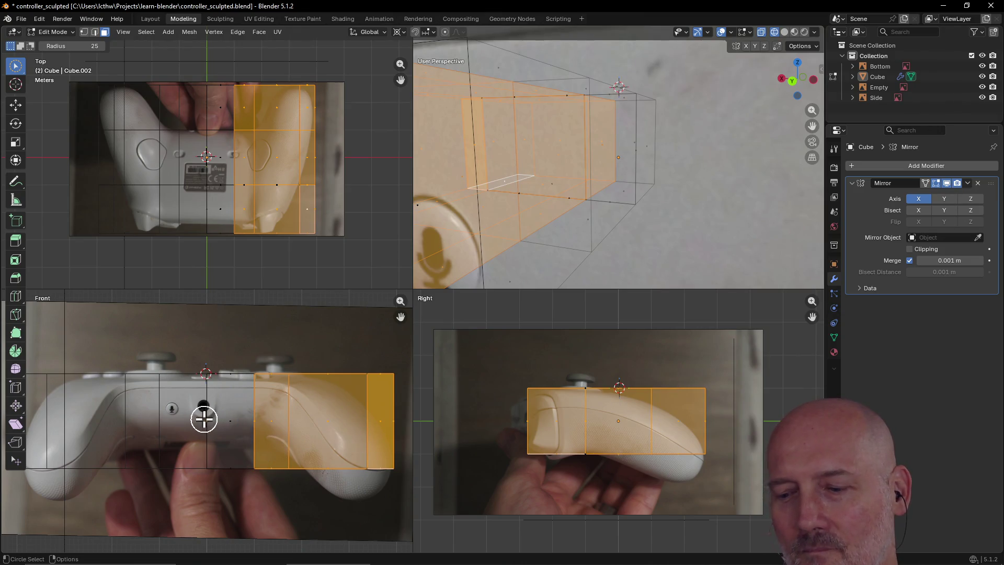
pyautogui.moveTo(569, 206)
pyautogui.mouseDown(button='middle')
pyautogui.moveTo(628, 253)
pyautogui.moveTo(676, 271)
pyautogui.moveTo(583, 54)
pyautogui.moveTo(491, 38)
pyautogui.moveTo(509, 71)
pyautogui.mouseUp(button='middle')
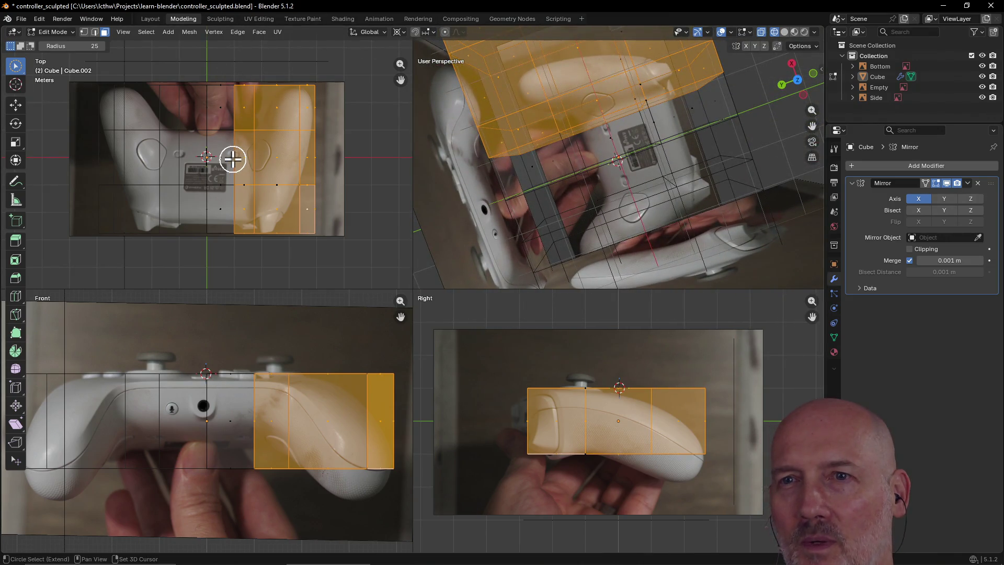
pyautogui.moveTo(605, 131); pyautogui.dragTo(581, 86, button='middle')
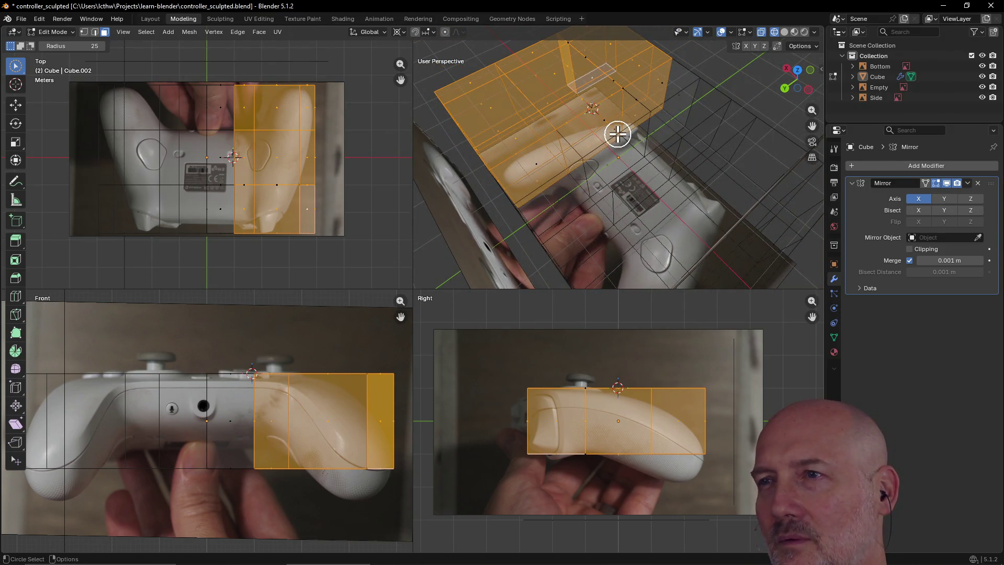
pyautogui.scroll(5, 618, 133)
pyautogui.scroll(-5, 587, 98)
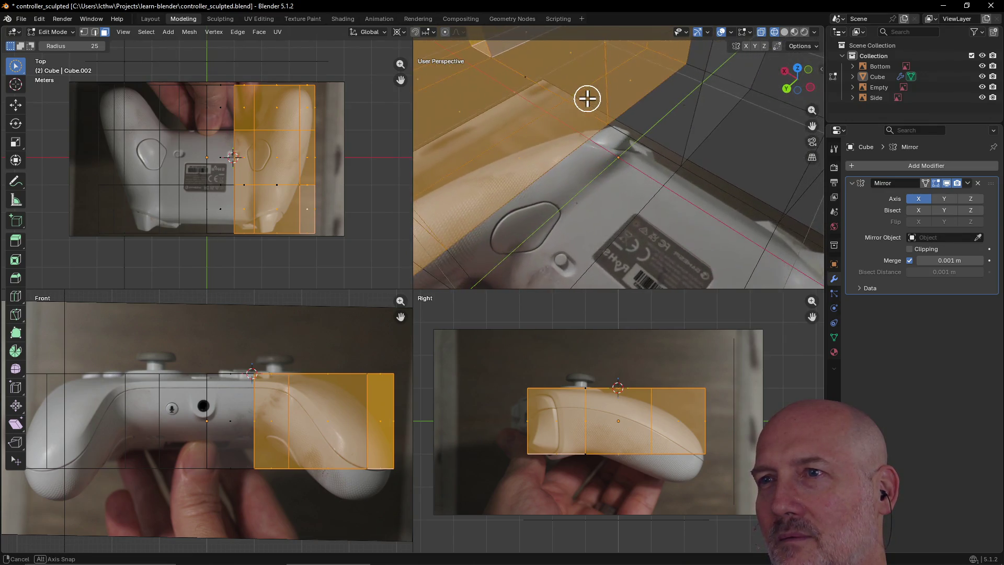
pyautogui.moveTo(587, 98); pyautogui.dragTo(576, 106, button='middle')
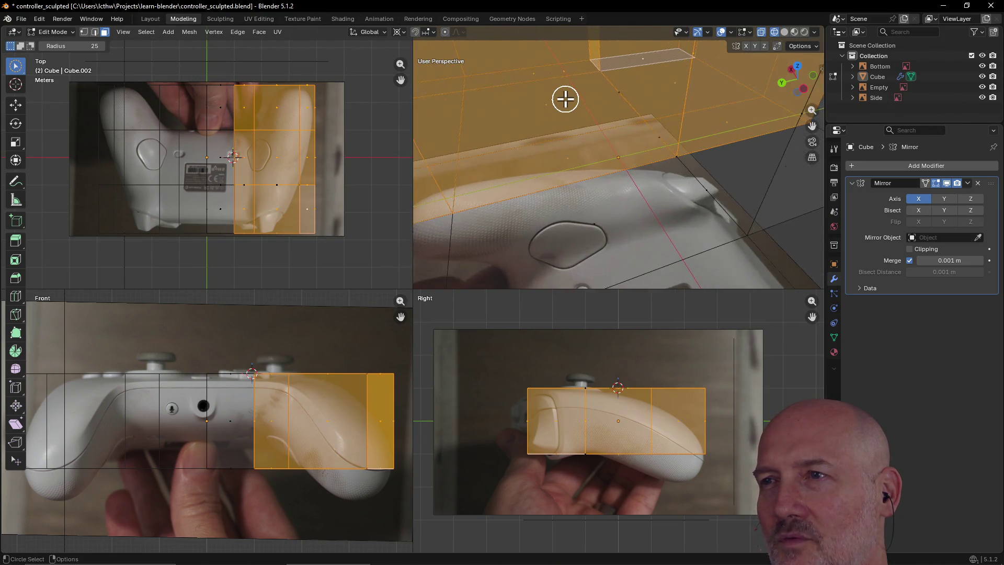
pyautogui.click(84, 32)
# - Clear the cage selection and orbit to inspect the controller cage from below
pyautogui.click(591, 152)
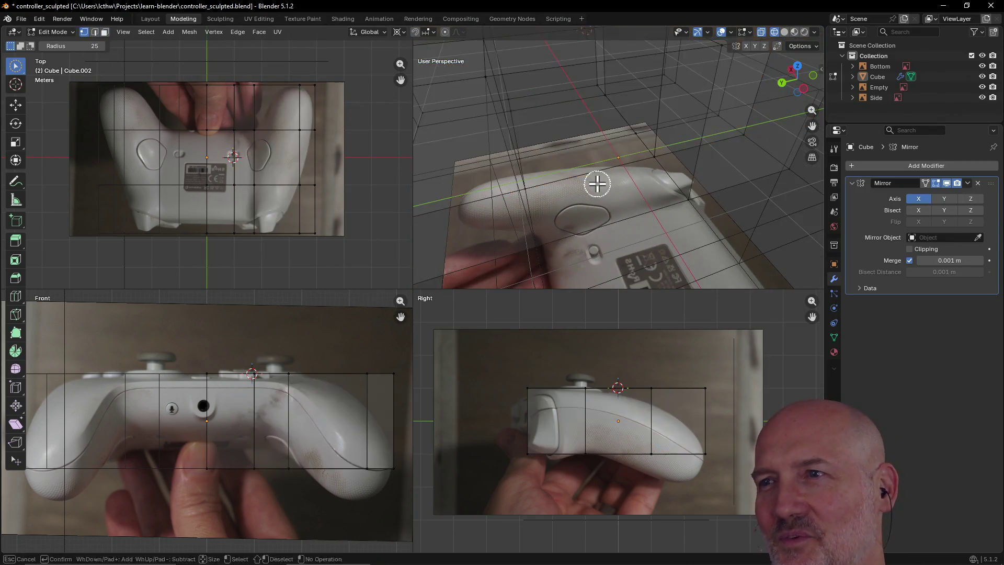
pyautogui.moveTo(594, 180); pyautogui.dragTo(652, 214, button='middle')
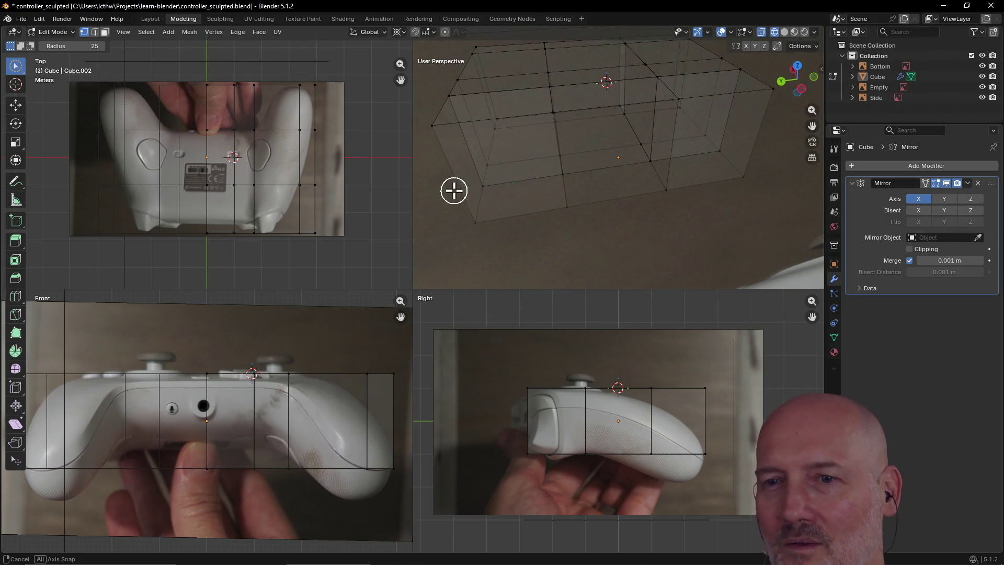
pyautogui.moveTo(453, 190); pyautogui.dragTo(609, 196, button='middle')
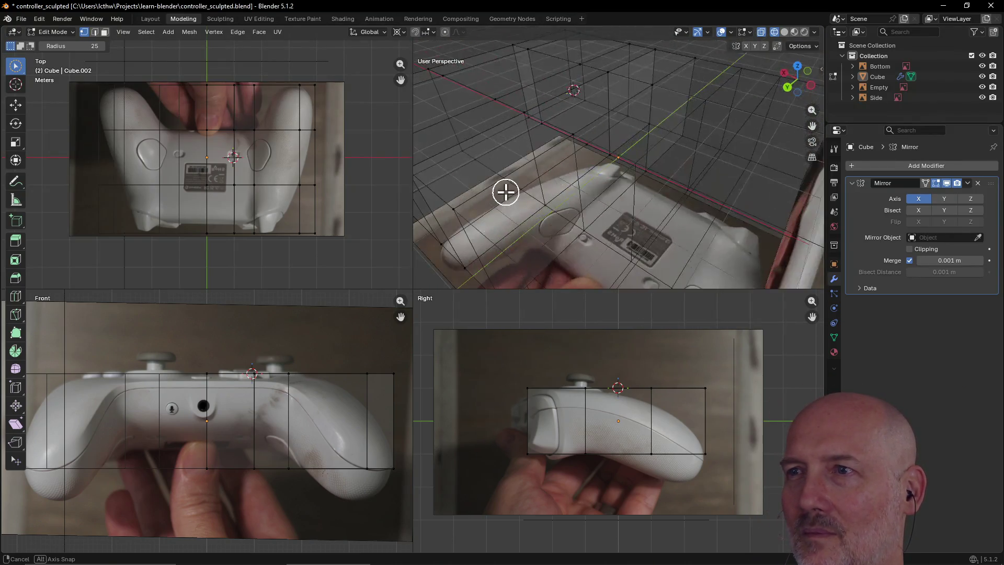
pyautogui.moveTo(547, 154)
pyautogui.mouseDown(button='middle')
pyautogui.moveTo(589, 183)
pyautogui.moveTo(589, 170)
pyautogui.moveTo(522, 162)
pyautogui.mouseUp(button='middle')
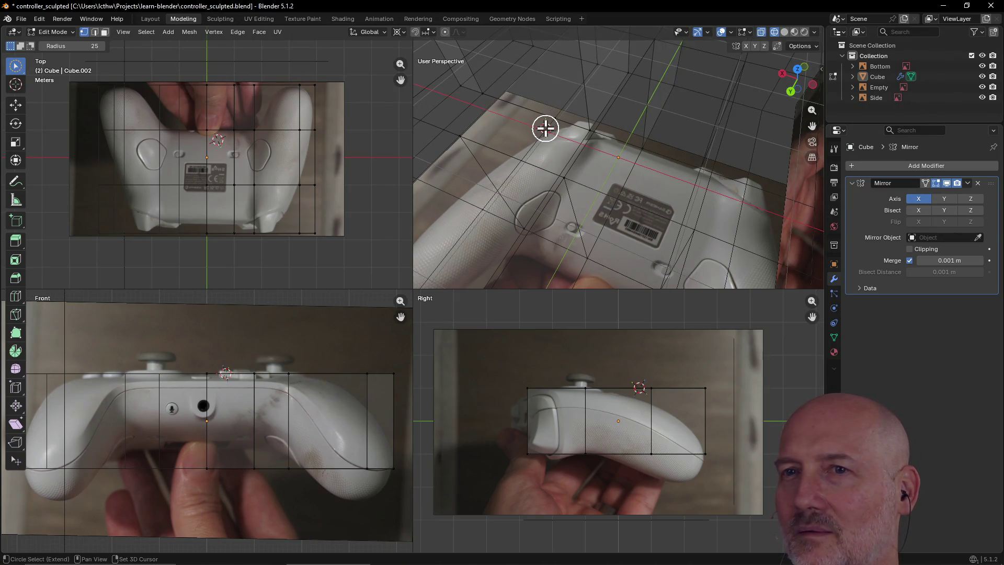
pyautogui.moveTo(545, 128)
pyautogui.mouseDown(button='middle')
pyautogui.moveTo(437, 83)
pyautogui.moveTo(464, 108)
pyautogui.moveTo(557, 114)
pyautogui.mouseUp(button='middle')
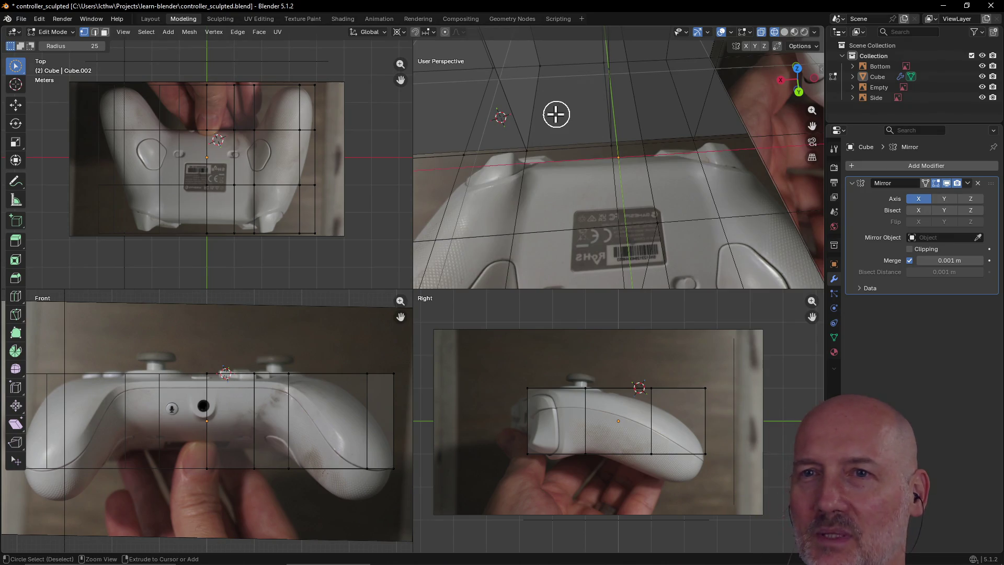
# - Place the 3D cursor at the controller's centre and pull back to see the whole reference setup
pyautogui.keyDown('shift'); pyautogui.rightClick(235, 157); pyautogui.keyUp('shift')
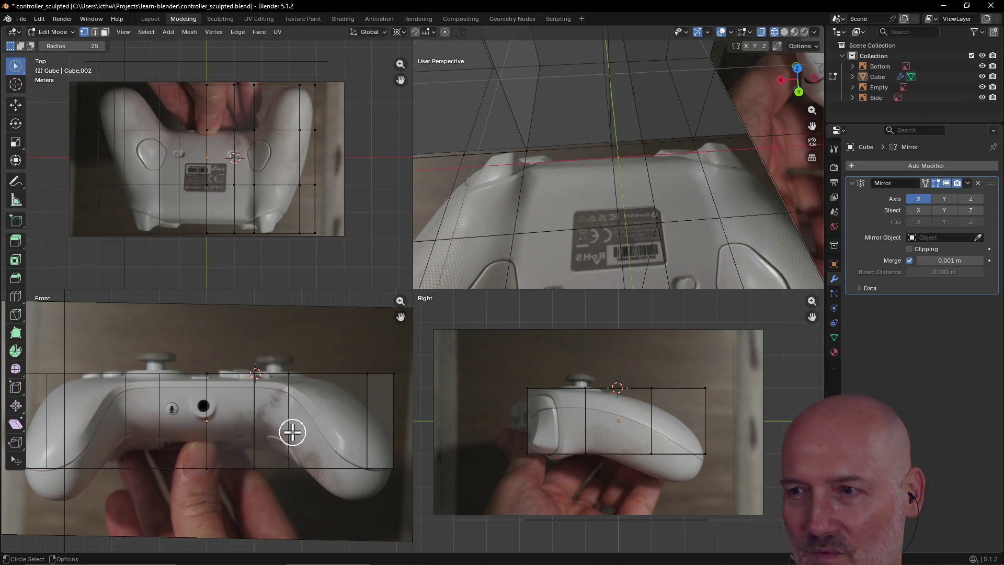
pyautogui.scroll(-8, 618, 242)
pyautogui.moveTo(619, 242)
pyautogui.mouseDown(button='middle')
pyautogui.moveTo(750, 174)
pyautogui.moveTo(763, 224)
pyautogui.moveTo(736, 178)
pyautogui.moveTo(736, 195)
pyautogui.mouseUp(button='middle')
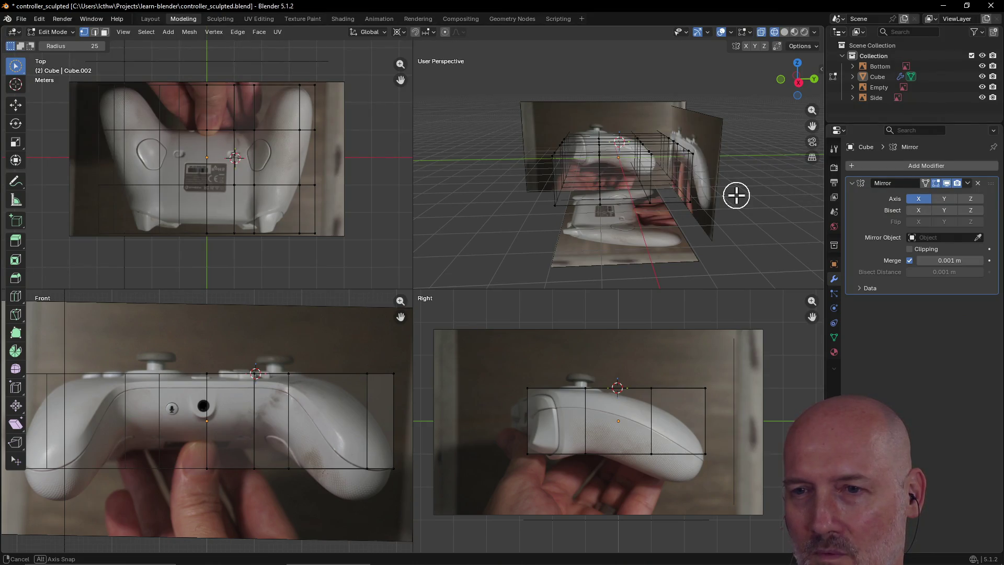
pyautogui.moveTo(737, 195); pyautogui.dragTo(730, 188, button='middle')
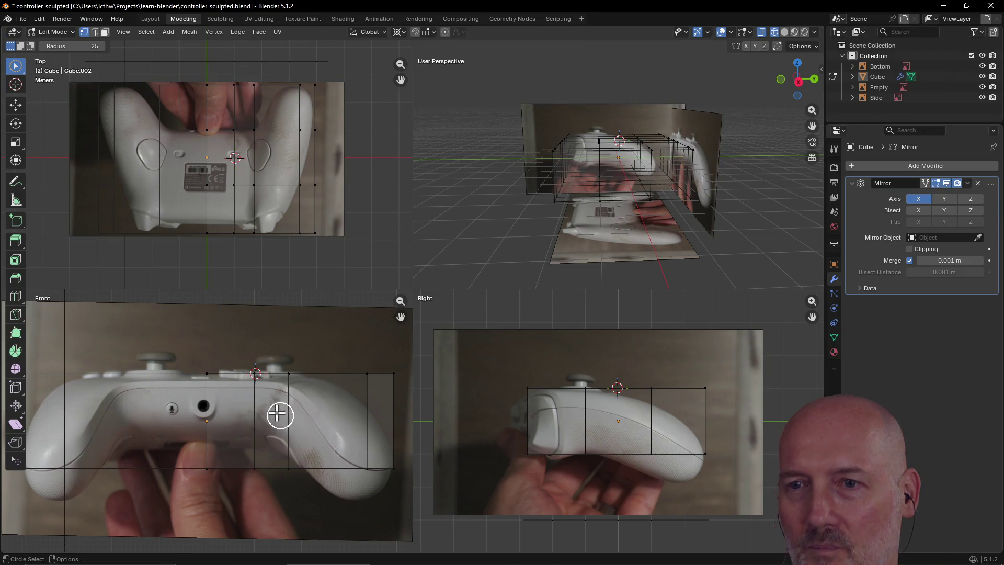
pyautogui.click(104, 31)
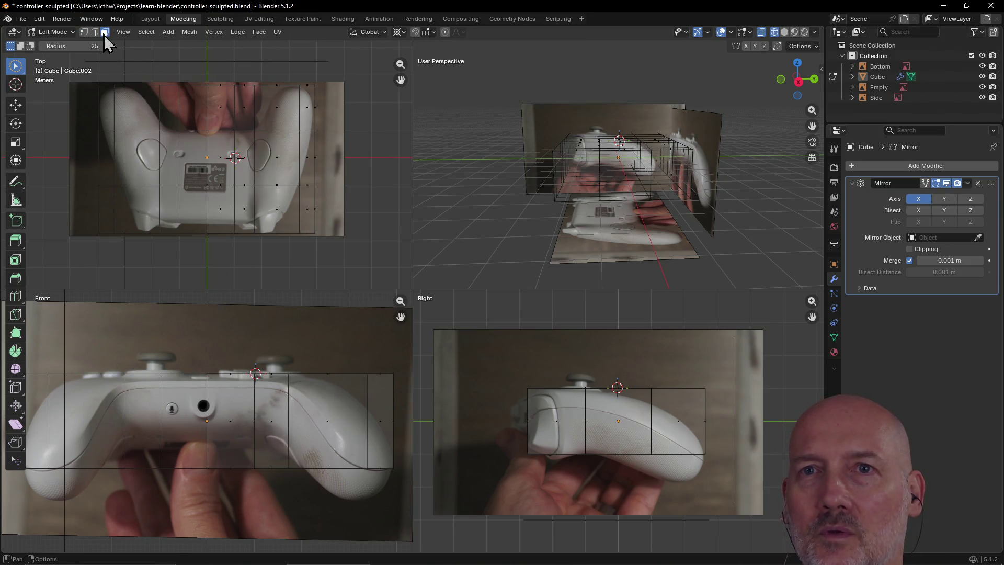
# - Select the three face columns of the cage's right half in the front view
pyautogui.click(276, 432)
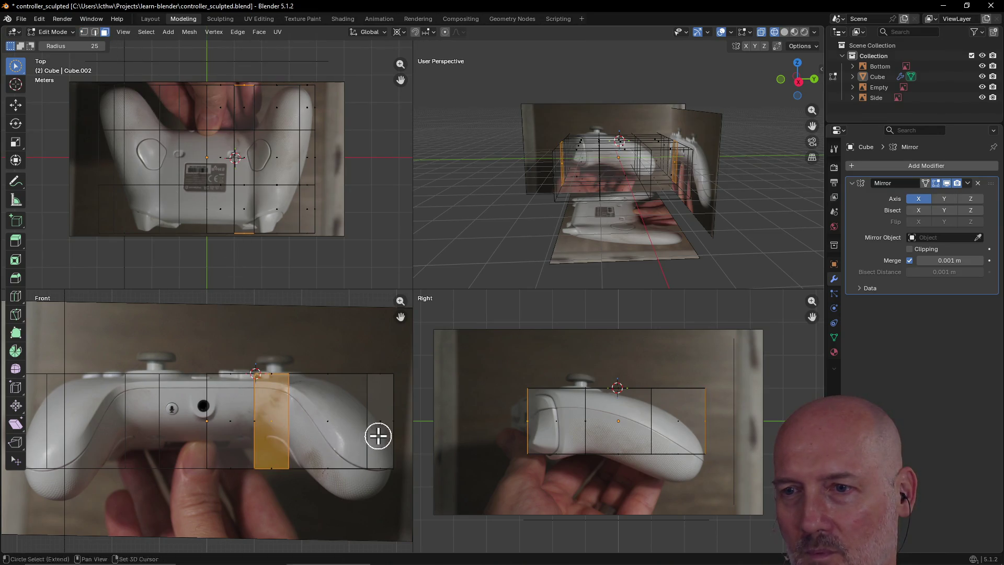
pyautogui.click(324, 438)
pyautogui.click(374, 427)
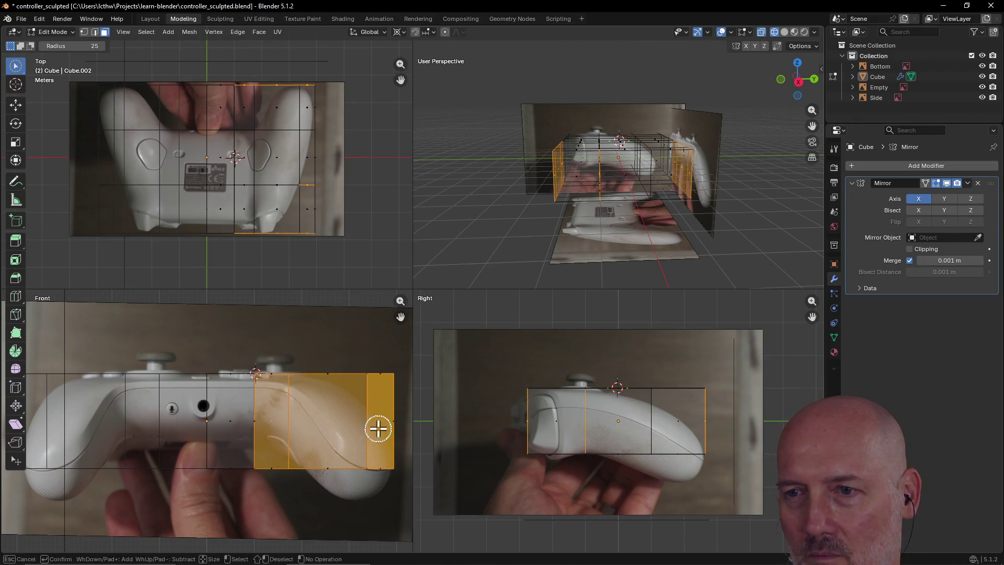
pyautogui.moveTo(280, 218)
pyautogui.mouseDown()
pyautogui.moveTo(307, 213)
pyautogui.moveTo(291, 195)
pyautogui.moveTo(292, 151)
pyautogui.mouseUp()
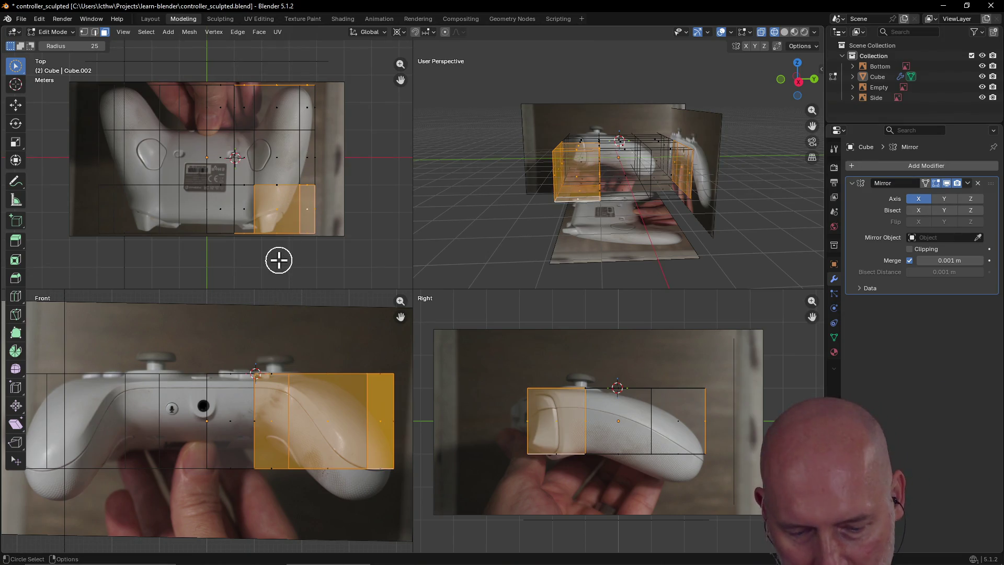
# - Add the top-view face loops and top rows to the selection, then begin rotating it
pyautogui.keyDown('alt'); pyautogui.click(285, 164); pyautogui.keyUp('alt')
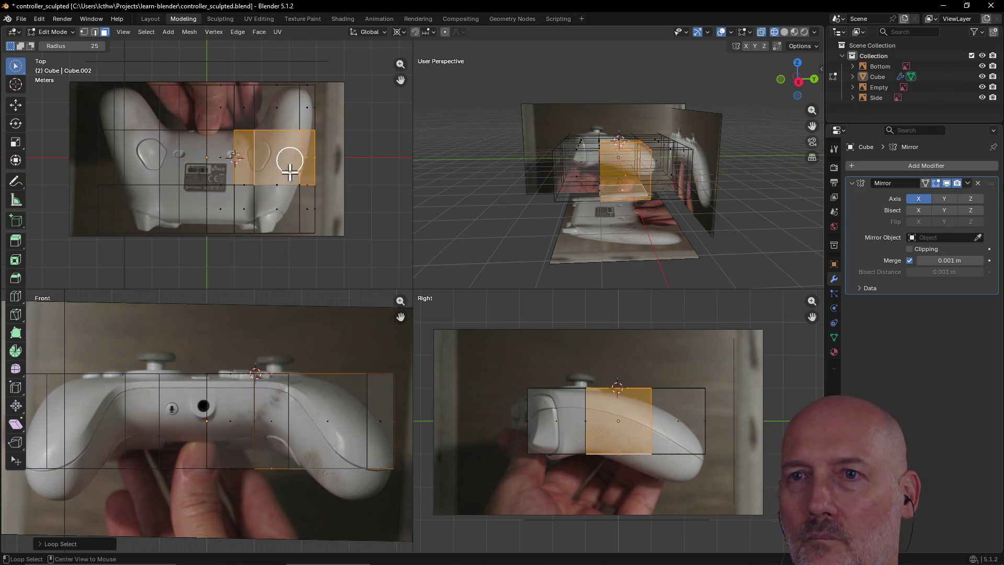
pyautogui.keyDown('alt'); pyautogui.click(282, 189); pyautogui.keyUp('alt')
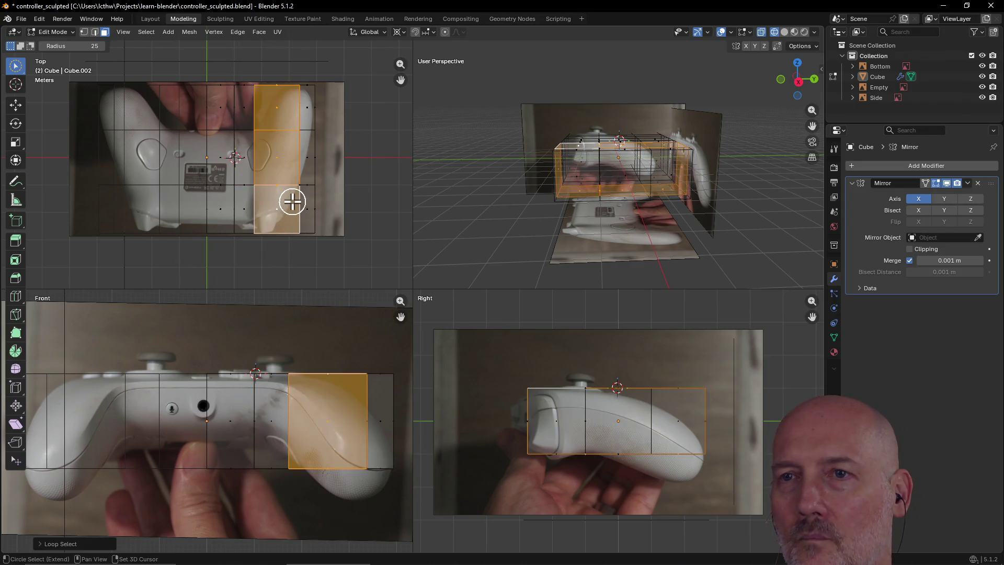
pyautogui.keyDown('alt'); pyautogui.keyDown('shift'); pyautogui.click(310, 175); pyautogui.keyUp('shift'); pyautogui.keyUp('alt')
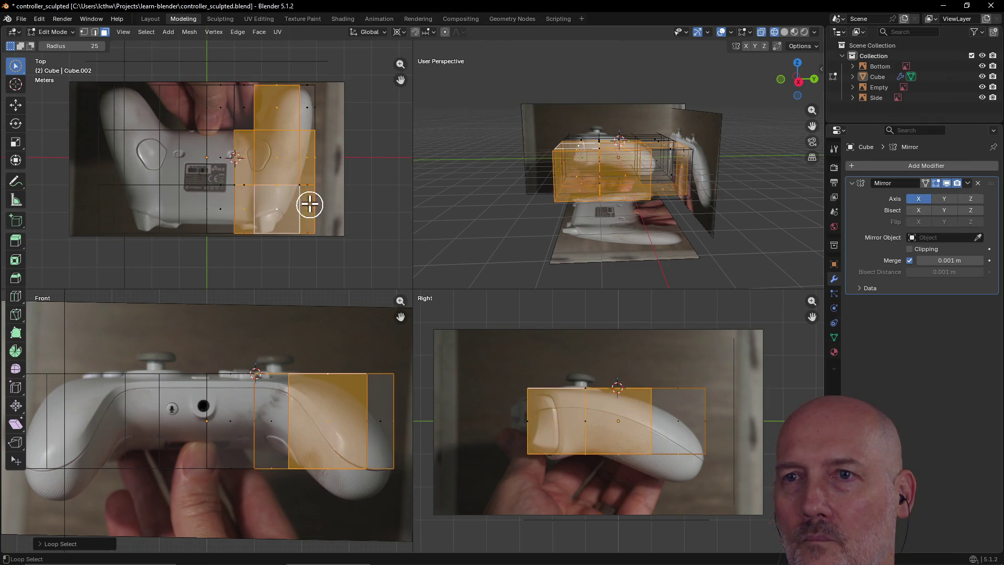
pyautogui.keyDown('alt'); pyautogui.keyDown('shift'); pyautogui.click(307, 112); pyautogui.keyUp('shift'); pyautogui.keyUp('alt')
pyautogui.keyDown('alt'); pyautogui.keyDown('shift'); pyautogui.click(244, 116); pyautogui.keyUp('shift'); pyautogui.keyUp('alt')
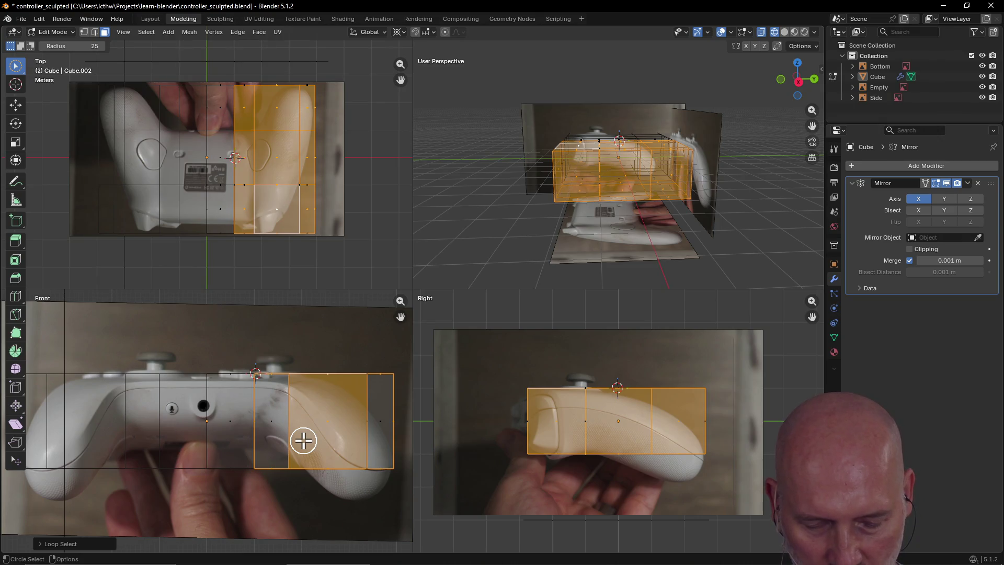
pyautogui.press('r')
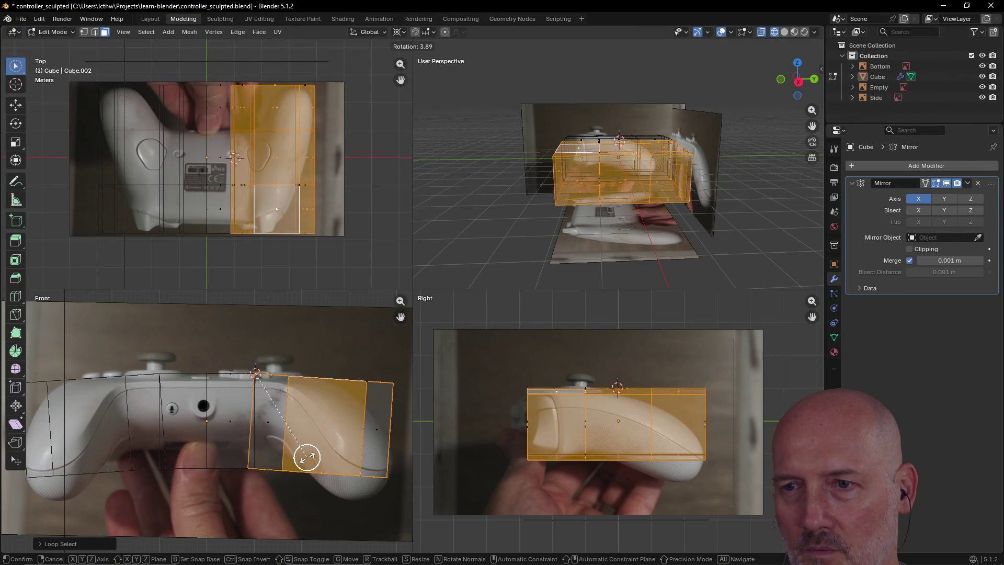
# - Confirm the 3.89° grip tilt, then try picking faces on the right grip
pyautogui.click(307, 457)
pyautogui.press('w')
pyautogui.click(330, 425)
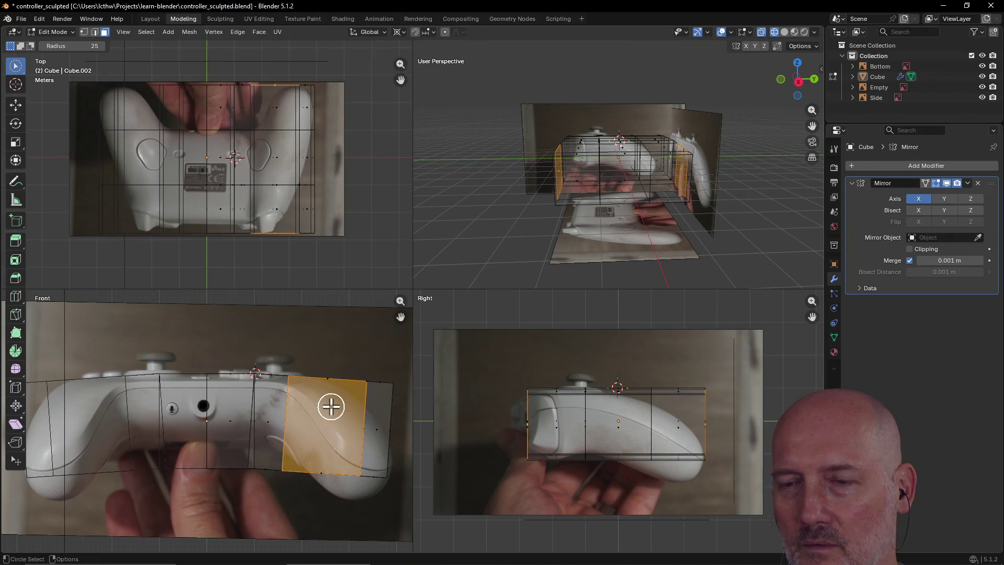
pyautogui.keyDown('alt'); pyautogui.click(376, 424); pyautogui.keyUp('alt')
pyautogui.hotkey('ctrl', 'z')
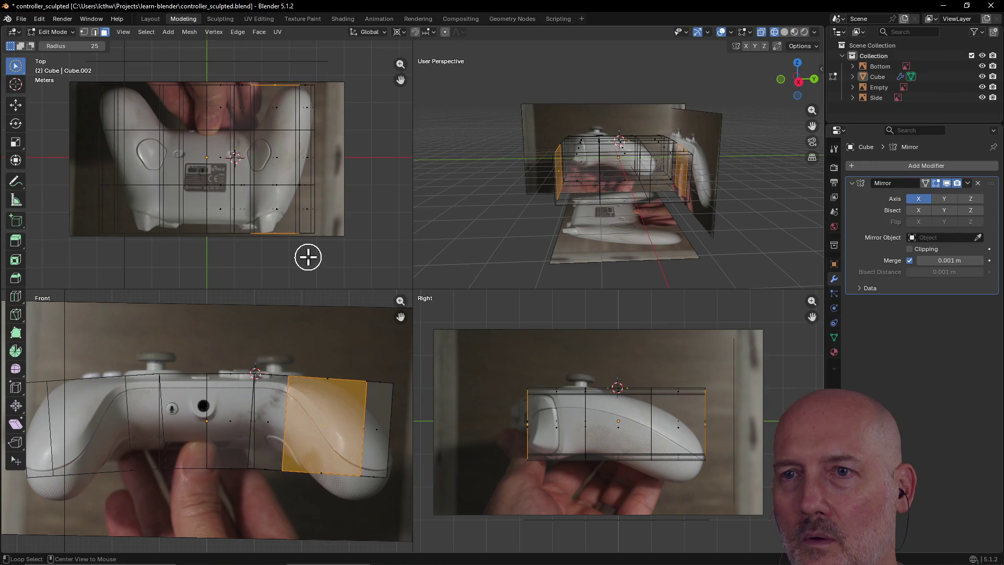
# - Select face loops and columns of the right grip in the top view
pyautogui.keyDown('alt'); pyautogui.click(305, 210); pyautogui.keyUp('alt')
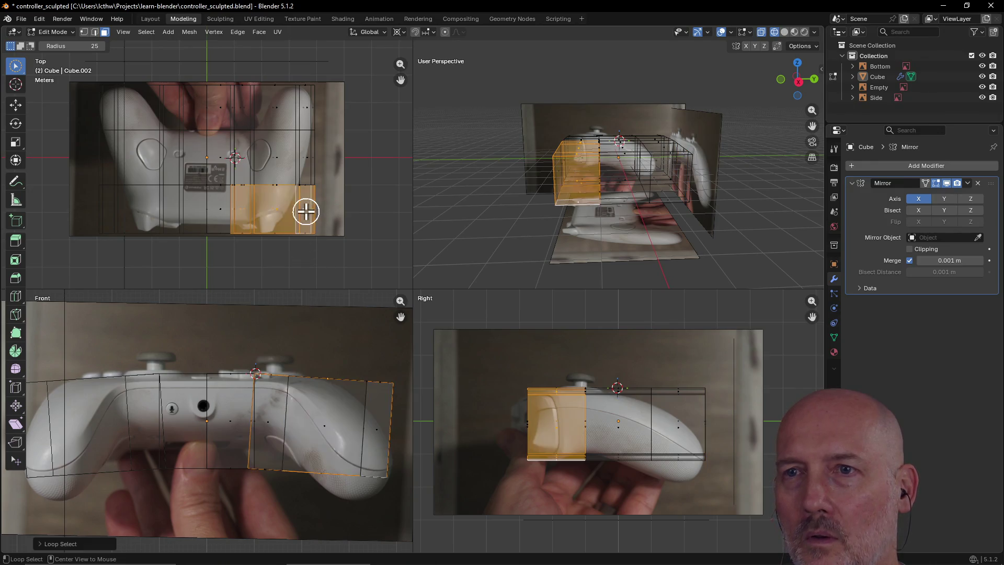
pyautogui.keyDown('alt'); pyautogui.click(280, 169); pyautogui.keyUp('alt')
pyautogui.keyDown('alt'); pyautogui.click(307, 111); pyautogui.keyUp('alt')
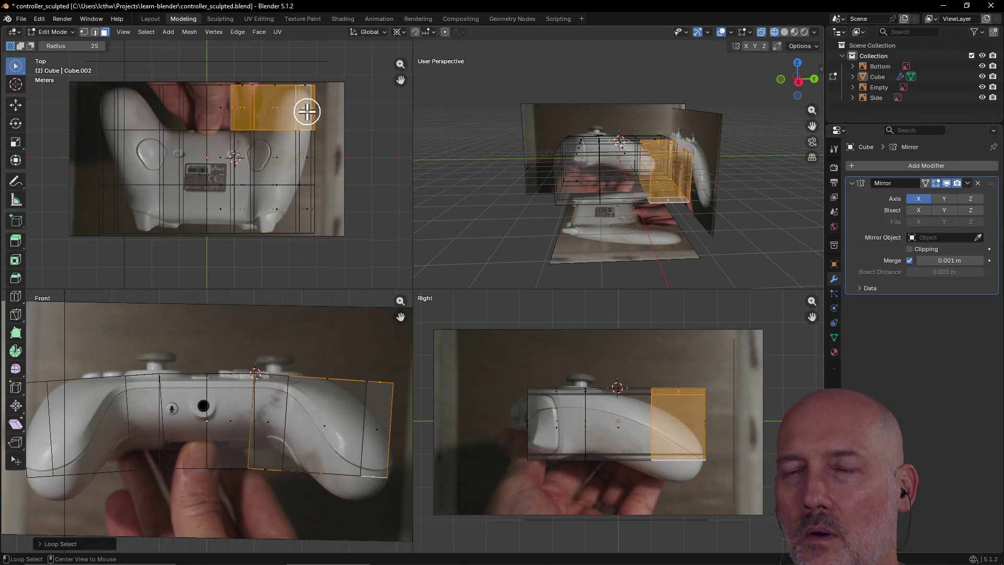
pyautogui.keyDown('alt'); pyautogui.click(275, 202); pyautogui.keyUp('alt')
pyautogui.keyDown('alt'); pyautogui.click(276, 162); pyautogui.keyUp('alt')
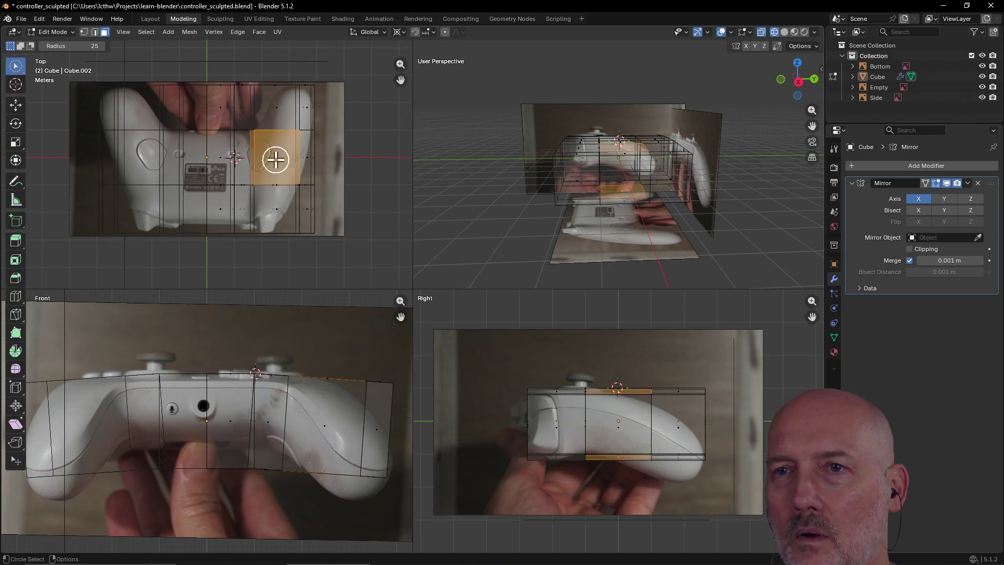
pyautogui.keyDown('alt'); pyautogui.keyDown('shift'); pyautogui.click(285, 211); pyautogui.keyUp('shift'); pyautogui.keyUp('alt')
pyautogui.keyDown('alt'); pyautogui.keyDown('shift'); pyautogui.click(285, 211); pyautogui.keyUp('shift'); pyautogui.keyUp('alt')
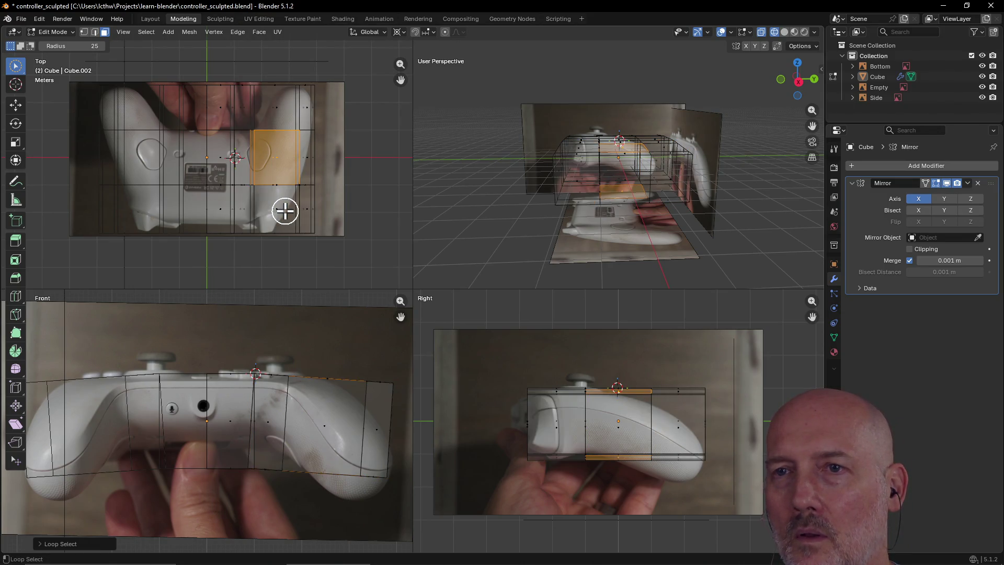
pyautogui.keyDown('alt'); pyautogui.click(302, 169); pyautogui.keyUp('alt')
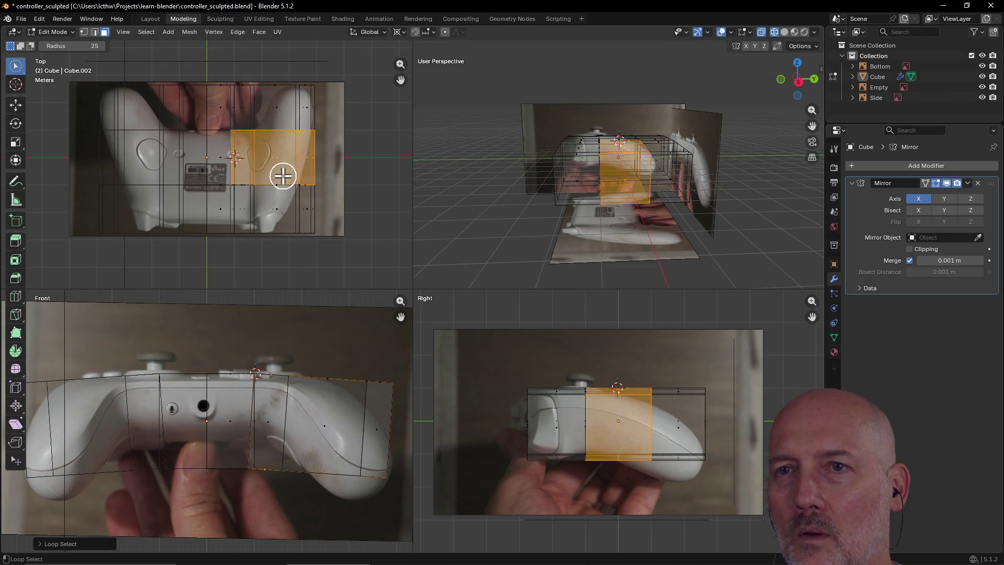
pyautogui.keyDown('alt'); pyautogui.keyDown('shift'); pyautogui.click(284, 199); pyautogui.keyUp('shift'); pyautogui.keyUp('alt')
pyautogui.moveTo(291, 190)
pyautogui.mouseDown()
pyautogui.moveTo(298, 117)
pyautogui.moveTo(279, 111)
pyautogui.moveTo(305, 134)
pyautogui.moveTo(289, 215)
pyautogui.moveTo(277, 133)
pyautogui.moveTo(284, 176)
pyautogui.moveTo(314, 209)
pyautogui.mouseUp()
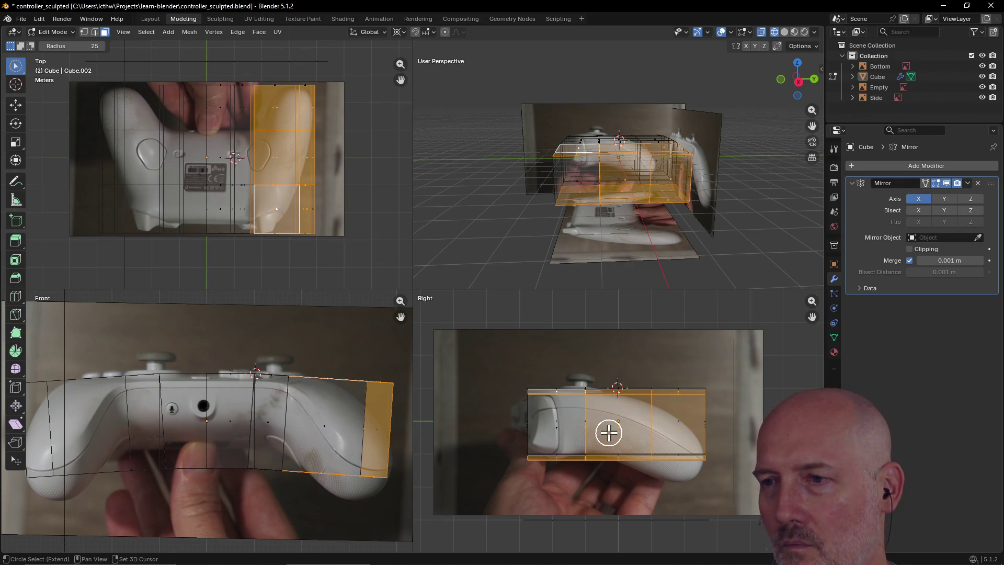
# - Select all faces of the right grip section, starting and then cancelling a rotation
pyautogui.moveTo(608, 432)
pyautogui.mouseDown()
pyautogui.moveTo(370, 448)
pyautogui.moveTo(320, 419)
pyautogui.moveTo(354, 446)
pyautogui.mouseUp()
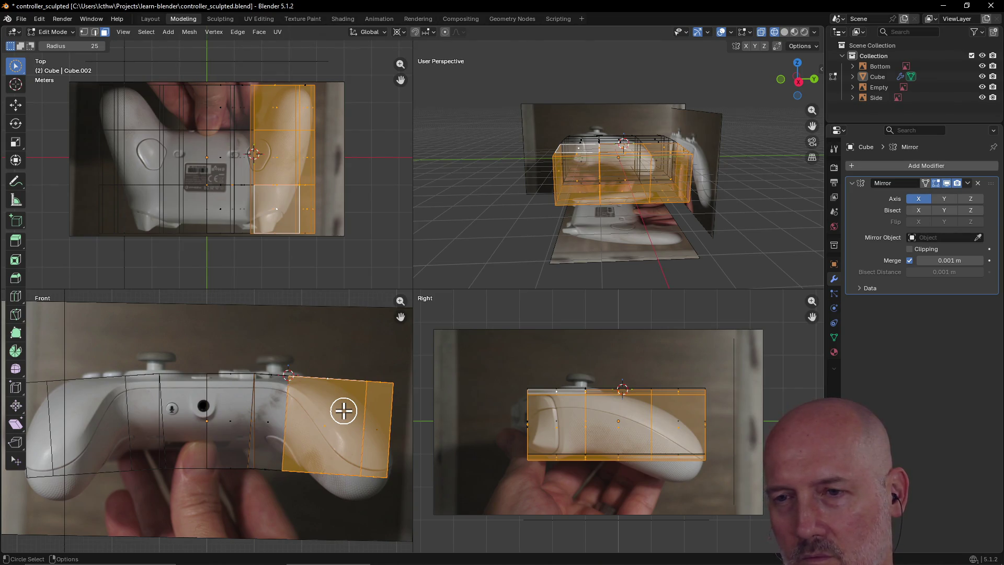
pyautogui.press('r')
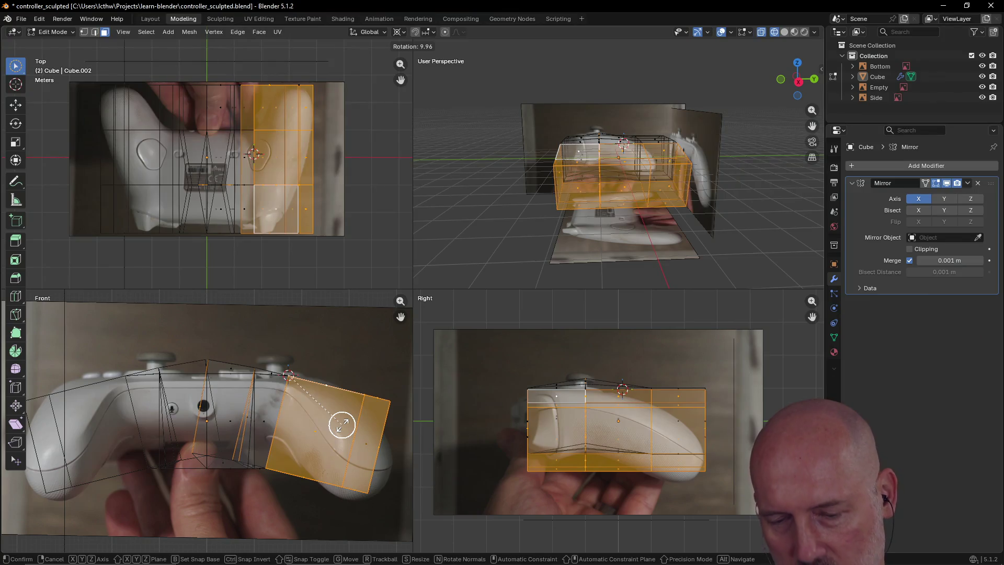
pyautogui.press('Escape')
pyautogui.press('c')
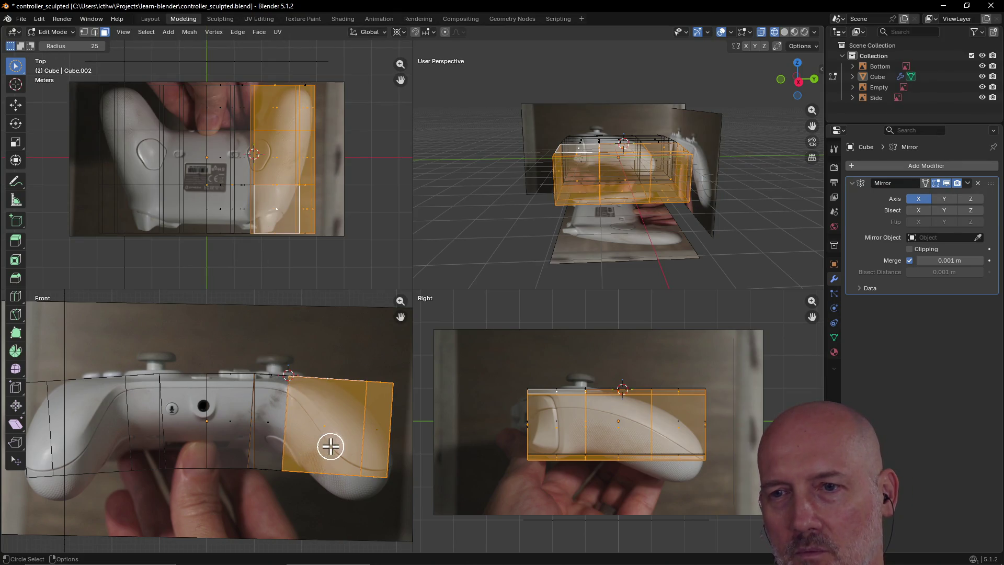
pyautogui.moveTo(331, 446)
pyautogui.mouseDown()
pyautogui.moveTo(352, 457)
pyautogui.moveTo(338, 431)
pyautogui.moveTo(377, 441)
pyautogui.mouseUp()
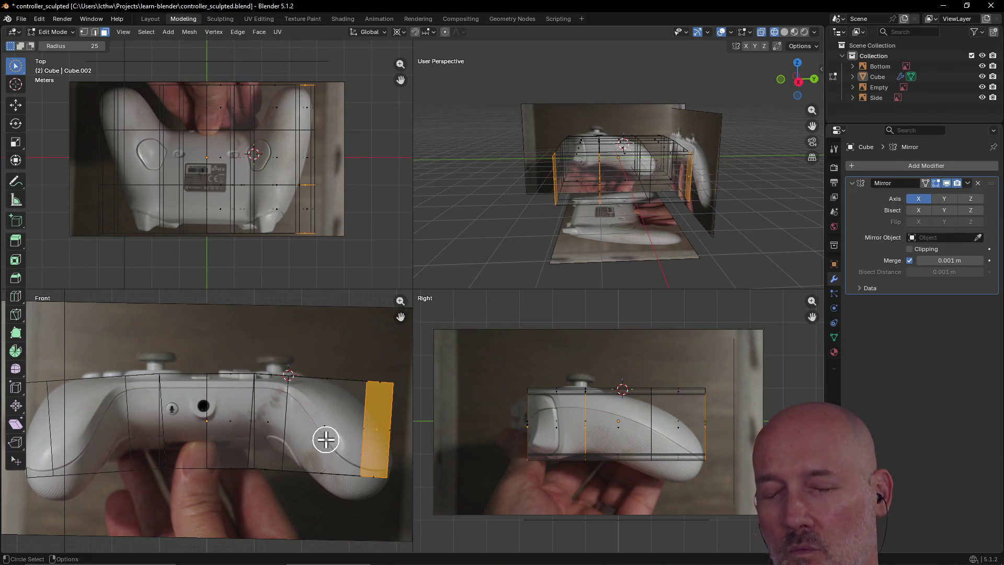
pyautogui.moveTo(326, 438); pyautogui.dragTo(359, 387)
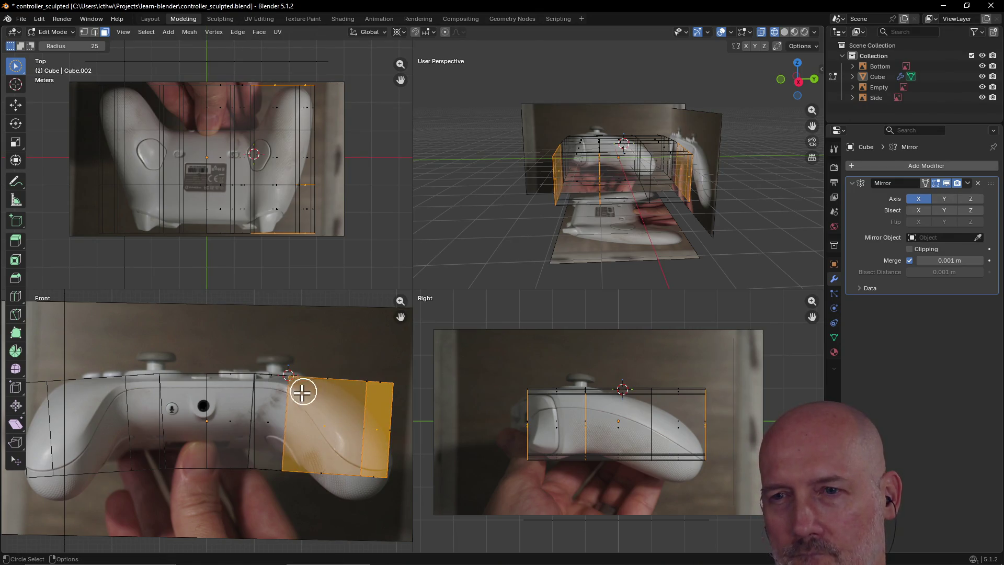
pyautogui.hotkey('alt', 'a')
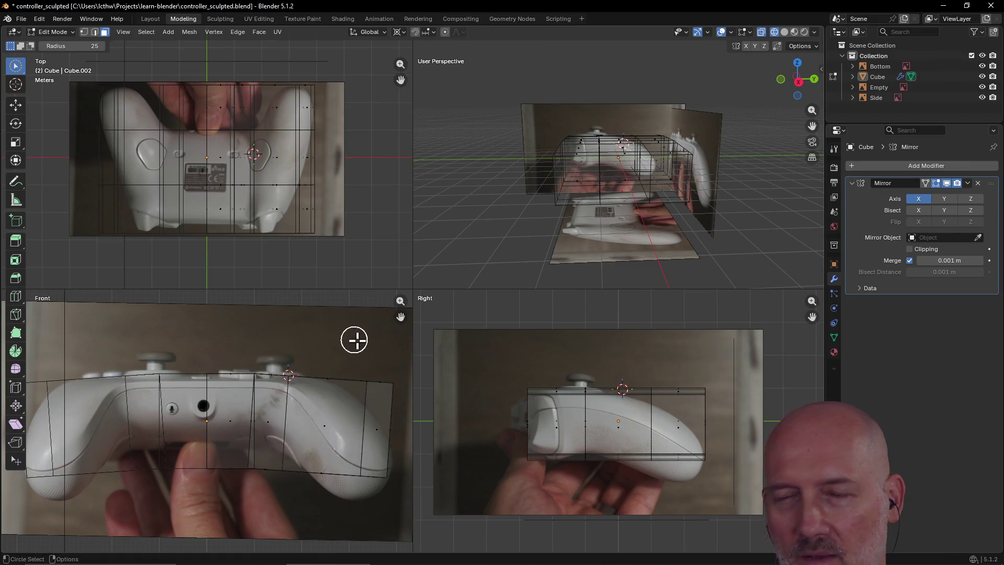
pyautogui.moveTo(482, 230)
pyautogui.mouseDown(button='middle')
pyautogui.moveTo(590, 231)
pyautogui.moveTo(554, 266)
pyautogui.moveTo(603, 224)
pyautogui.moveTo(794, 277)
pyautogui.mouseUp(button='middle')
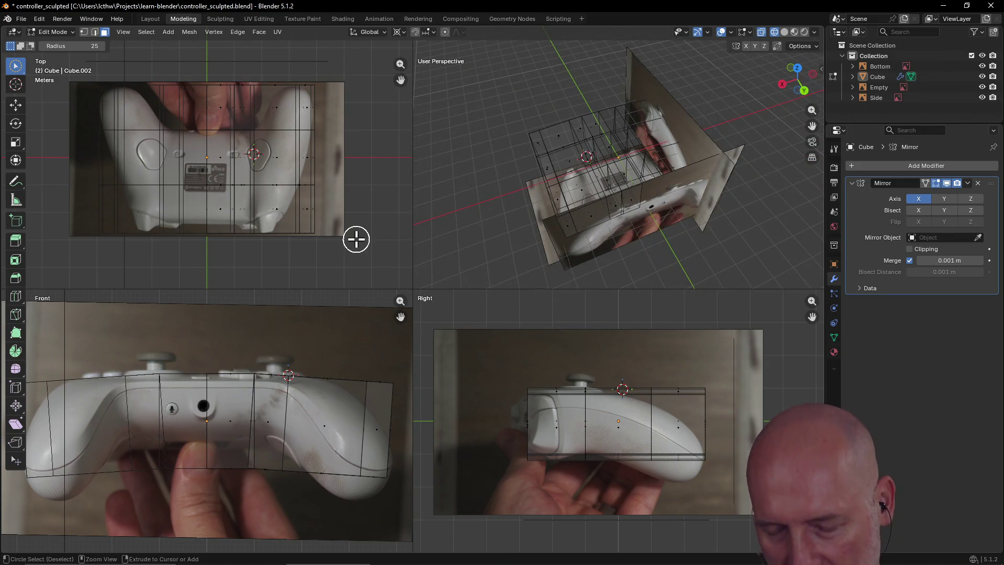
pyautogui.hotkey('ctrl', 'z')
pyautogui.press('ctrl+KP_Add')
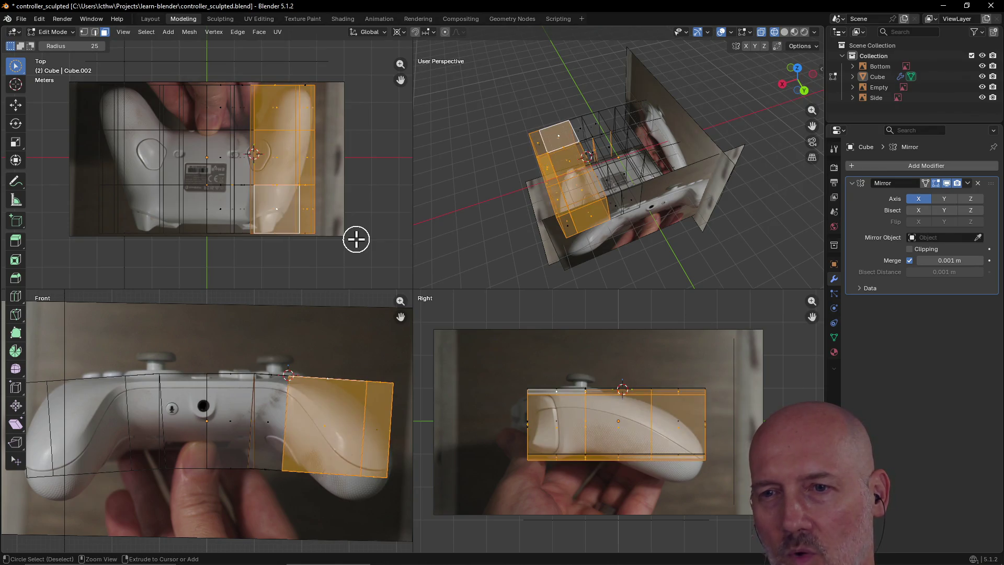
pyautogui.hotkey('ctrl', 'z')
pyautogui.hotkey('ctrl', 'z')
pyautogui.hotkey('ctrl', 'z')
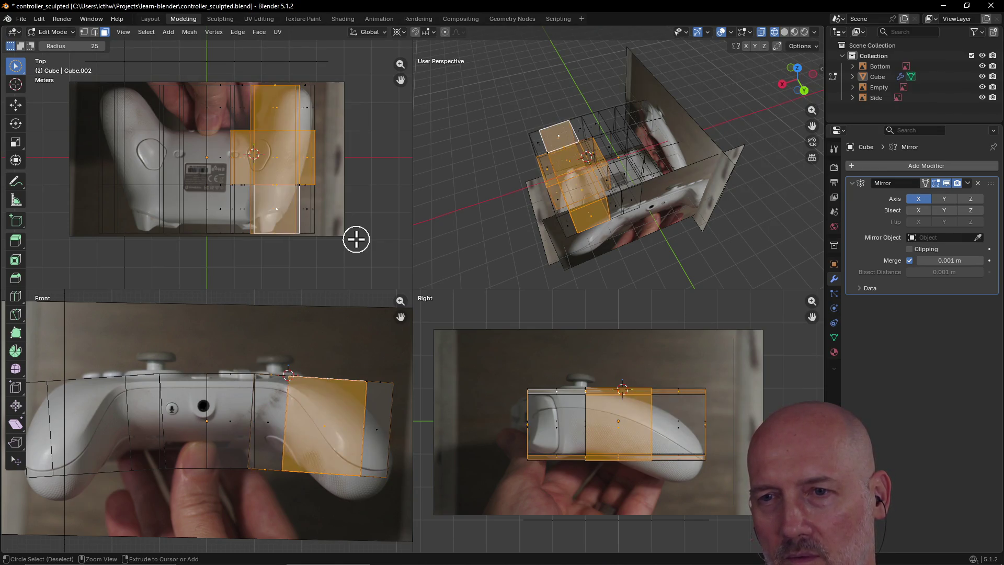
pyautogui.hotkey('ctrl', 'z')
pyautogui.hotkey('ctrl', 'z')
pyautogui.hotkey('ctrl', 'z')
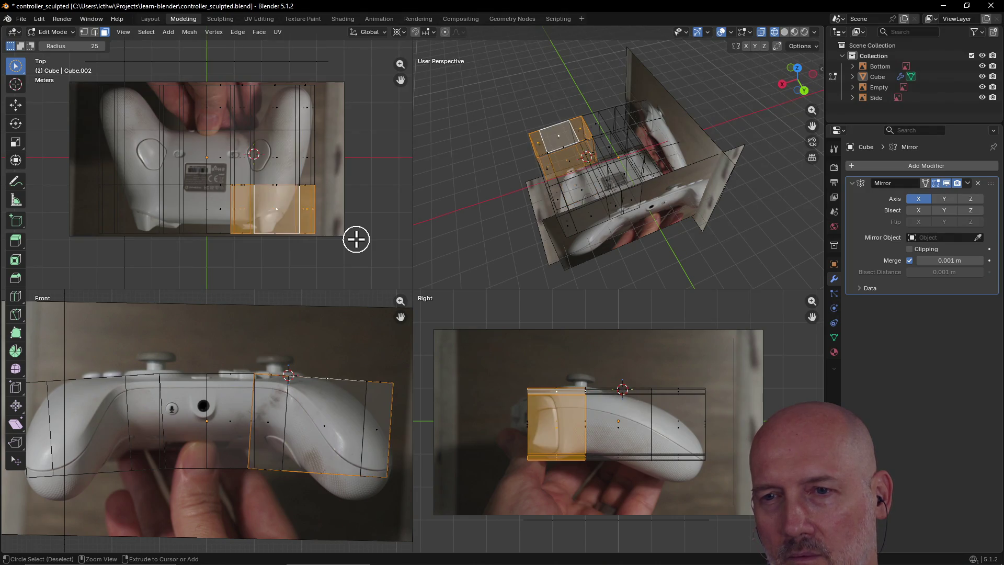
pyautogui.hotkey('ctrl', 'shift', 'z')
pyautogui.hotkey('ctrl', 'shift', 'z')
pyautogui.hotkey('ctrl', 'shift', 'z')
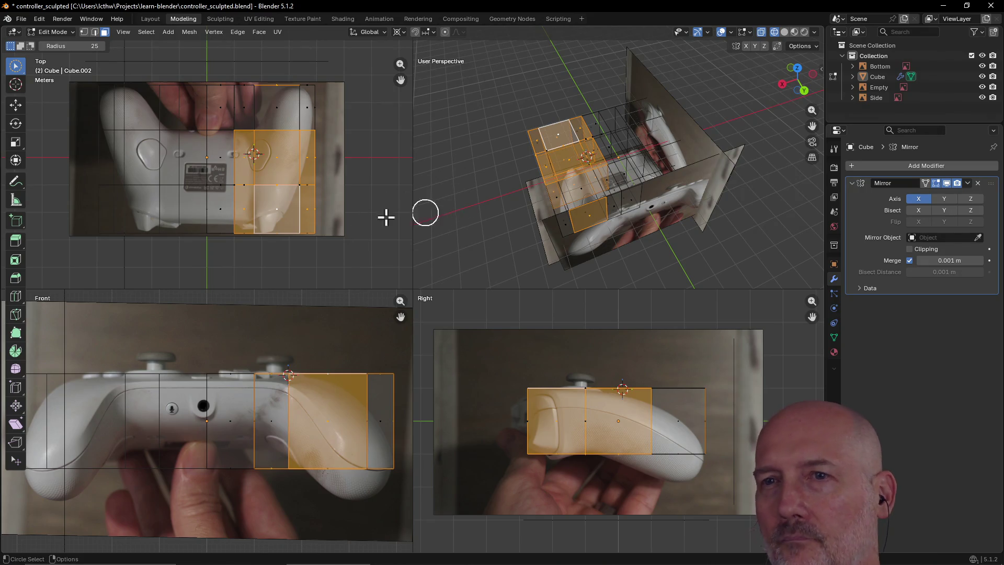
pyautogui.hotkey('ctrl', 'z')
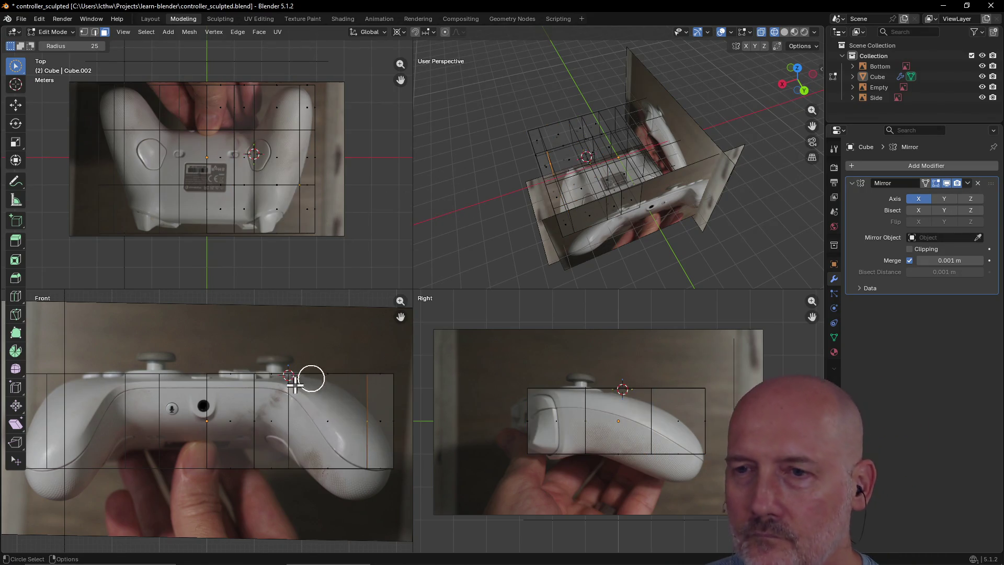
pyautogui.press('c')
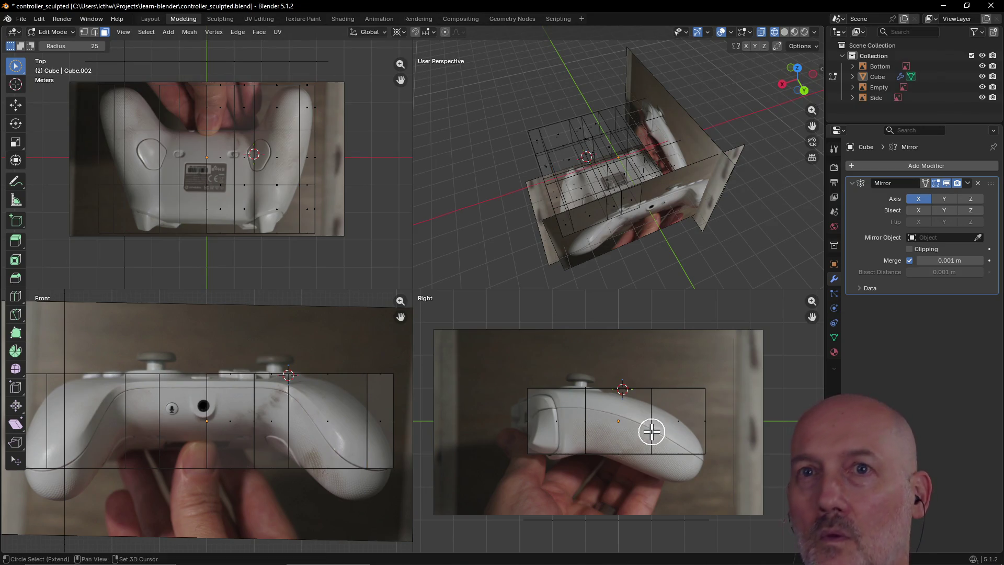
pyautogui.moveTo(598, 386)
pyautogui.mouseDown()
pyautogui.moveTo(589, 429)
pyautogui.moveTo(682, 430)
pyautogui.mouseUp()
pyautogui.press('Escape')
# - Restart the grip selection from a single face and a strip in the perspective view
pyautogui.click(683, 430)
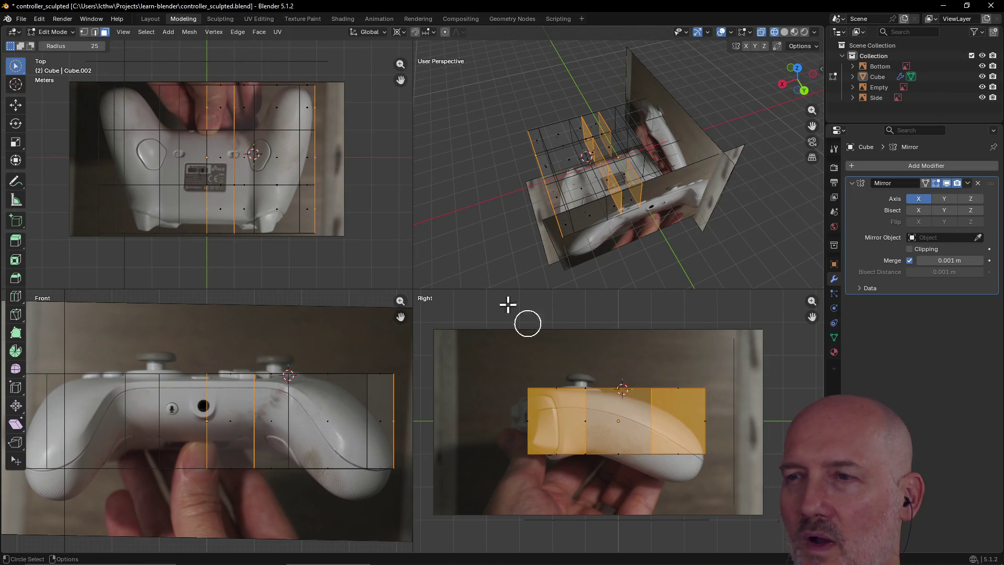
pyautogui.moveTo(489, 251)
pyautogui.mouseDown(button='middle')
pyautogui.moveTo(488, 224)
pyautogui.moveTo(539, 200)
pyautogui.moveTo(580, 210)
pyautogui.moveTo(576, 183)
pyautogui.moveTo(565, 197)
pyautogui.moveTo(621, 224)
pyautogui.mouseUp(button='middle')
pyautogui.scroll(4, 580, 211)
pyautogui.scroll(-5, 576, 184)
pyautogui.hotkey('alt', 'a')
pyautogui.click(559, 200)
pyautogui.moveTo(620, 223)
pyautogui.mouseDown()
pyautogui.moveTo(625, 240)
pyautogui.moveTo(781, 221)
pyautogui.moveTo(708, 208)
pyautogui.mouseUp()
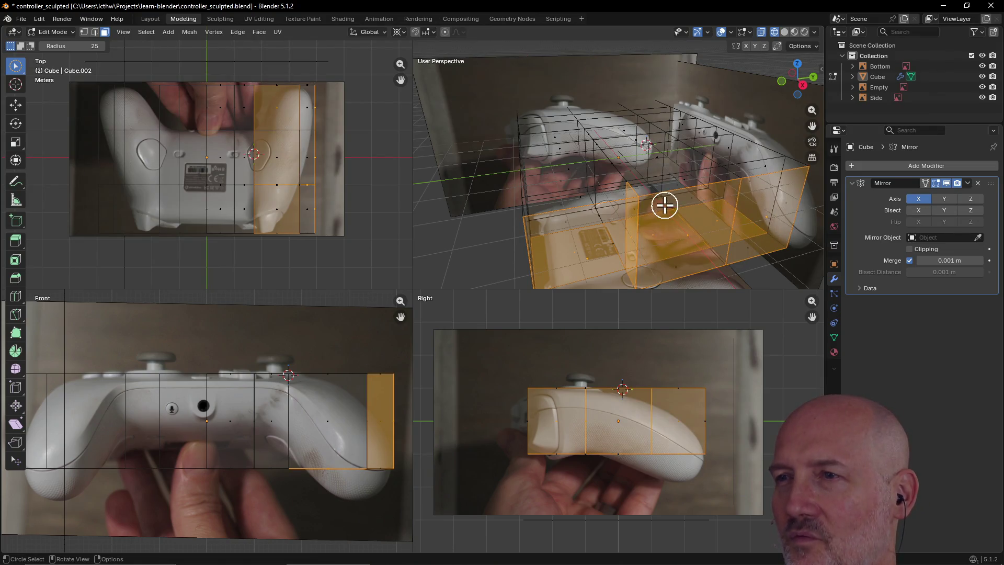
pyautogui.moveTo(663, 204)
pyautogui.mouseDown(button='middle')
pyautogui.moveTo(693, 240)
pyautogui.moveTo(732, 227)
pyautogui.moveTo(735, 198)
pyautogui.moveTo(751, 217)
pyautogui.moveTo(742, 191)
pyautogui.moveTo(726, 203)
pyautogui.mouseUp(button='middle')
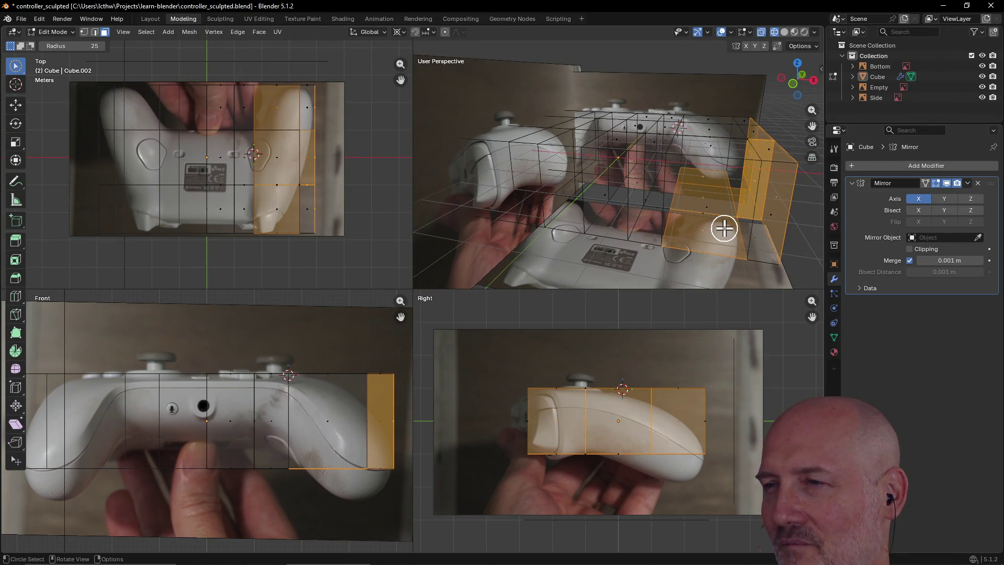
# - Deselect the stray upper and lower faces and add faces across the cage
pyautogui.keyDown('ctrl'); pyautogui.moveTo(724, 228); pyautogui.dragTo(718, 236); pyautogui.keyUp('ctrl')
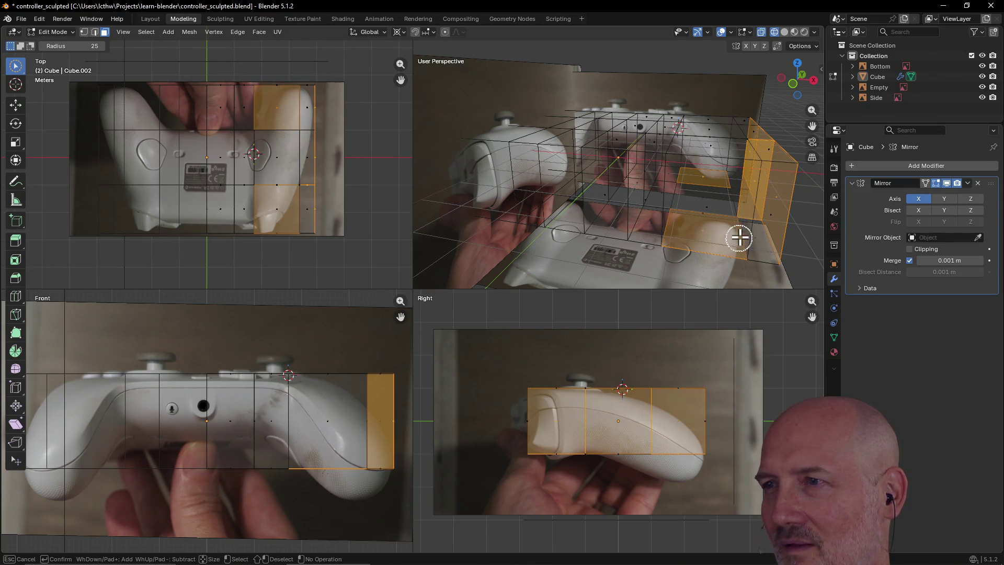
pyautogui.moveTo(739, 199)
pyautogui.keyDown('shift'); pyautogui.mouseDown()
pyautogui.moveTo(688, 193)
pyautogui.moveTo(696, 262)
pyautogui.mouseUp(); pyautogui.keyUp('shift')
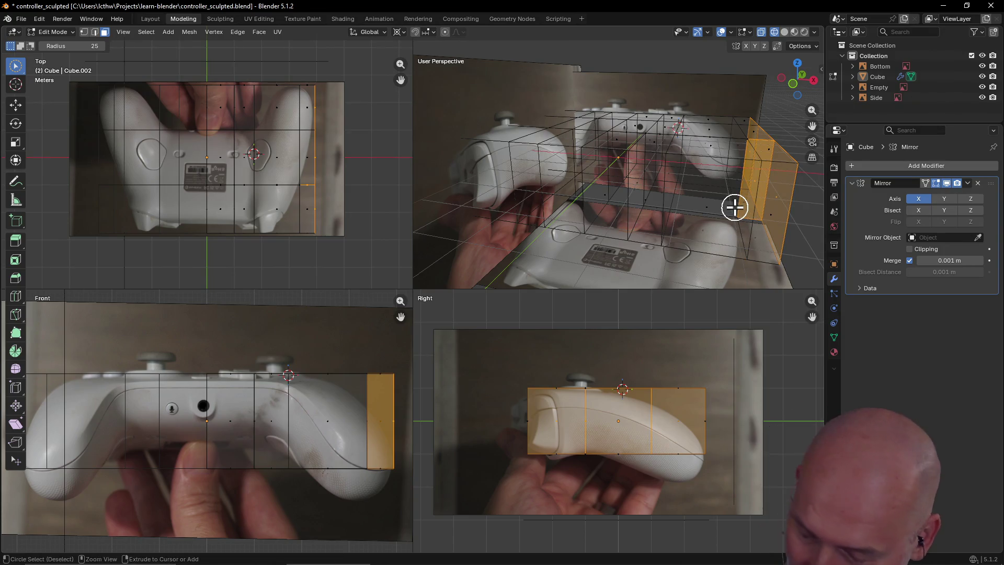
pyautogui.moveTo(748, 234)
pyautogui.mouseDown(button='middle')
pyautogui.moveTo(731, 213)
pyautogui.moveTo(742, 171)
pyautogui.moveTo(741, 182)
pyautogui.moveTo(799, 214)
pyautogui.moveTo(466, 200)
pyautogui.moveTo(731, 219)
pyautogui.moveTo(810, 175)
pyautogui.moveTo(791, 163)
pyautogui.moveTo(784, 195)
pyautogui.moveTo(800, 182)
pyautogui.moveTo(695, 181)
pyautogui.moveTo(677, 166)
pyautogui.moveTo(620, 229)
pyautogui.mouseUp(button='middle')
pyautogui.moveTo(620, 230)
pyautogui.mouseDown()
pyautogui.moveTo(622, 208)
pyautogui.moveTo(694, 208)
pyautogui.moveTo(713, 226)
pyautogui.moveTo(554, 235)
pyautogui.moveTo(629, 202)
pyautogui.moveTo(643, 206)
pyautogui.mouseUp()
pyautogui.moveTo(643, 206)
pyautogui.mouseDown(button='middle')
pyautogui.moveTo(549, 225)
pyautogui.moveTo(660, 195)
pyautogui.moveTo(679, 214)
pyautogui.moveTo(667, 208)
pyautogui.mouseUp(button='middle')
pyautogui.scroll(3, 678, 215)
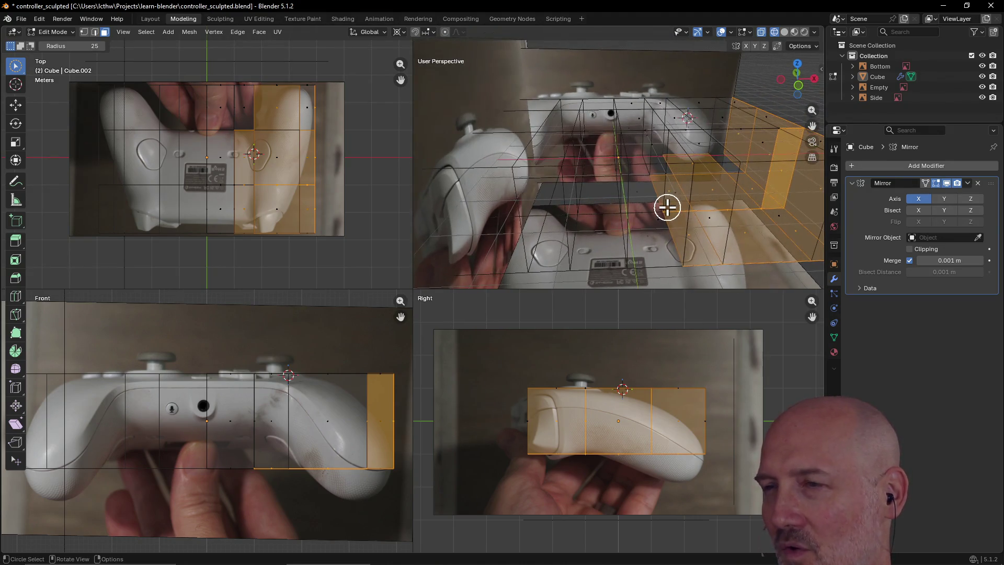
pyautogui.moveTo(710, 225)
pyautogui.keyDown('ctrl'); pyautogui.mouseDown()
pyautogui.moveTo(677, 197)
pyautogui.moveTo(721, 227)
pyautogui.moveTo(695, 159)
pyautogui.moveTo(720, 191)
pyautogui.mouseUp(); pyautogui.keyUp('ctrl')
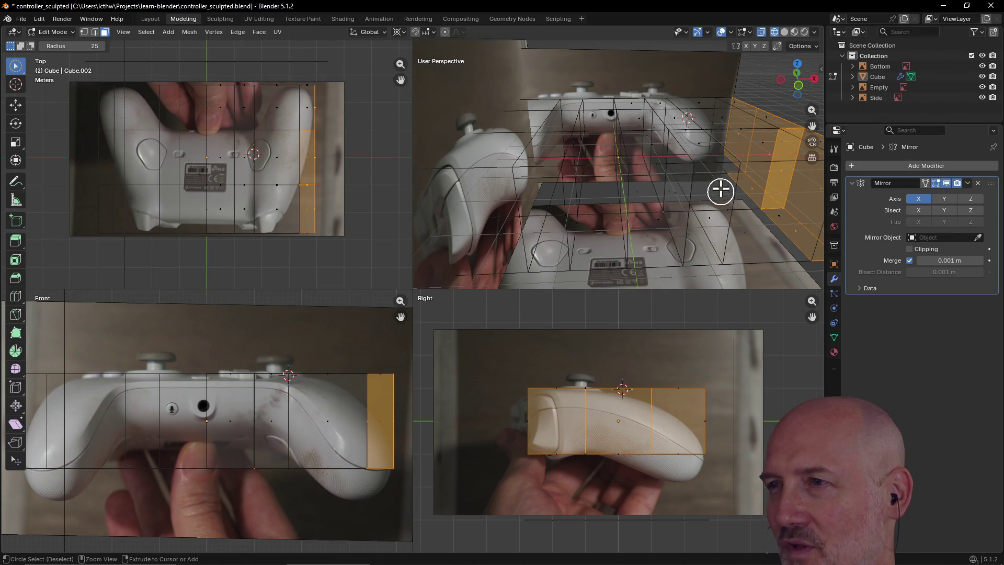
# - Brush-deselect the extra faces along the grip so only the right end-cap faces remain
pyautogui.press('c')
pyautogui.moveTo(767, 210); pyautogui.dragTo(801, 246, button='middle')
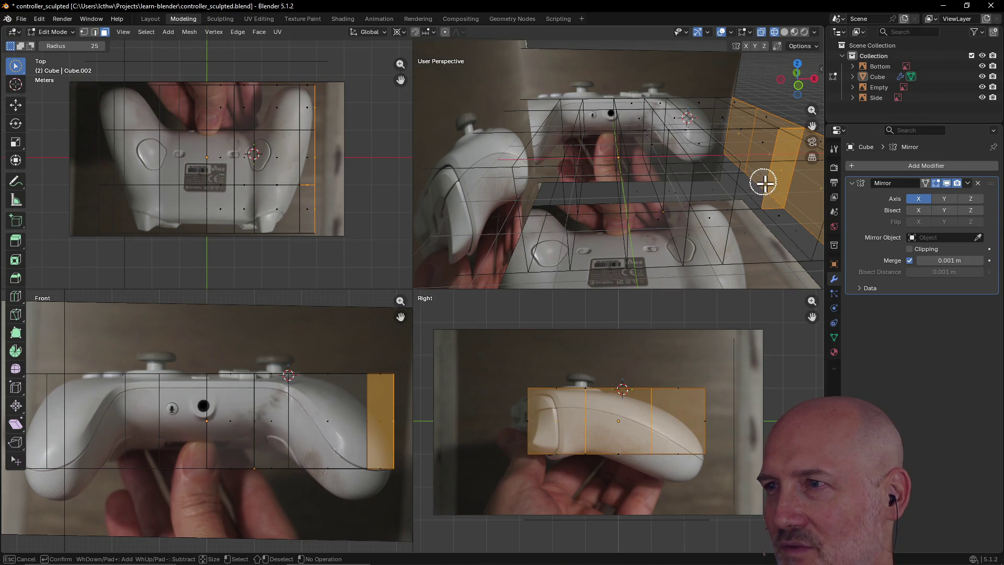
pyautogui.moveTo(763, 182); pyautogui.dragTo(786, 177, button='middle')
pyautogui.press('Escape')
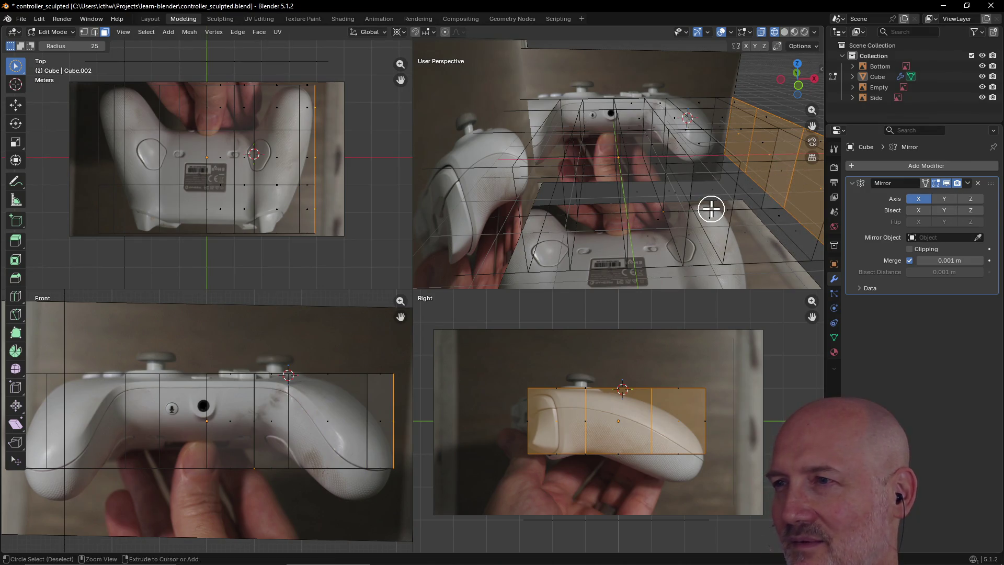
pyautogui.moveTo(711, 209)
pyautogui.mouseDown(button='middle')
pyautogui.moveTo(677, 199)
pyautogui.moveTo(652, 217)
pyautogui.moveTo(592, 223)
pyautogui.moveTo(590, 209)
pyautogui.moveTo(589, 228)
pyautogui.moveTo(665, 195)
pyautogui.moveTo(685, 199)
pyautogui.mouseUp(button='middle')
pyautogui.moveTo(699, 196)
pyautogui.mouseDown(button='middle')
pyautogui.moveTo(666, 227)
pyautogui.moveTo(605, 202)
pyautogui.moveTo(598, 188)
pyautogui.mouseUp(button='middle')
pyautogui.scroll(-2, 598, 187)
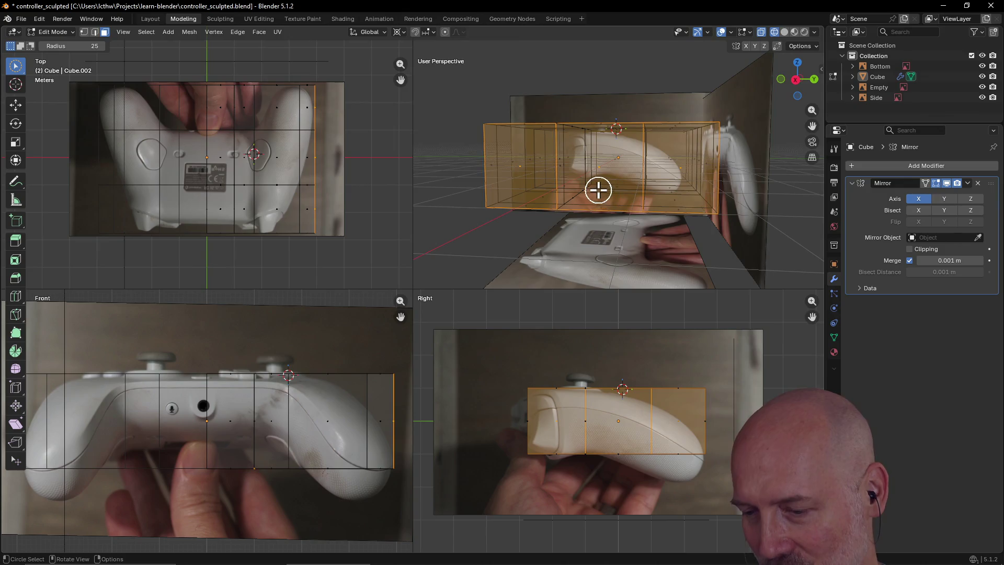
# - Lower the selected bottom faces along Z to the grips' base, redoing the move once
pyautogui.moveTo(598, 190)
pyautogui.mouseDown(button='middle')
pyautogui.moveTo(636, 247)
pyautogui.moveTo(604, 185)
pyautogui.mouseUp(button='middle')
pyautogui.scroll(5, 600, 184)
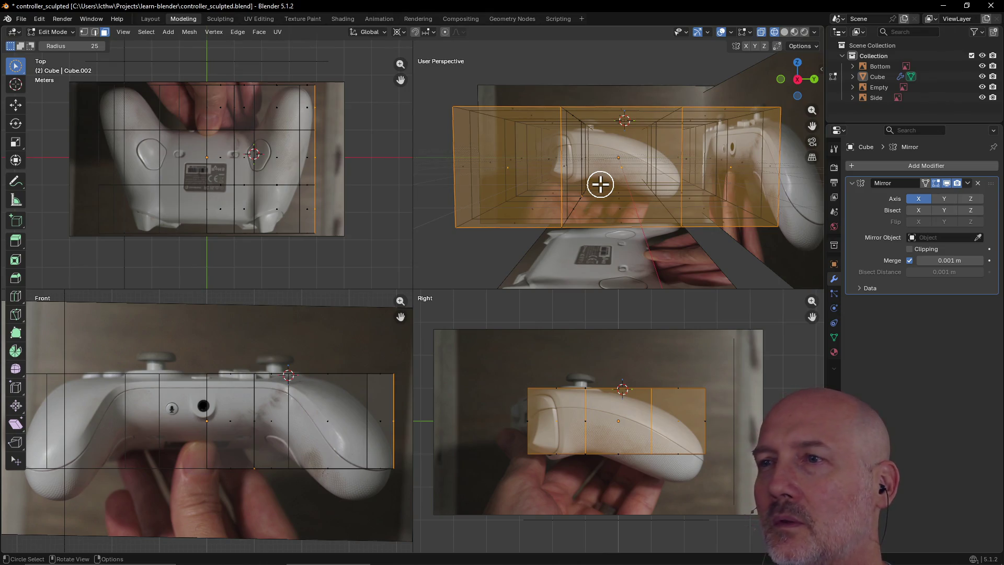
pyautogui.press('g')
pyautogui.press('z')
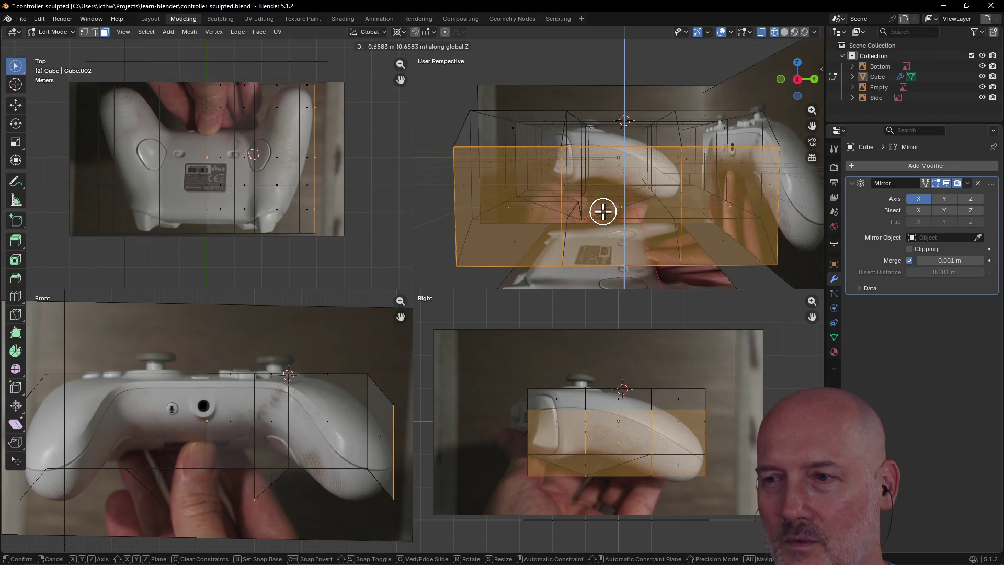
pyautogui.click(603, 211)
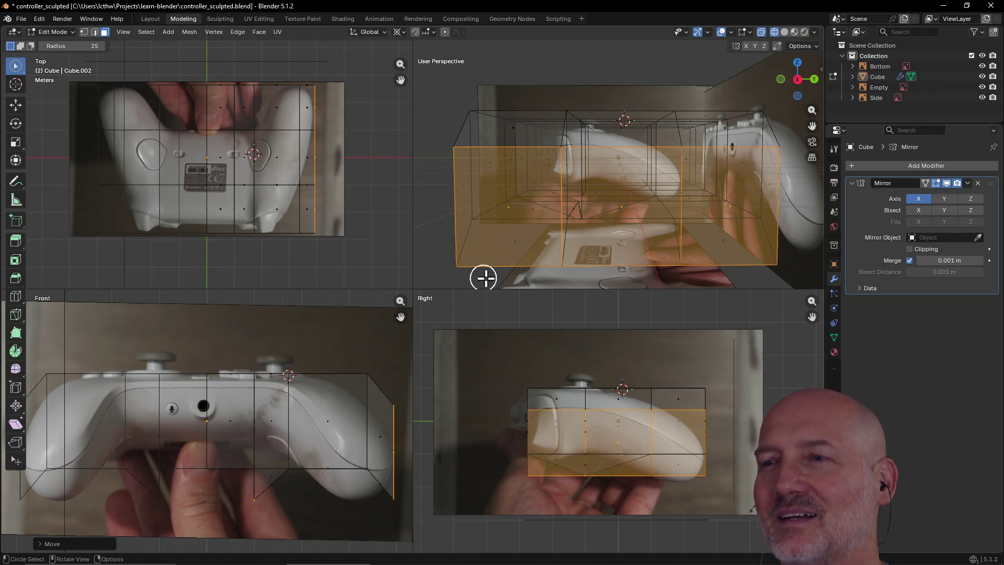
pyautogui.hotkey('ctrl', 'z')
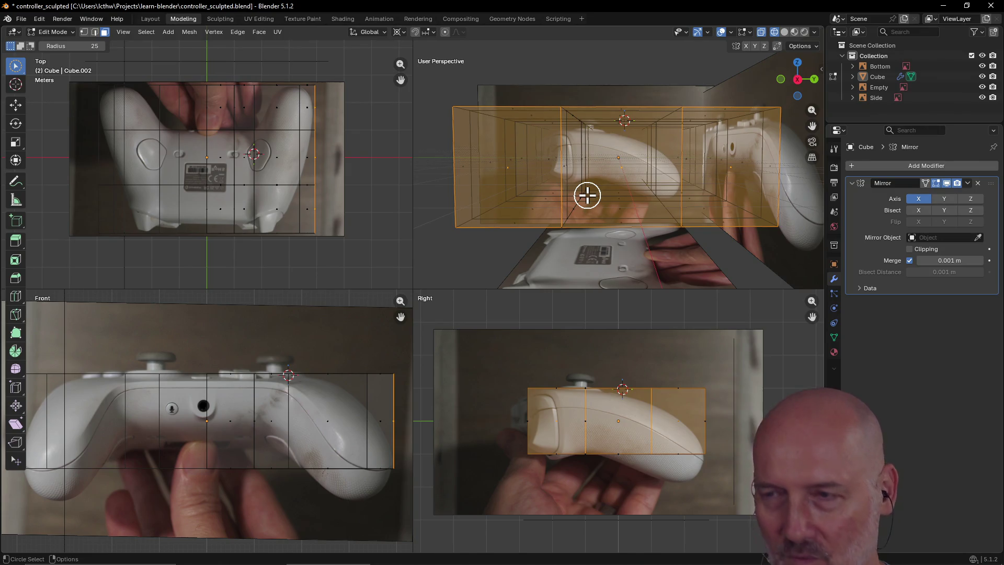
pyautogui.press('g')
pyautogui.press('z')
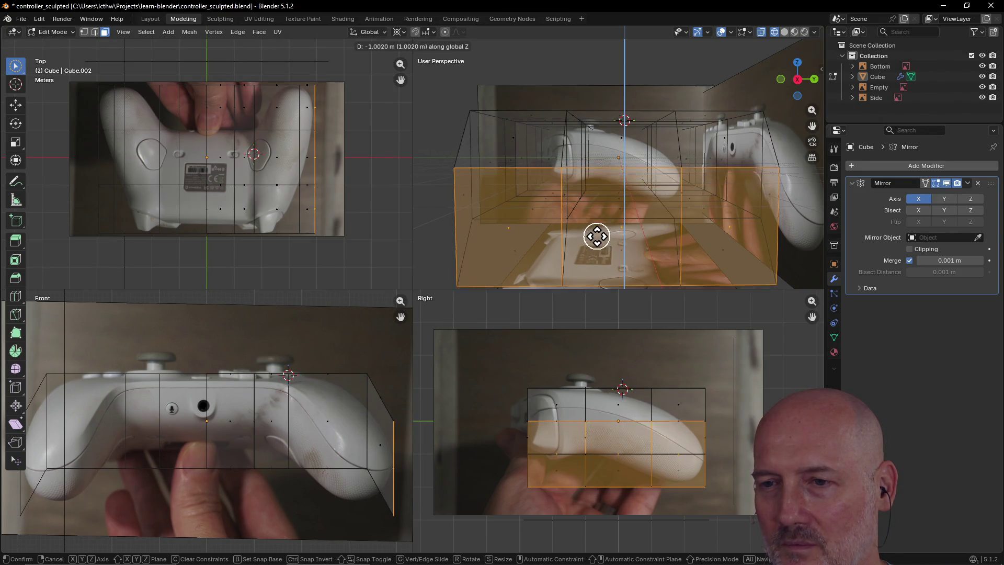
pyautogui.click(595, 236)
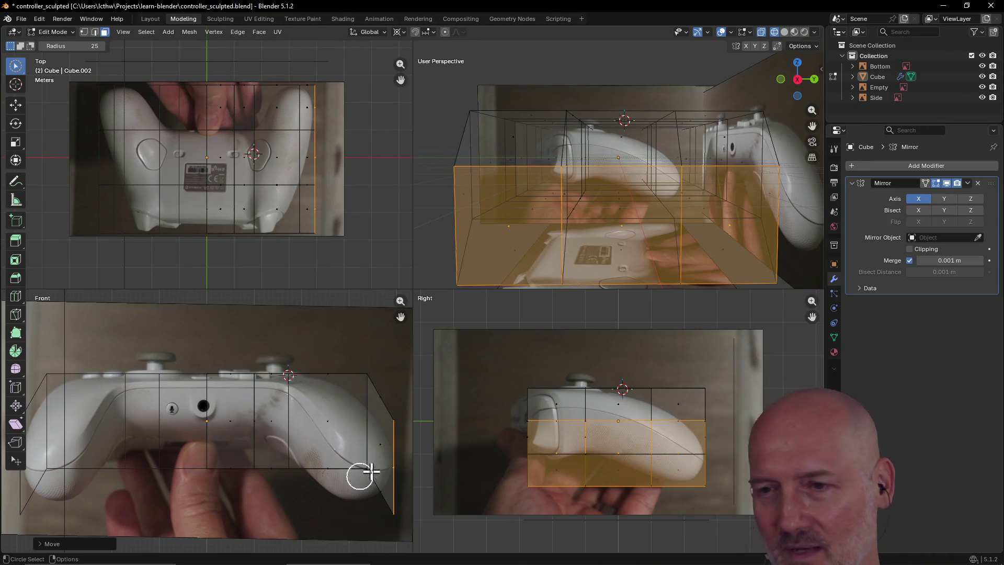
pyautogui.hotkey('alt', 'a')
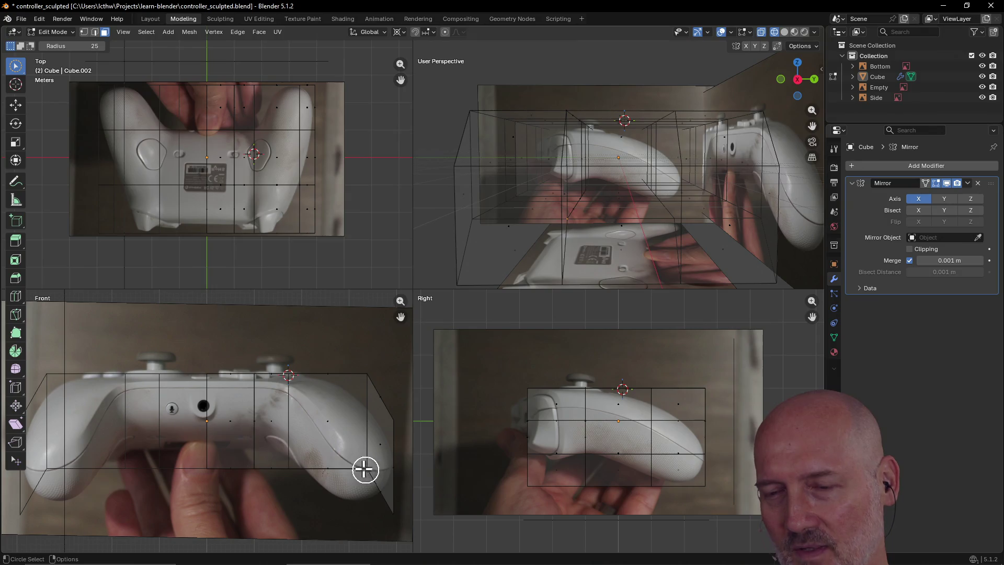
pyautogui.click(356, 479)
pyautogui.press('g')
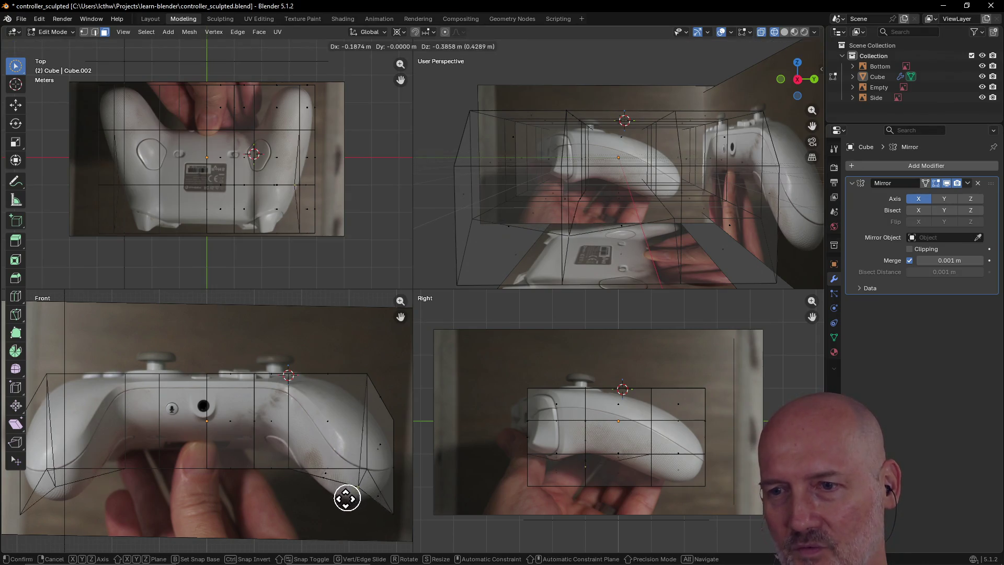
pyautogui.click(327, 508)
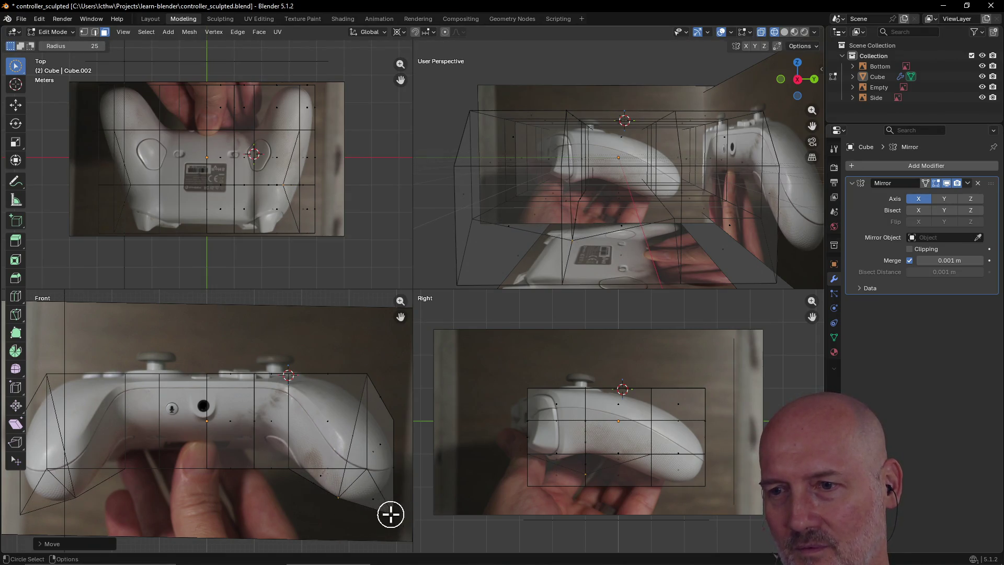
pyautogui.click(391, 514)
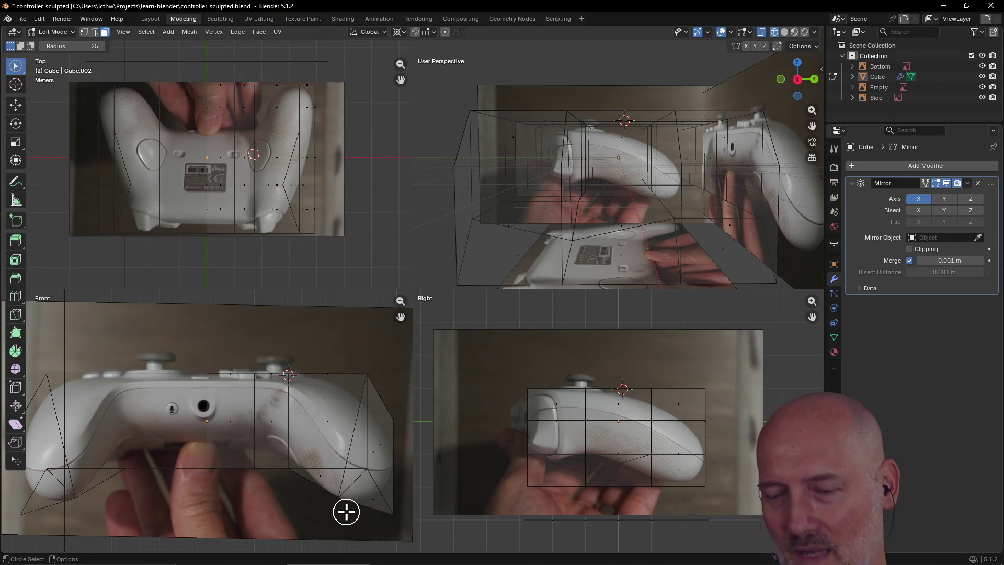
pyautogui.hotkey('ctrl', 'z')
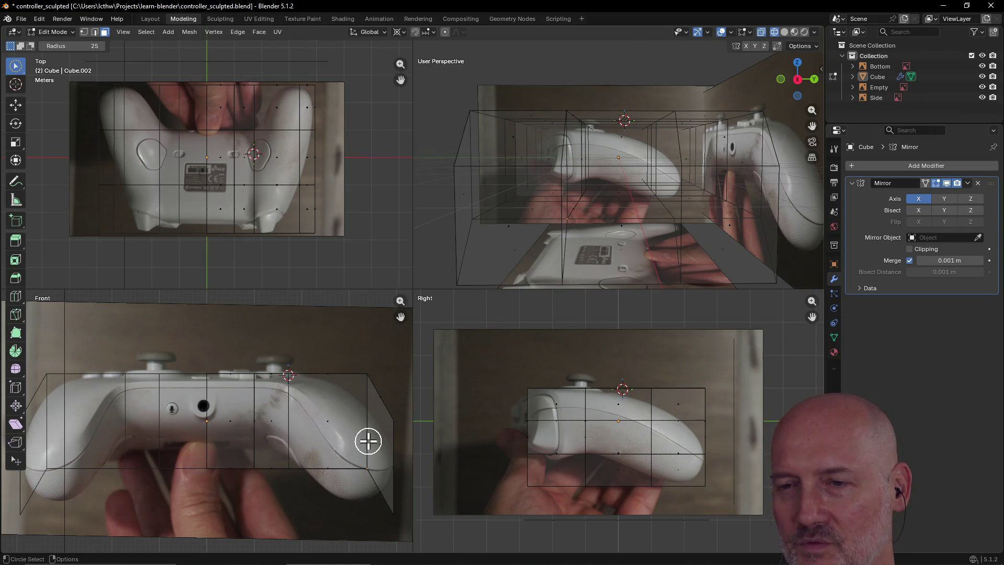
pyautogui.moveTo(364, 473); pyautogui.dragTo(358, 347)
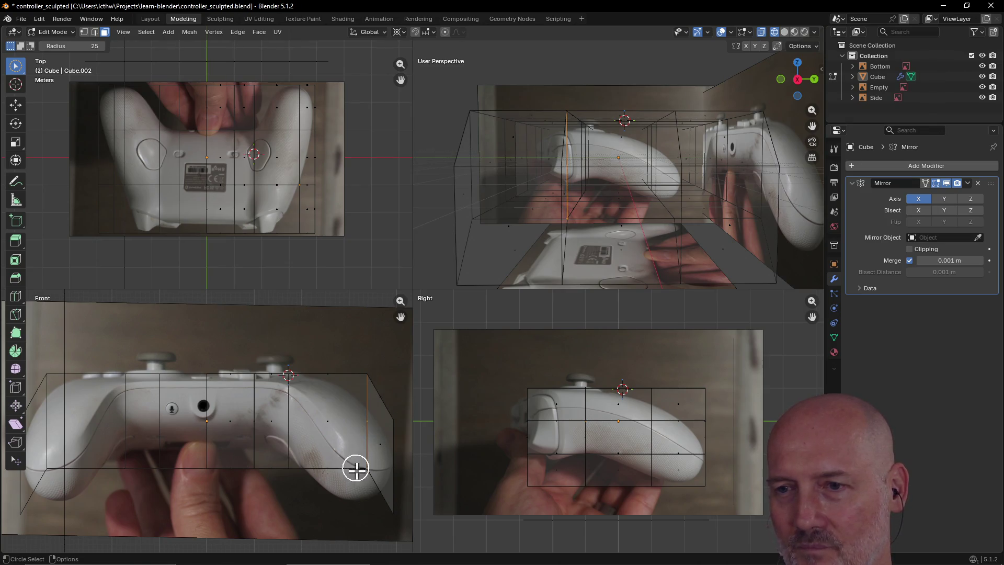
pyautogui.moveTo(354, 464); pyautogui.dragTo(340, 464, button='middle')
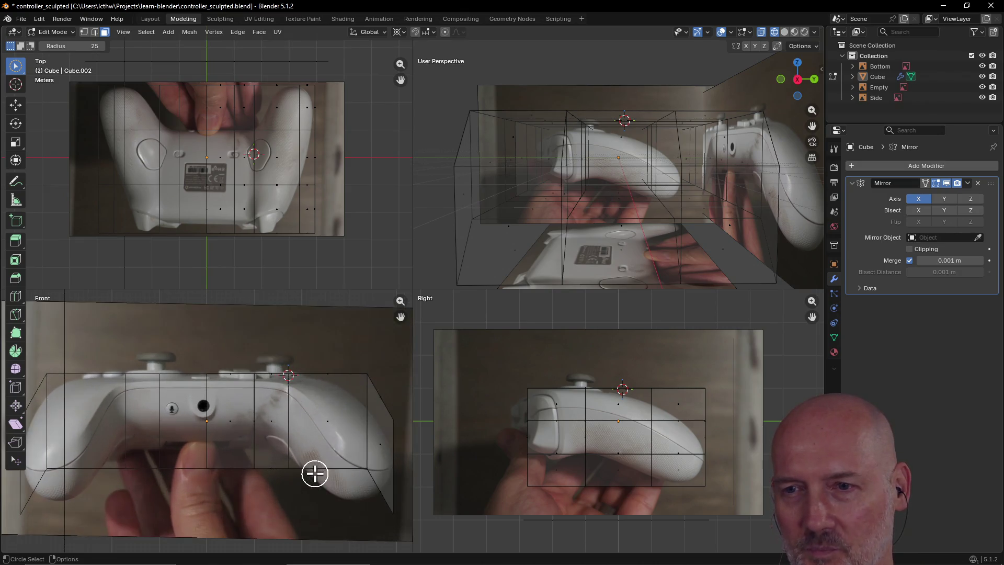
pyautogui.scroll(-2, 315, 473)
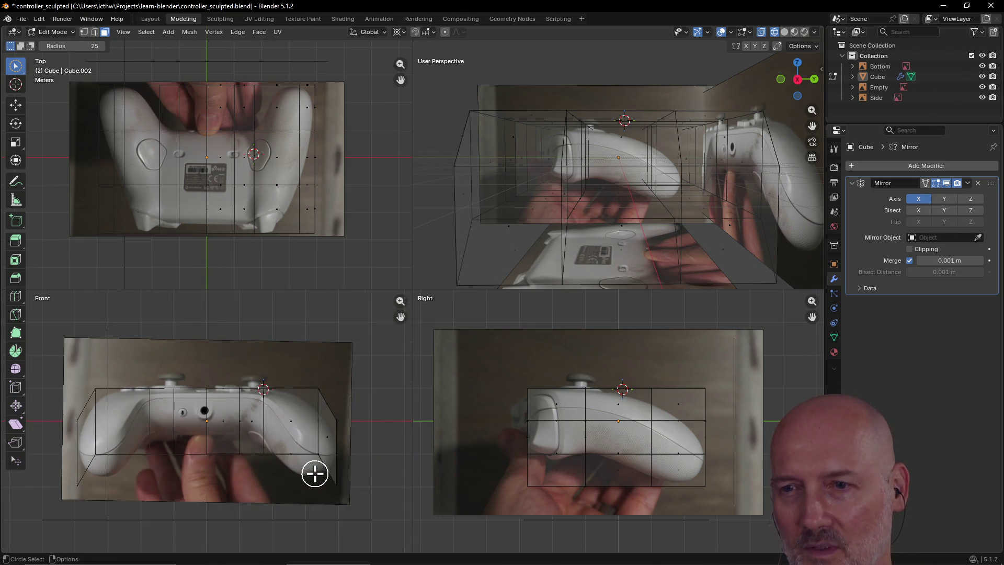
pyautogui.scroll(1, 306, 439)
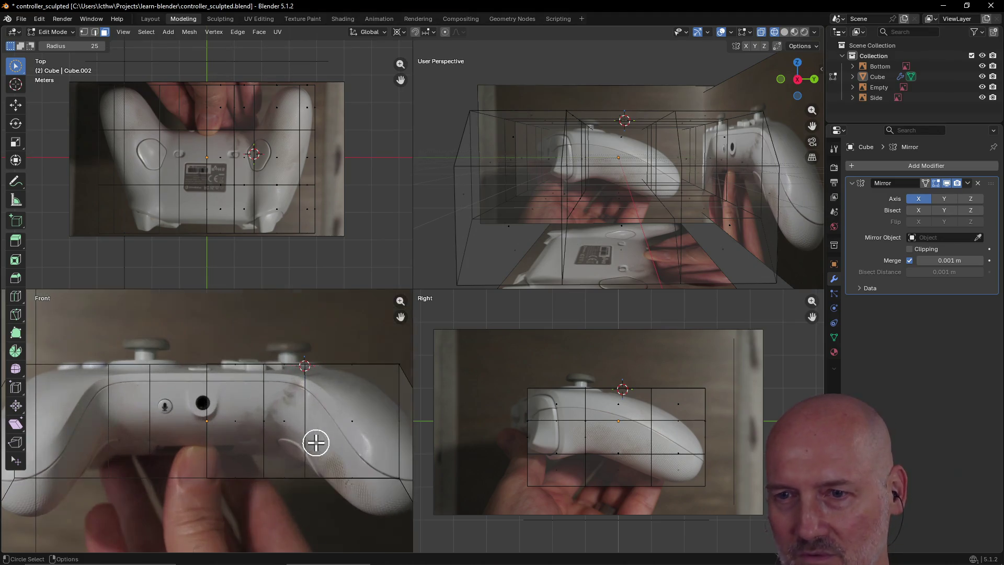
pyautogui.scroll(1, 345, 455)
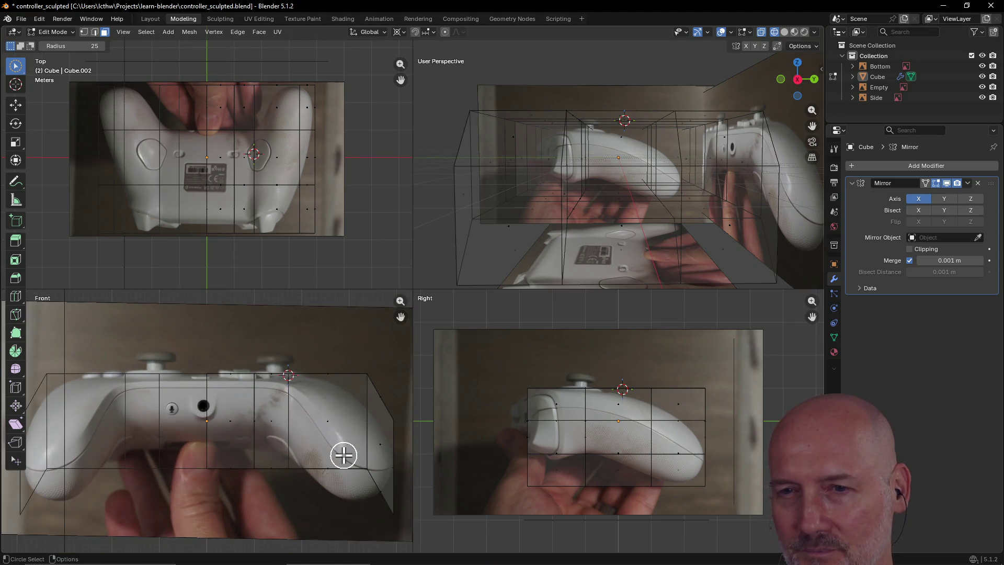
pyautogui.scroll(-1, 344, 455)
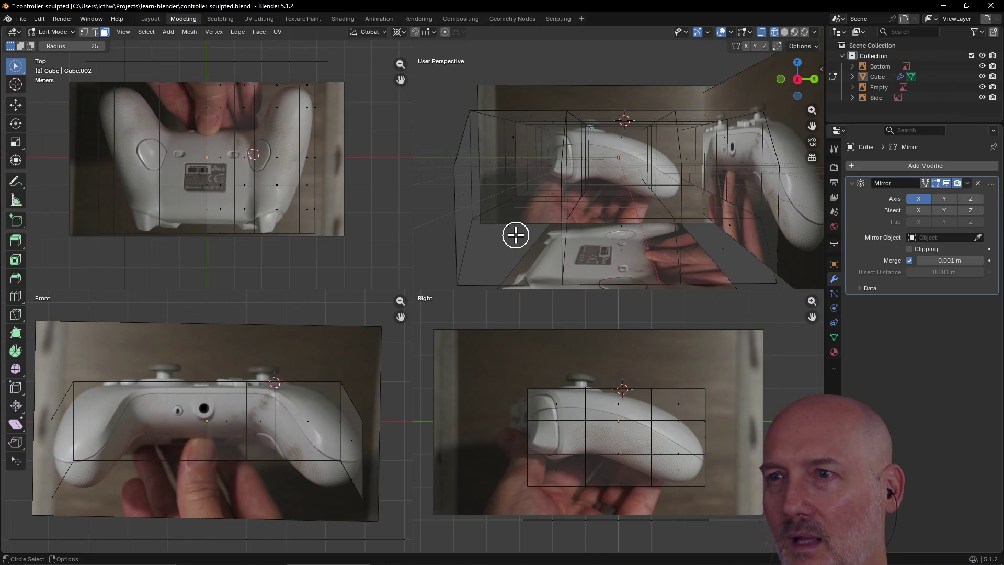
pyautogui.moveTo(516, 233)
pyautogui.mouseDown(button='middle')
pyautogui.moveTo(570, 284)
pyautogui.moveTo(549, 272)
pyautogui.moveTo(574, 277)
pyautogui.moveTo(578, 231)
pyautogui.moveTo(670, 231)
pyautogui.moveTo(692, 242)
pyautogui.moveTo(652, 246)
pyautogui.moveTo(673, 235)
pyautogui.mouseUp(button='middle')
pyautogui.scroll(3, 597, 258)
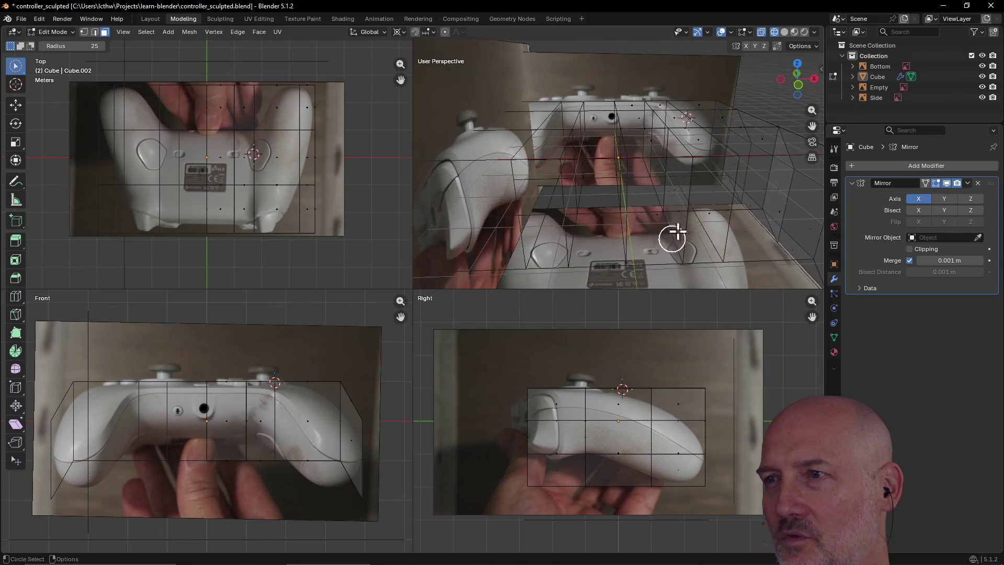
pyautogui.click(711, 192)
pyautogui.moveTo(713, 188)
pyautogui.mouseDown(button='middle')
pyautogui.moveTo(685, 218)
pyautogui.moveTo(643, 215)
pyautogui.moveTo(661, 161)
pyautogui.moveTo(710, 173)
pyautogui.moveTo(678, 186)
pyautogui.mouseUp(button='middle')
pyautogui.click(641, 214)
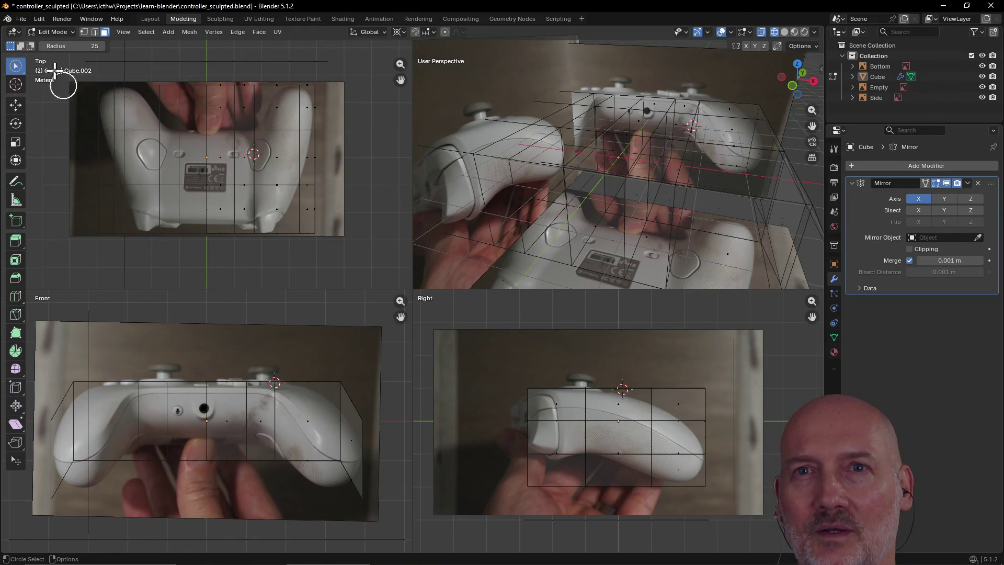
pyautogui.click(84, 33)
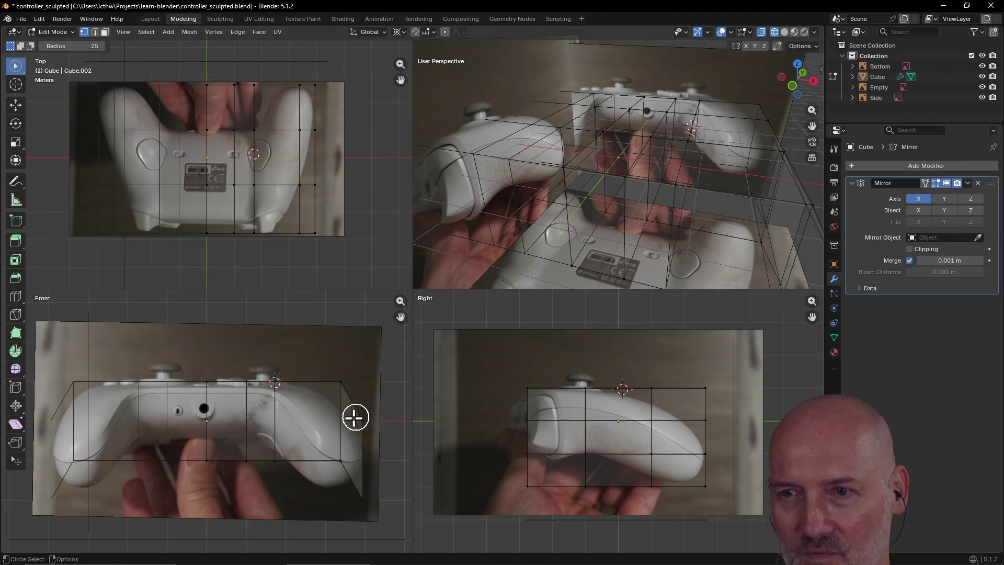
pyautogui.scroll(1, 354, 414)
pyautogui.scroll(-1, 353, 466)
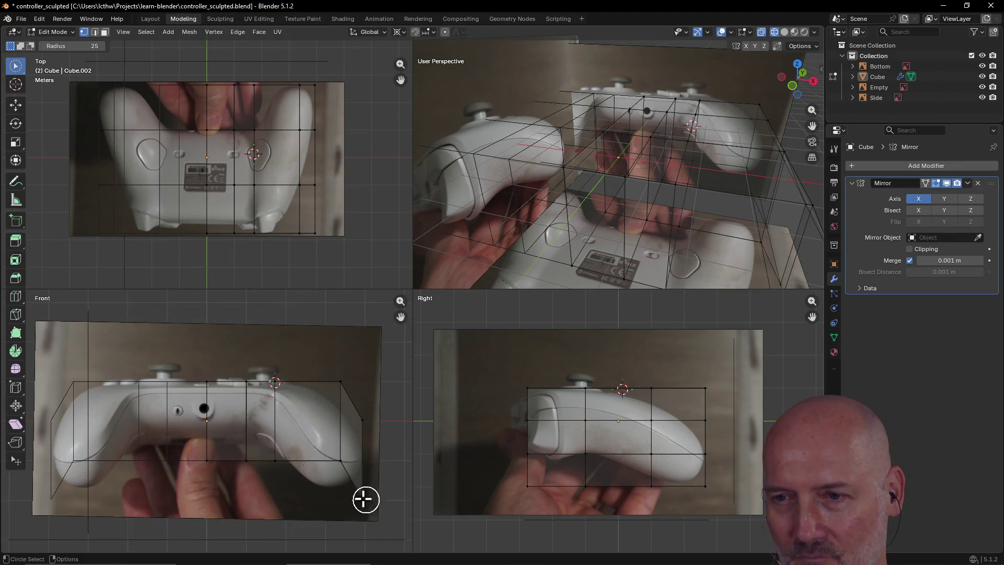
pyautogui.click(361, 497)
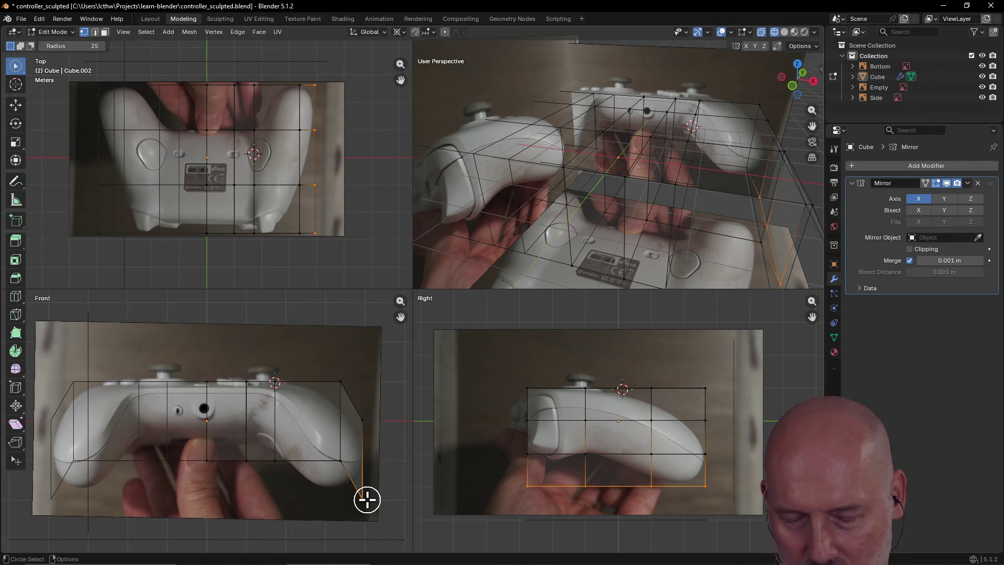
pyautogui.press('g')
pyautogui.click(351, 480)
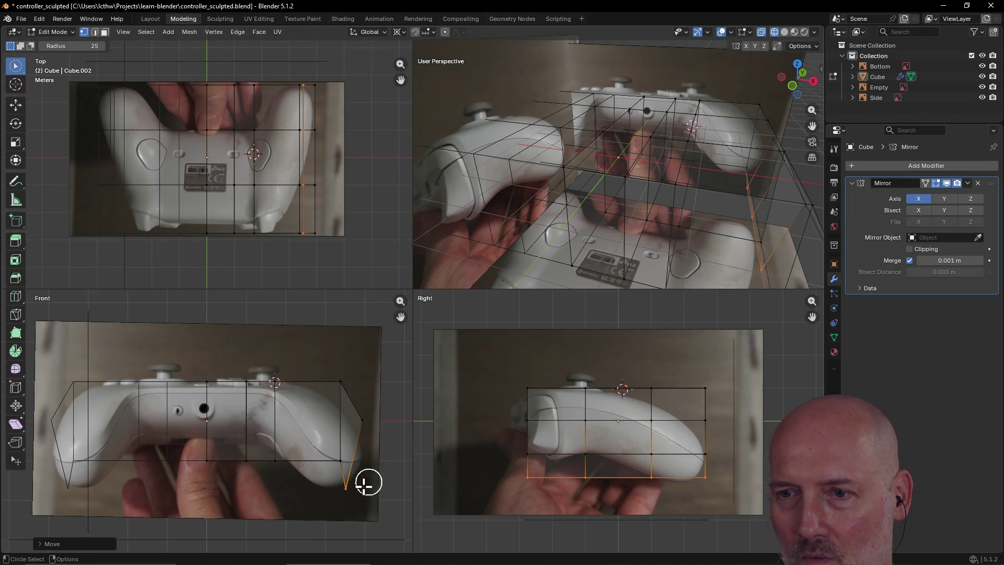
pyautogui.press('g')
pyautogui.click(358, 484)
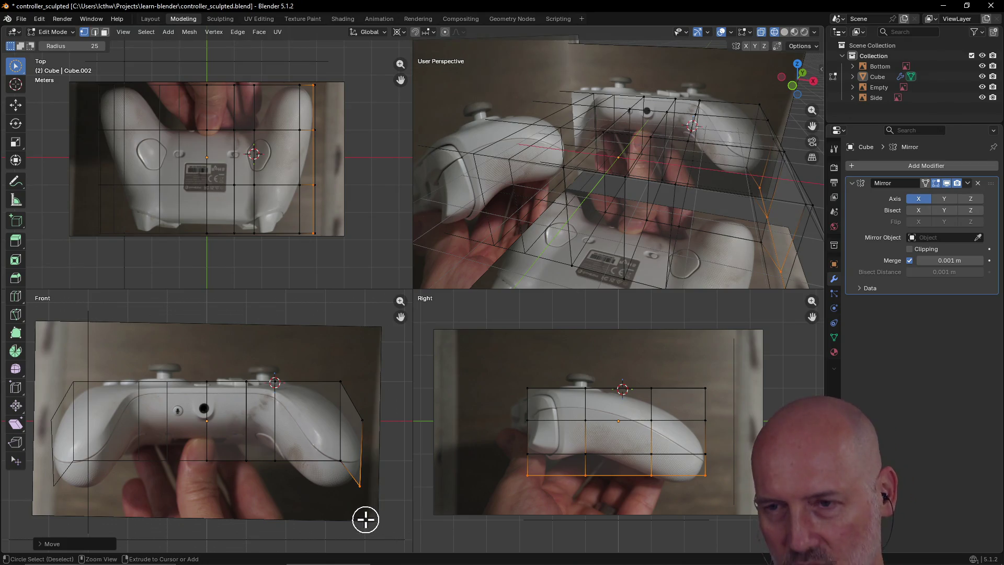
pyautogui.hotkey('ctrl', 'z')
pyautogui.hotkey('ctrl', 'z')
pyautogui.hotkey('ctrl', 'z')
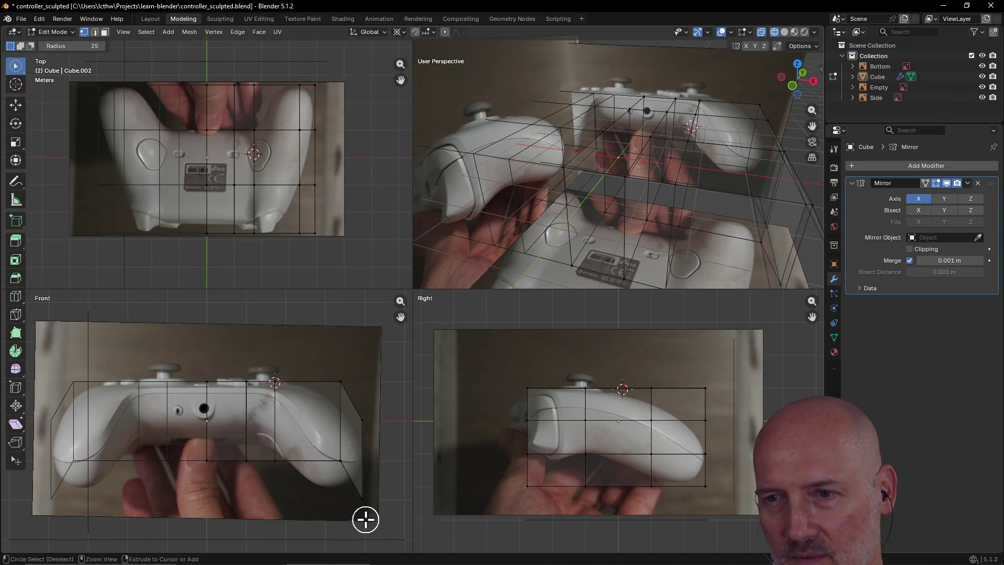
pyautogui.hotkey('ctrl', 'z')
pyautogui.hotkey('ctrl', 'z')
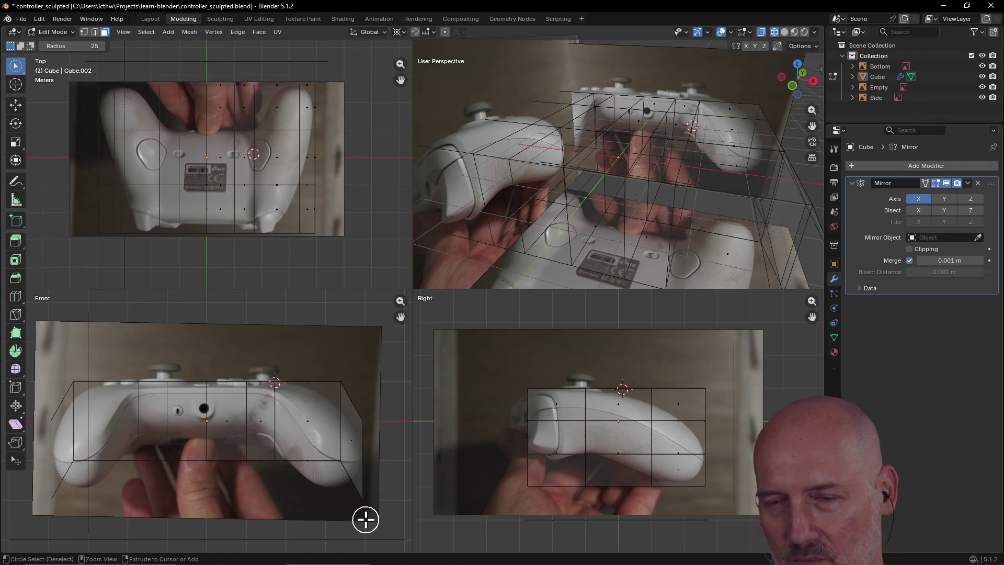
# - Revert to the plain rectangular bottom and loop-select the face ring at the right grip
pyautogui.hotkey('ctrl', 'z')
pyautogui.hotkey('ctrl', 'z')
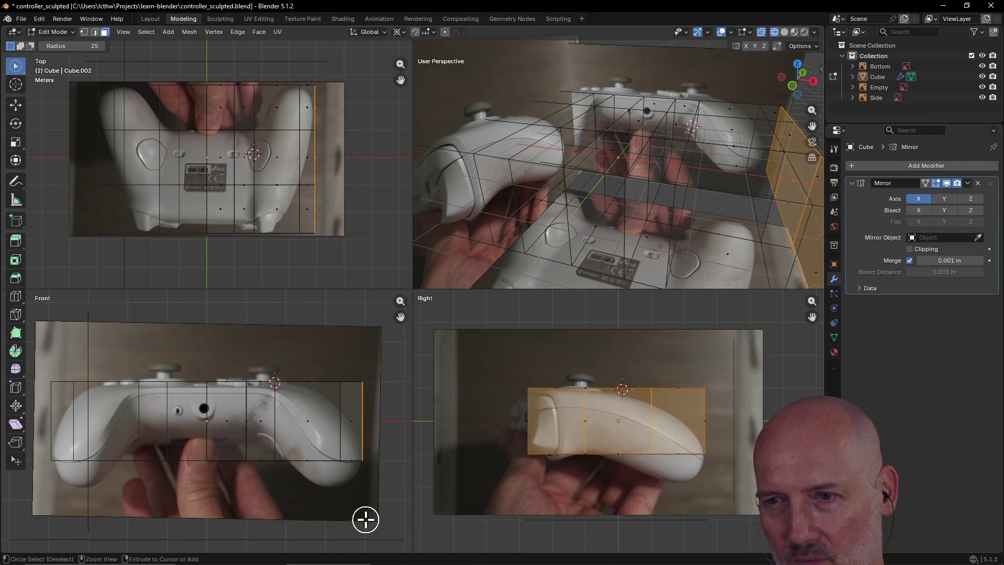
pyautogui.hotkey('ctrl', 'z')
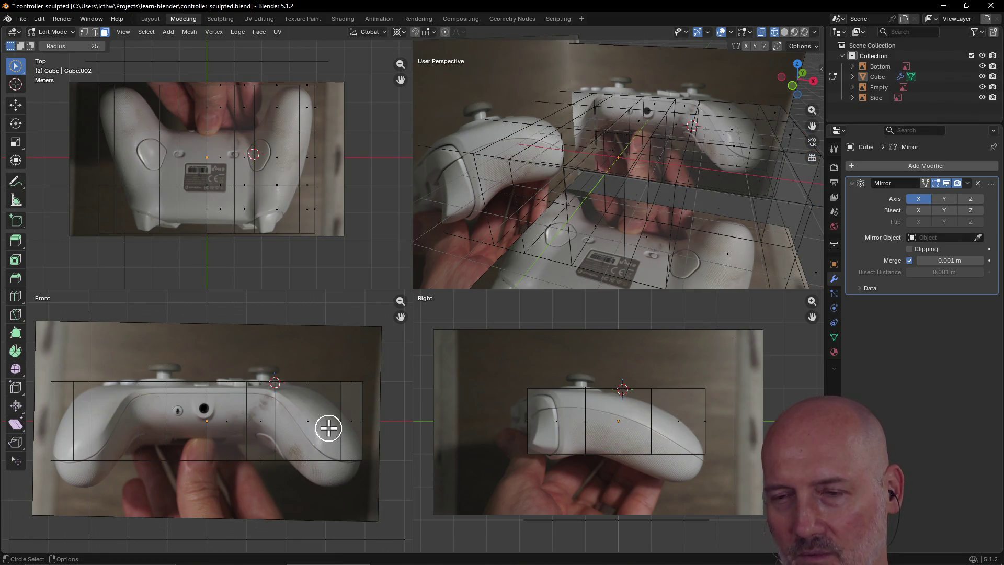
pyautogui.click(311, 424)
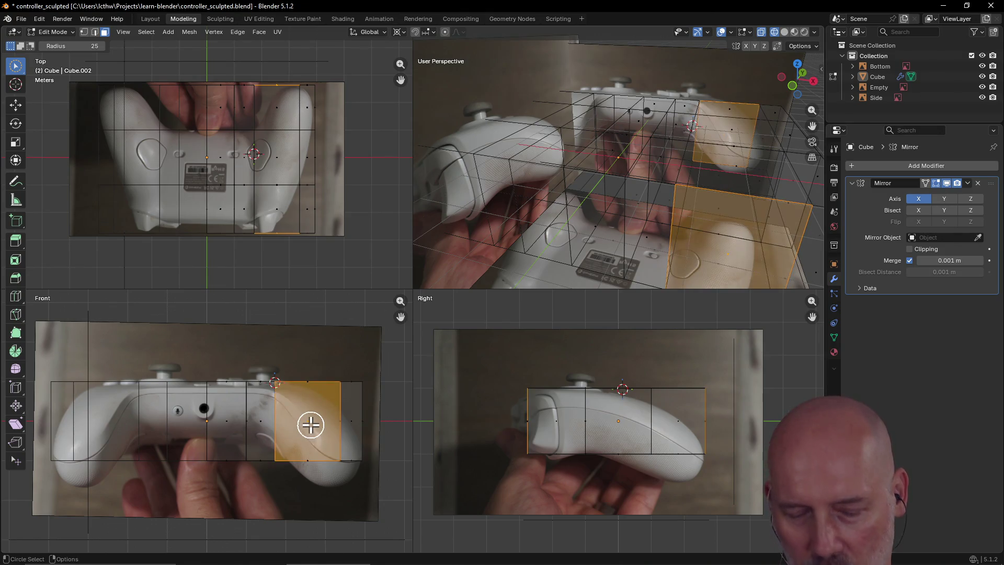
pyautogui.keyDown('alt'); pyautogui.click(311, 424); pyautogui.keyUp('alt')
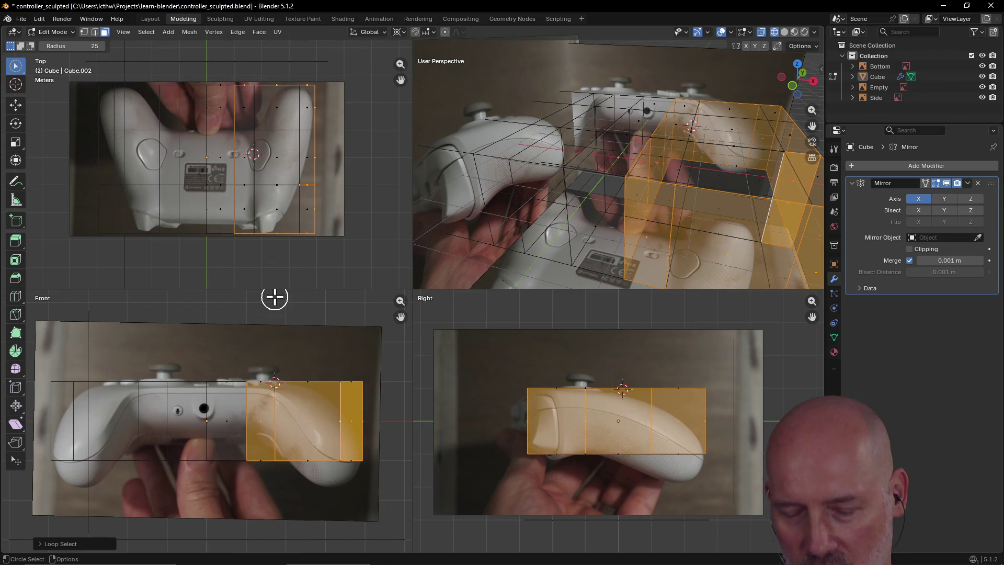
pyautogui.press('ctrl')
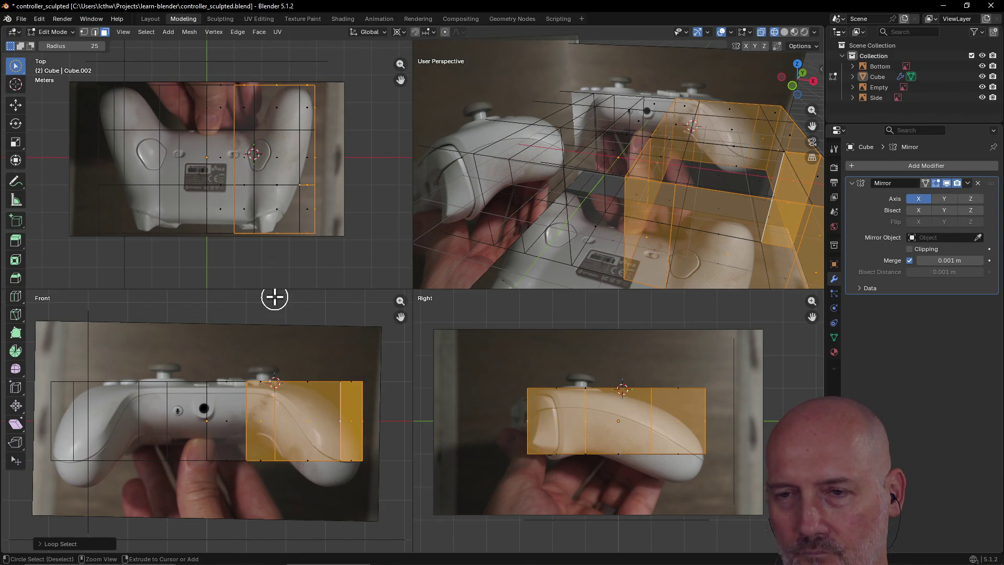
pyautogui.press('ctrl+KP_Subtract')
pyautogui.press('ctrl+KP_Subtract')
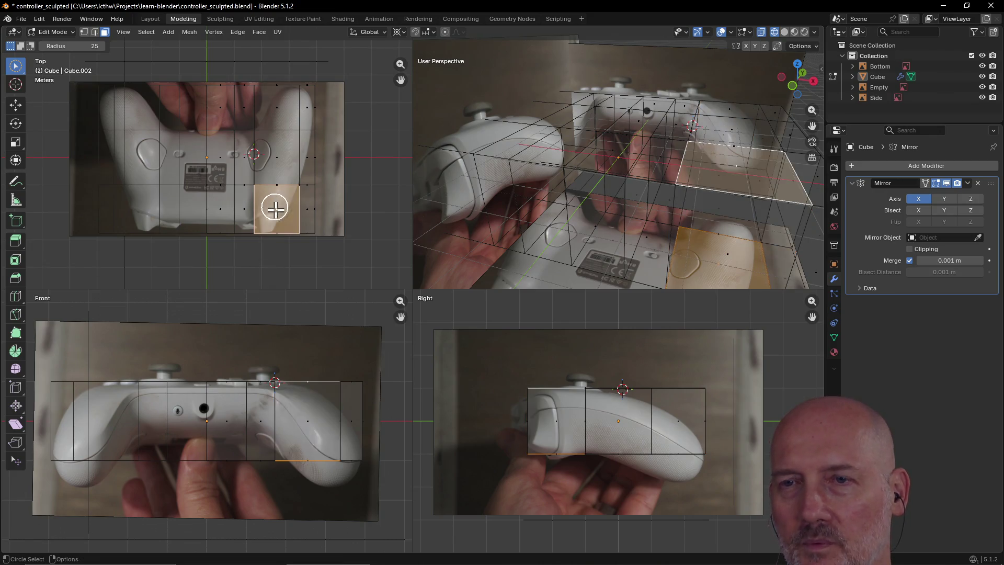
pyautogui.keyDown('alt'); pyautogui.click(272, 204); pyautogui.keyUp('alt')
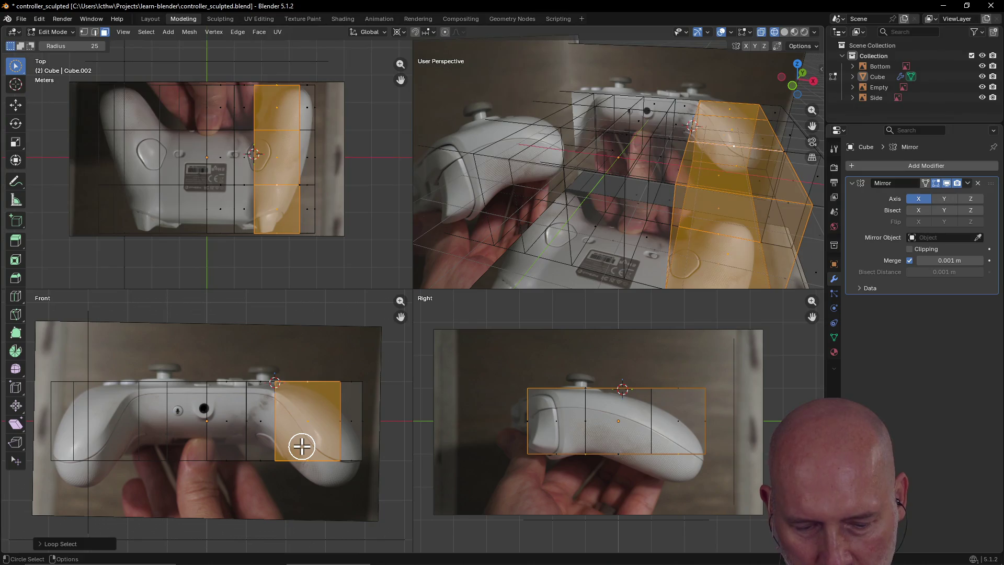
# - Loop-cut a vertical edge loop slid toward the right grip's end, then deselect it
pyautogui.hotkey('ctrl', 'r')
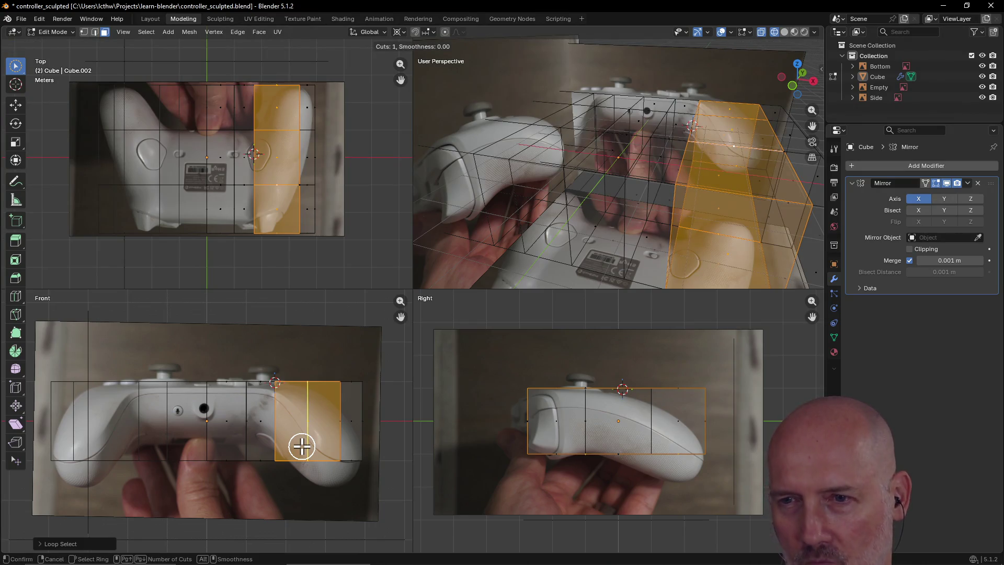
pyautogui.click(302, 447)
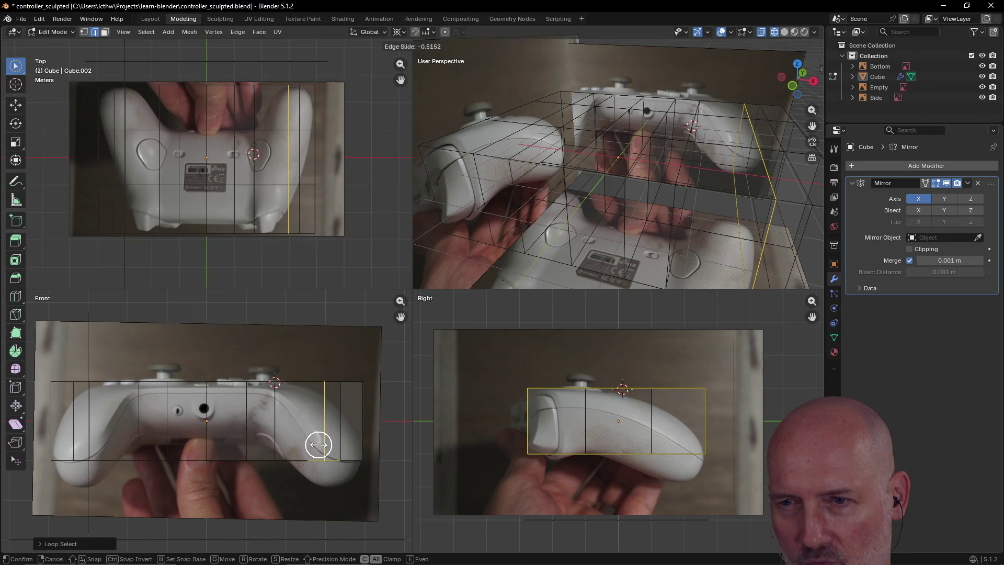
pyautogui.click(319, 445)
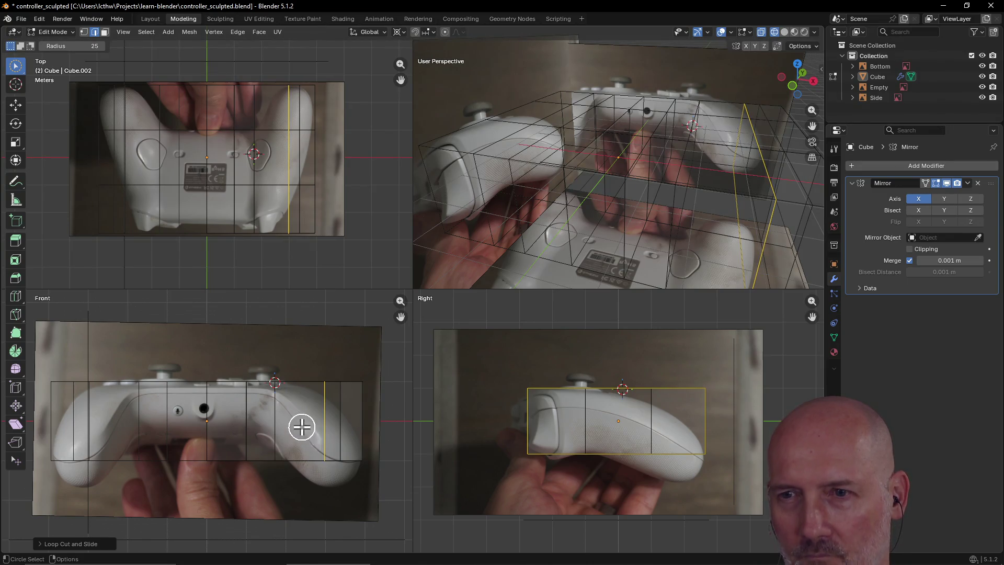
pyautogui.keyDown('alt'); pyautogui.click(351, 421); pyautogui.keyUp('alt')
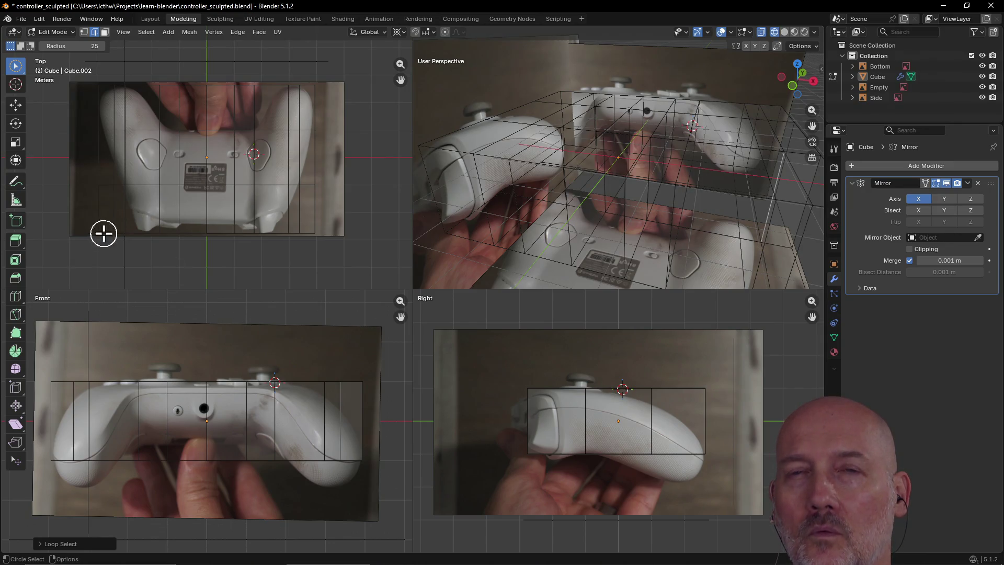
# - Loop-select the right-side faces and extend along the shortest path to the middle column
pyautogui.click(105, 32)
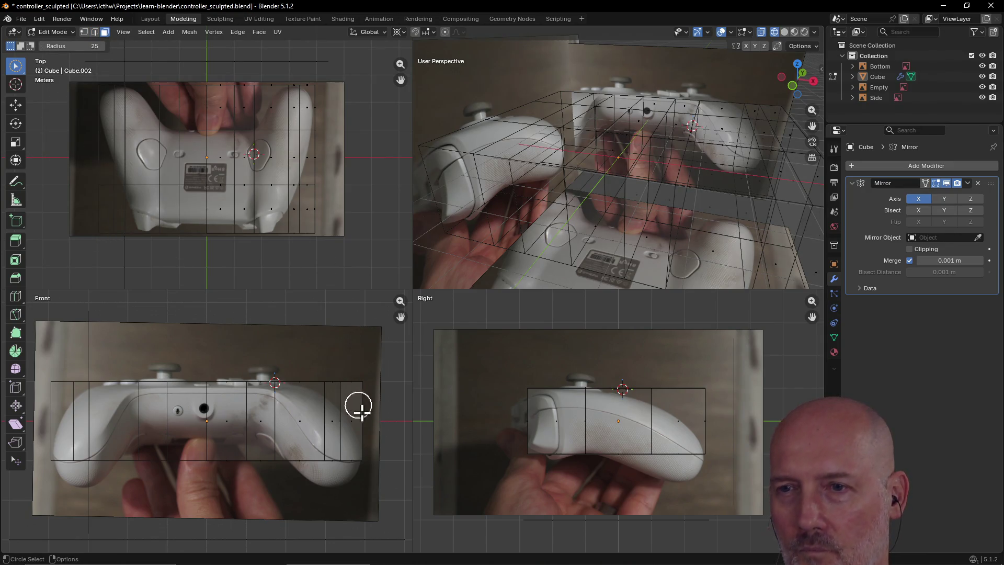
pyautogui.keyDown('alt'); pyautogui.click(357, 430); pyautogui.keyUp('alt')
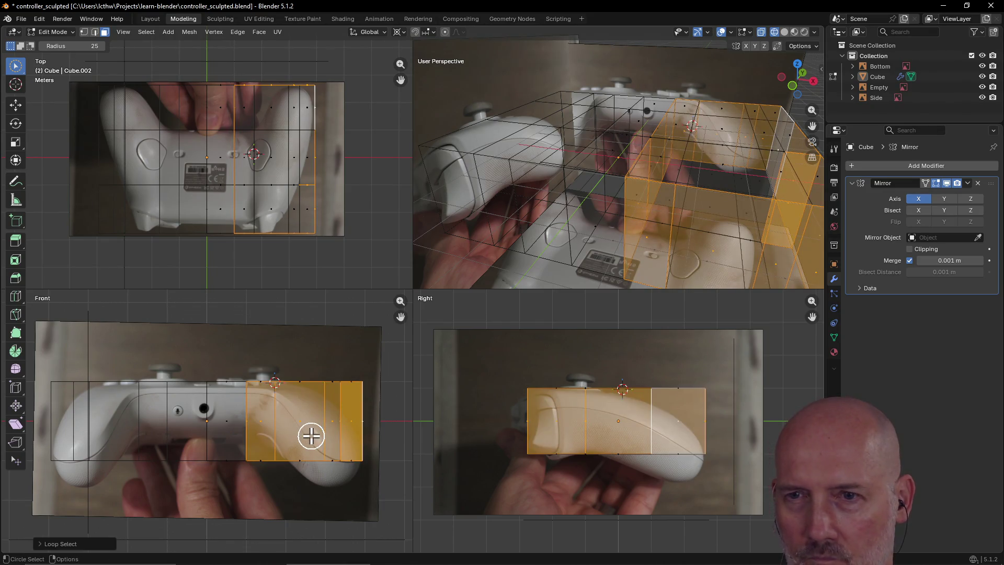
pyautogui.click(230, 433)
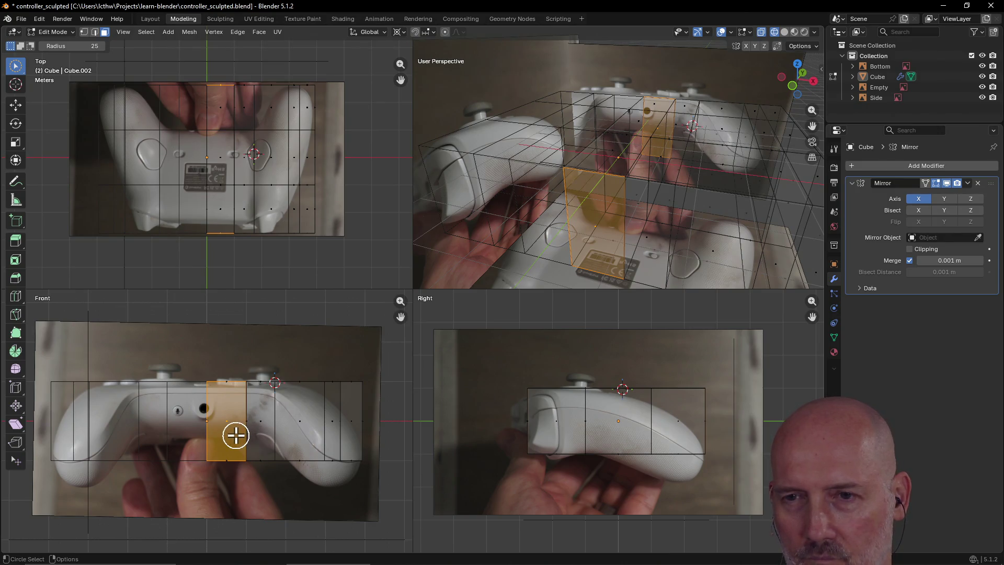
pyautogui.keyDown('alt'); pyautogui.click(274, 426); pyautogui.keyUp('alt')
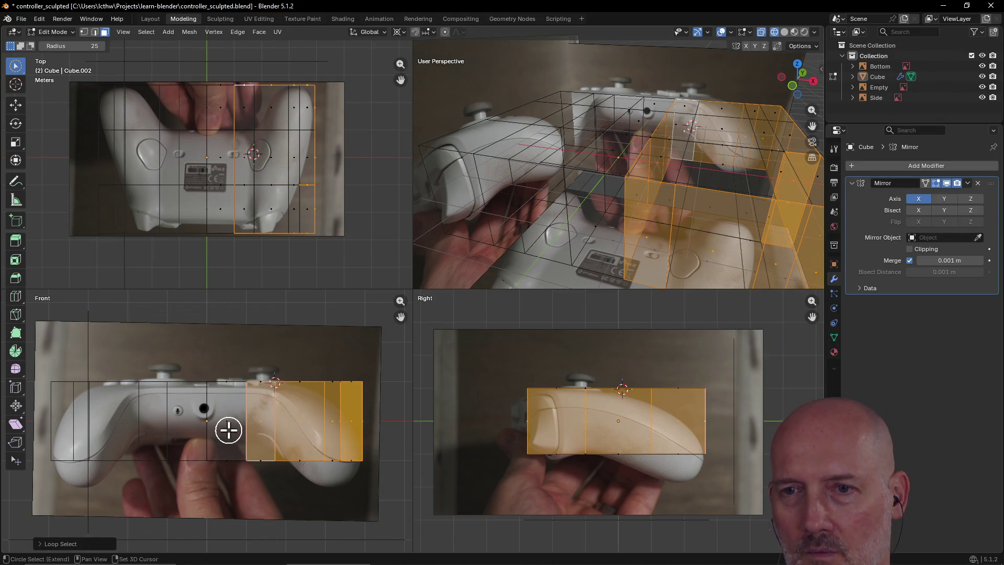
pyautogui.keyDown('ctrl'); pyautogui.click(228, 430); pyautogui.keyUp('ctrl')
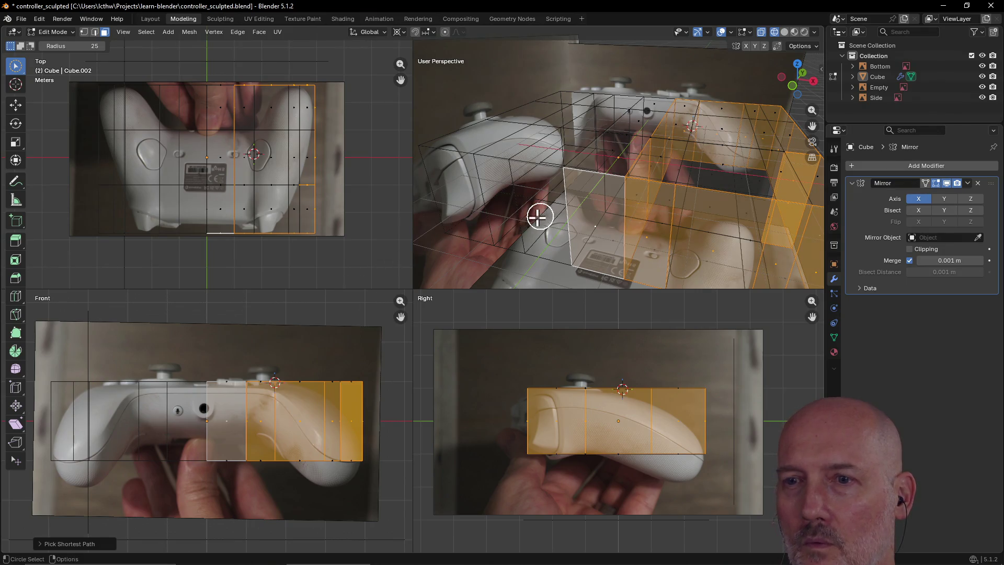
# - Orbit around the cage to check the right-half selection, adding one more face
pyautogui.moveTo(597, 192)
pyautogui.mouseDown(button='middle')
pyautogui.moveTo(576, 218)
pyautogui.moveTo(421, 231)
pyautogui.mouseUp(button='middle')
pyautogui.scroll(3, 578, 213)
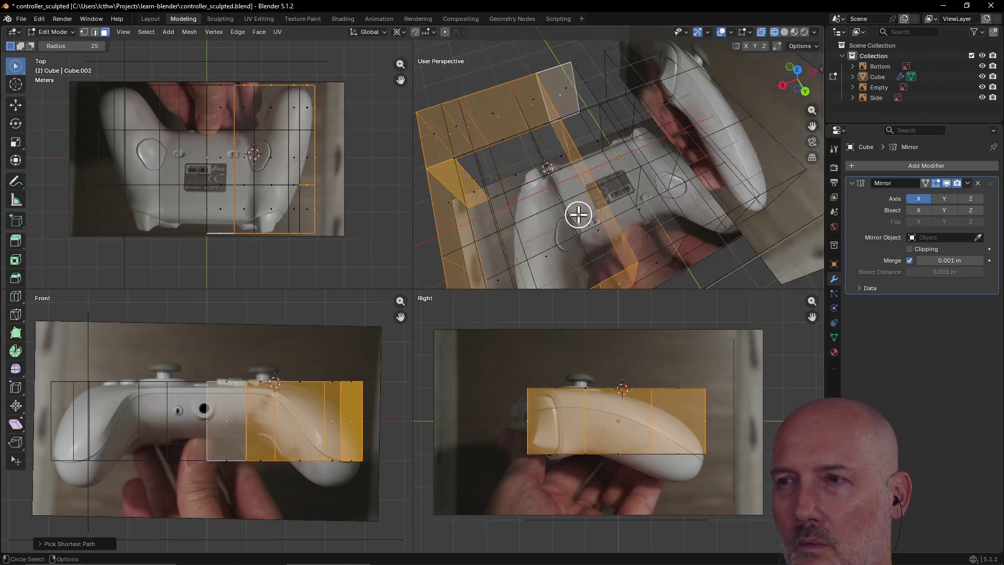
pyautogui.moveTo(578, 213); pyautogui.dragTo(614, 226, button='middle')
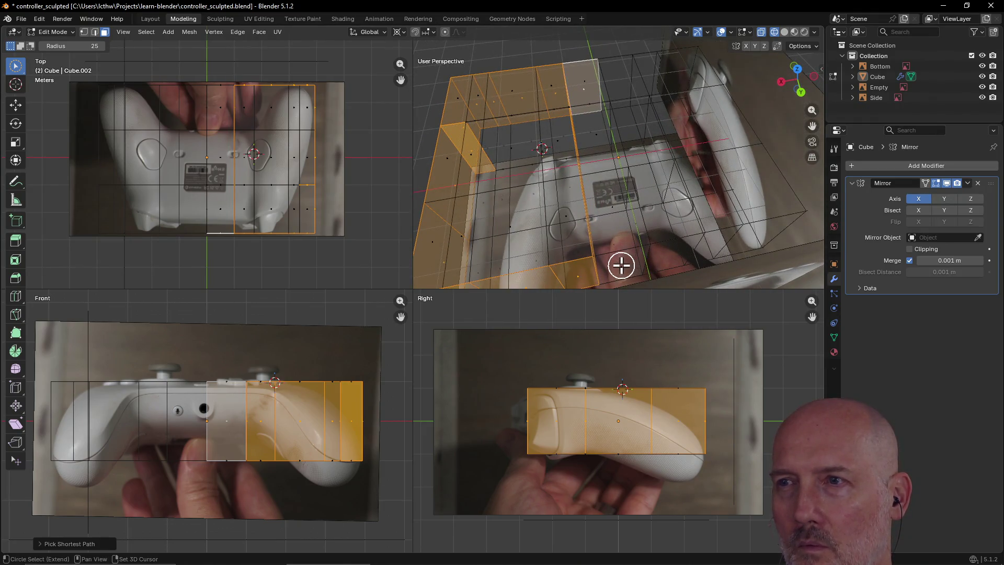
pyautogui.moveTo(621, 265); pyautogui.dragTo(621, 265)
pyautogui.moveTo(652, 225)
pyautogui.mouseDown(button='middle')
pyautogui.moveTo(565, 231)
pyautogui.moveTo(541, 207)
pyautogui.mouseUp(button='middle')
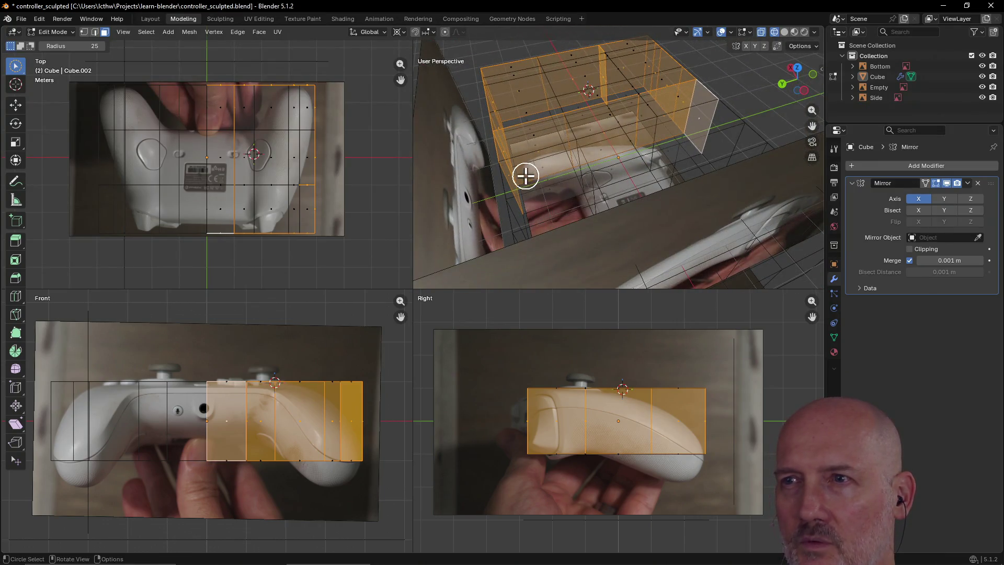
pyautogui.moveTo(654, 143)
pyautogui.mouseDown(button='middle')
pyautogui.moveTo(804, 148)
pyautogui.moveTo(800, 175)
pyautogui.mouseUp(button='middle')
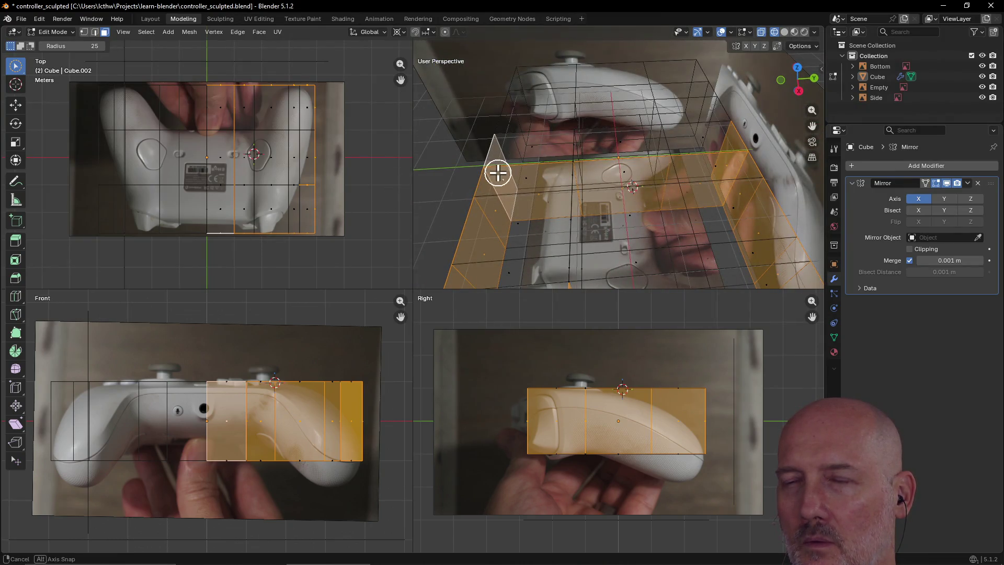
pyautogui.moveTo(497, 170)
pyautogui.mouseDown(button='middle')
pyautogui.moveTo(598, 128)
pyautogui.moveTo(601, 154)
pyautogui.mouseUp(button='middle')
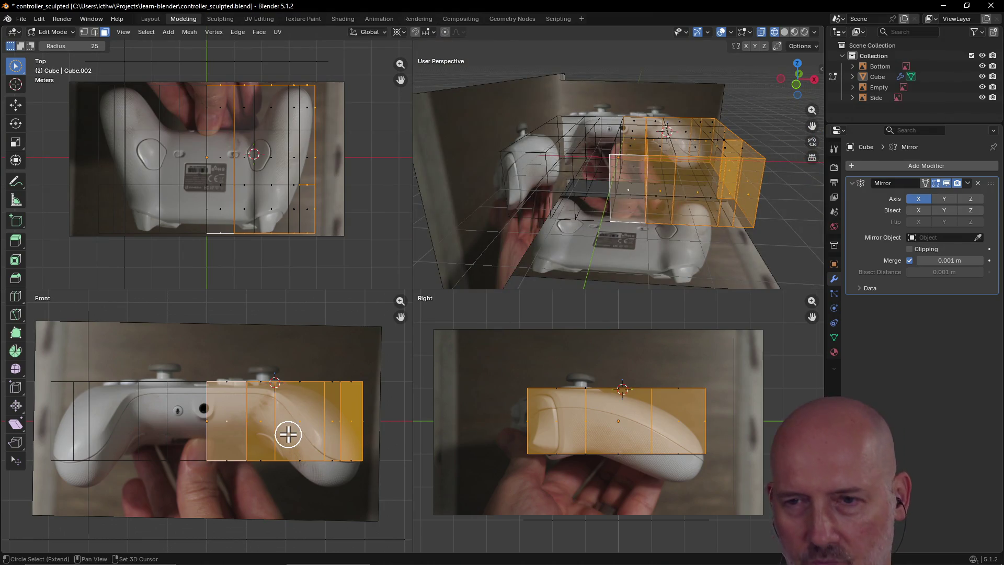
# - Add a horizontal loop cut through the cage's right end, slid to 0.4000
pyautogui.hotkey('ctrl', 'r')
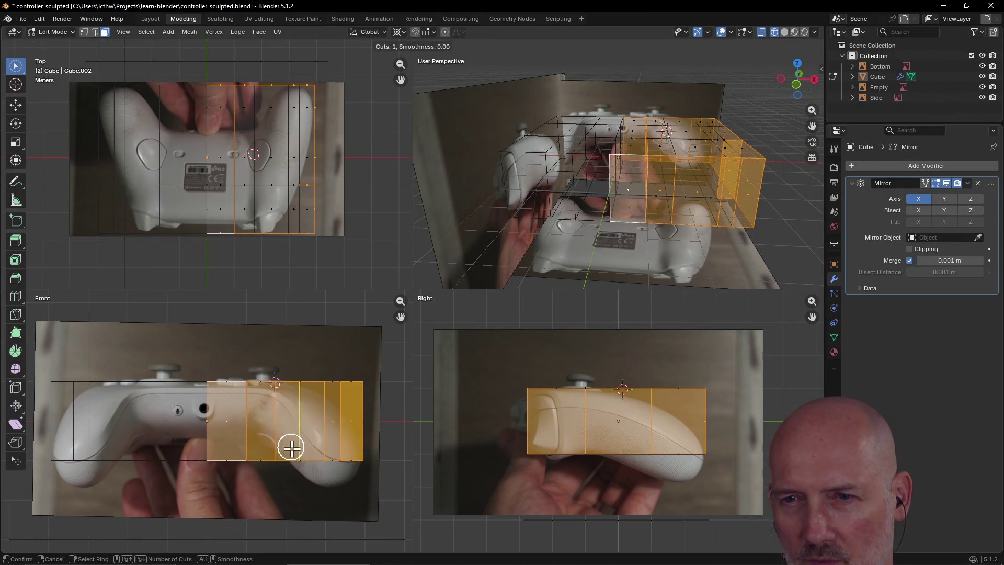
pyautogui.click(285, 431)
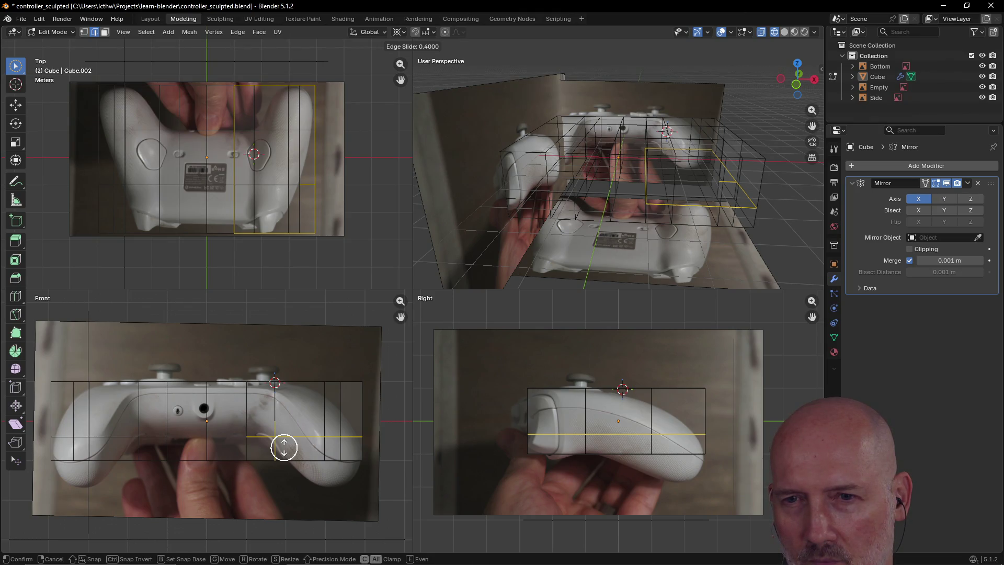
pyautogui.click(284, 447)
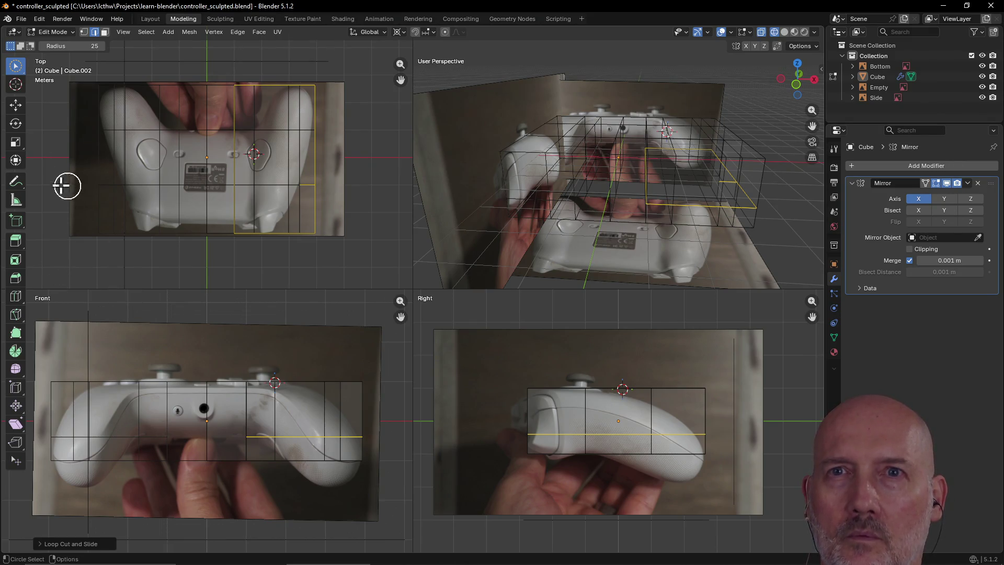
pyautogui.click(105, 32)
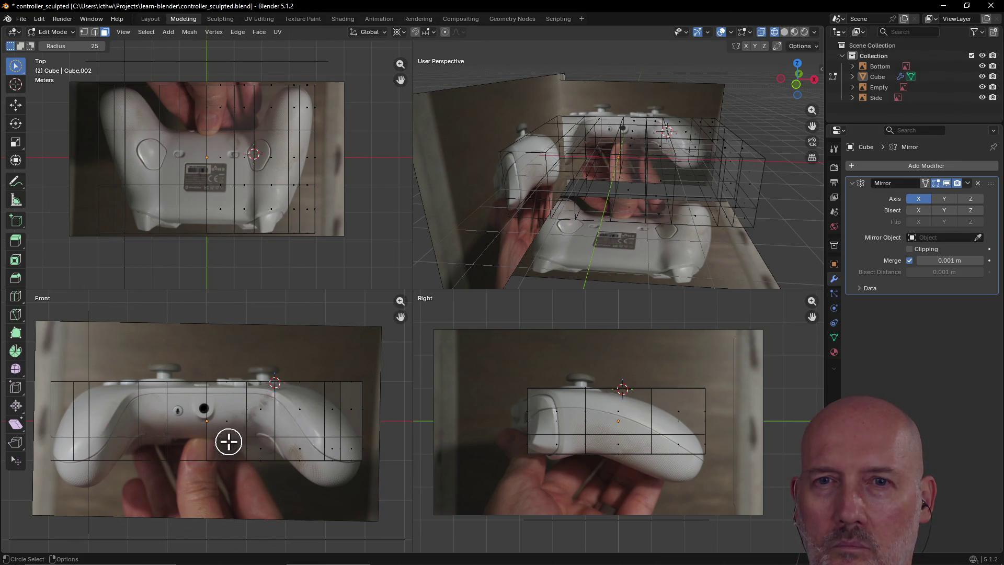
pyautogui.click(11, 317)
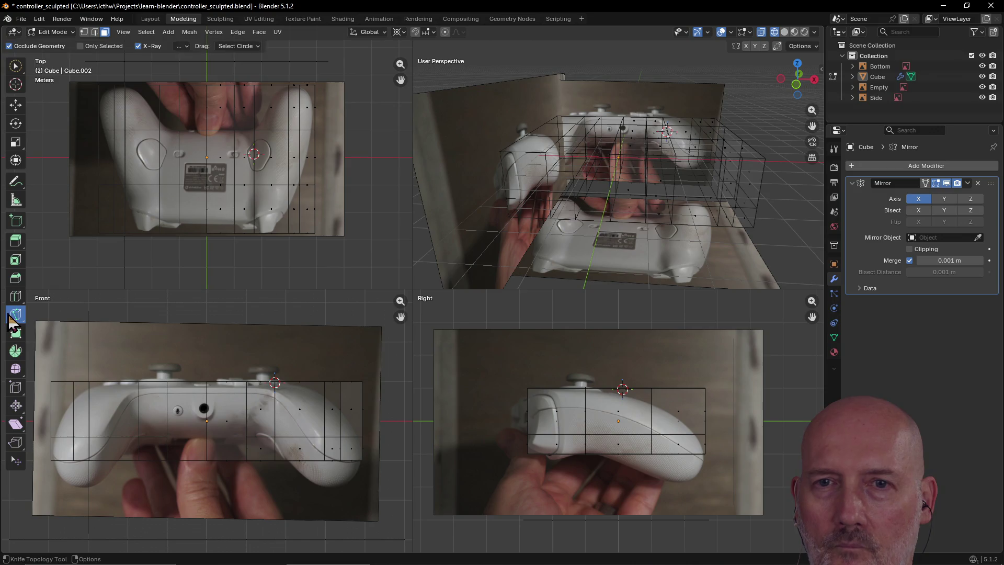
pyautogui.click(247, 437)
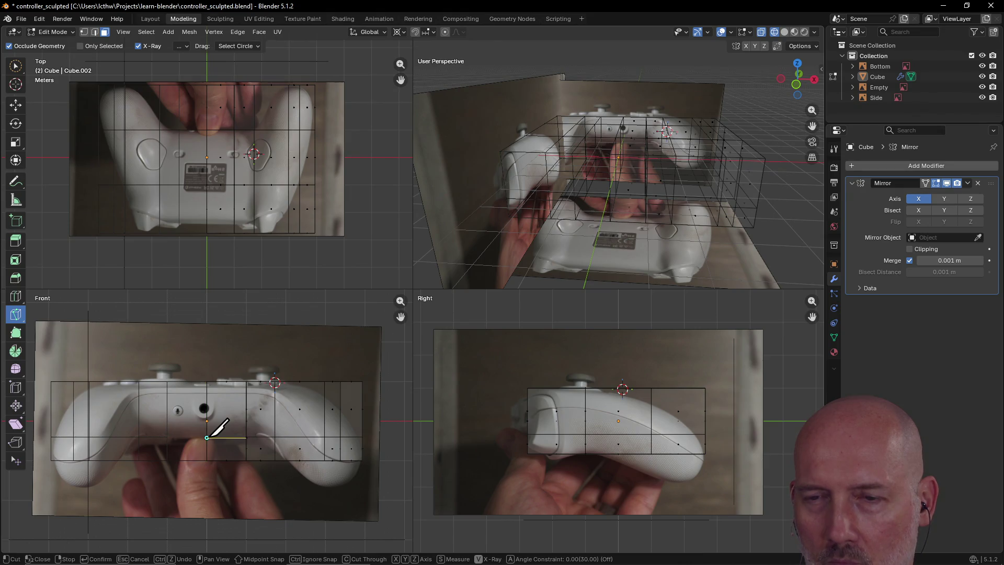
pyautogui.click(207, 437)
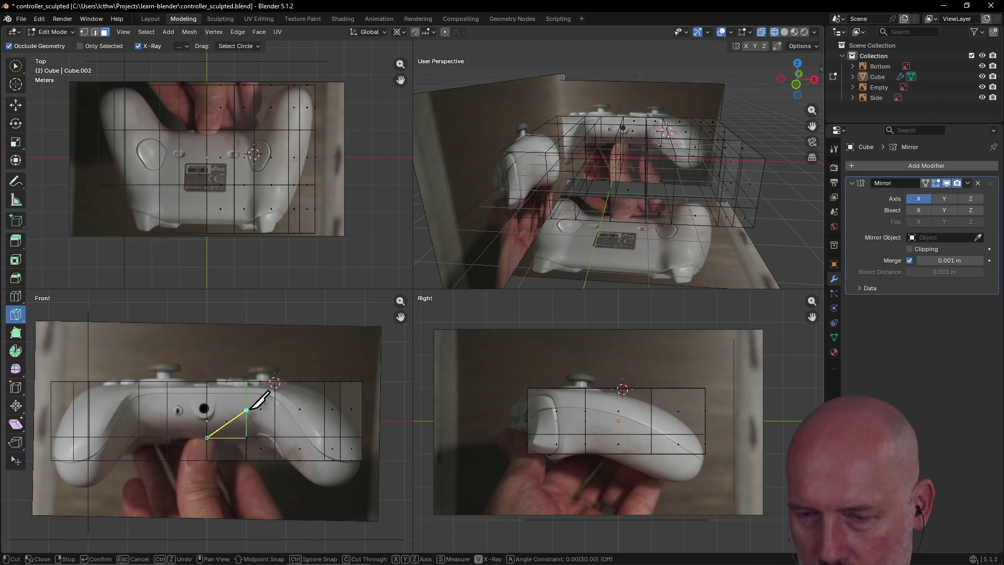
pyautogui.press('Escape')
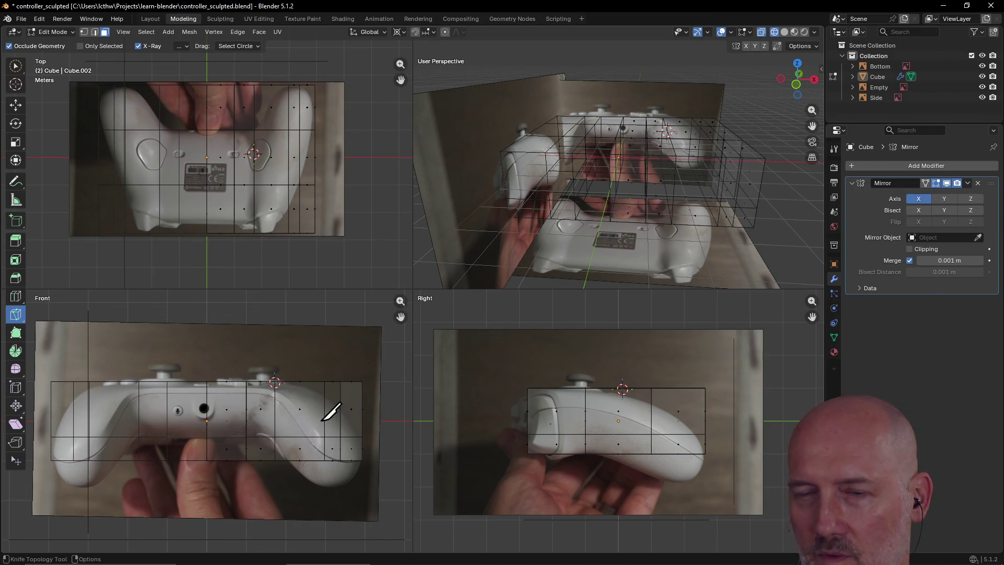
pyautogui.moveTo(656, 228)
pyautogui.mouseDown(button='middle')
pyautogui.moveTo(520, 231)
pyautogui.moveTo(717, 202)
pyautogui.moveTo(755, 184)
pyautogui.moveTo(753, 238)
pyautogui.moveTo(686, 213)
pyautogui.moveTo(676, 224)
pyautogui.moveTo(729, 197)
pyautogui.moveTo(737, 229)
pyautogui.moveTo(699, 153)
pyautogui.moveTo(716, 128)
pyautogui.moveTo(706, 141)
pyautogui.mouseUp(button='middle')
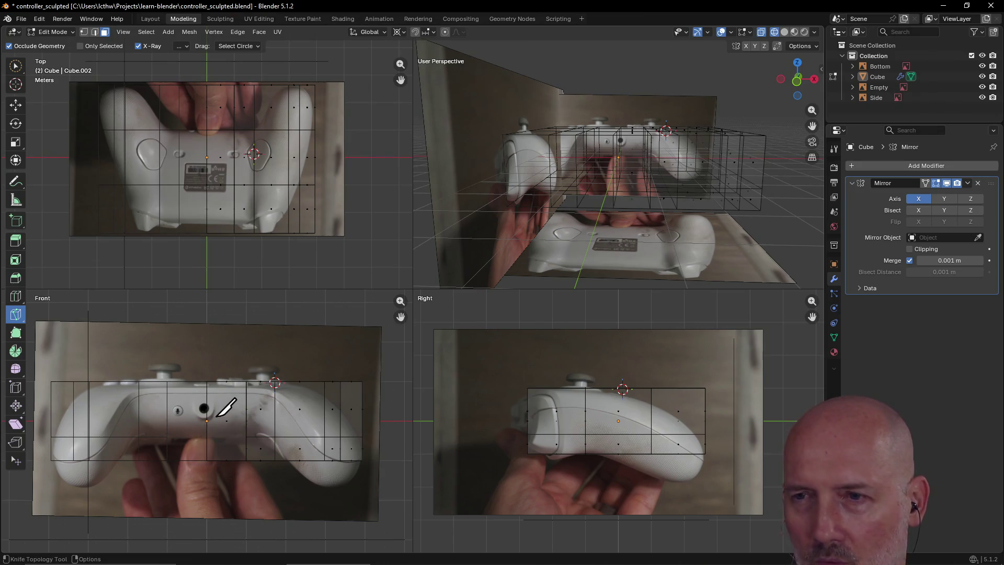
pyautogui.scroll(-1, 211, 402)
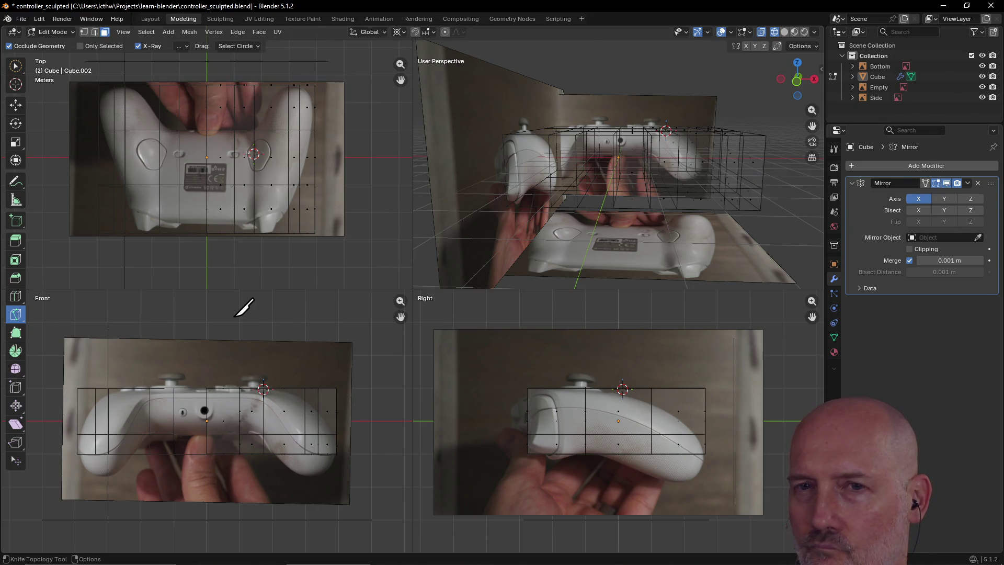
pyautogui.click(16, 65)
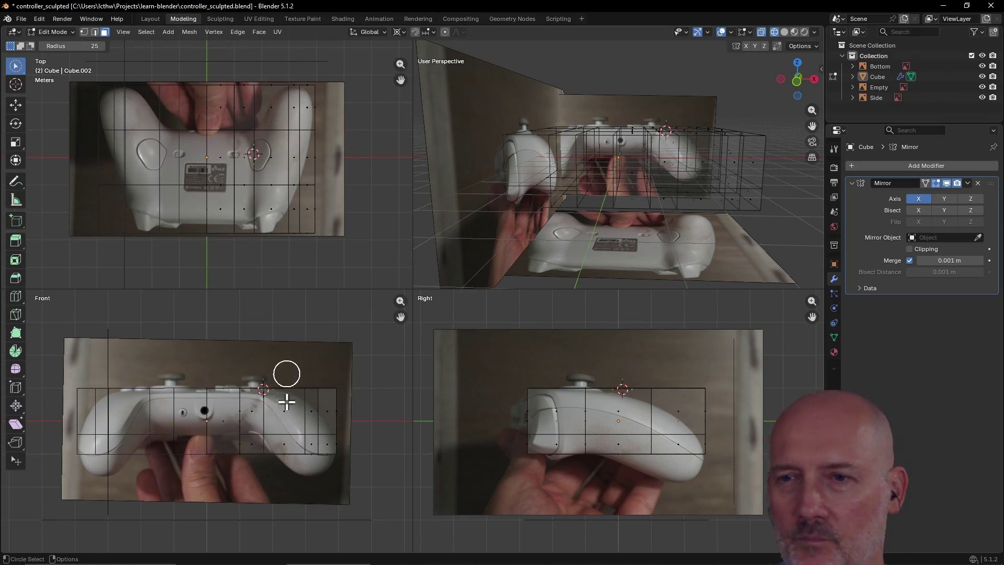
# - In vertex mode, move the grip's lower-right corner vertices downward
pyautogui.scroll(2, 323, 453)
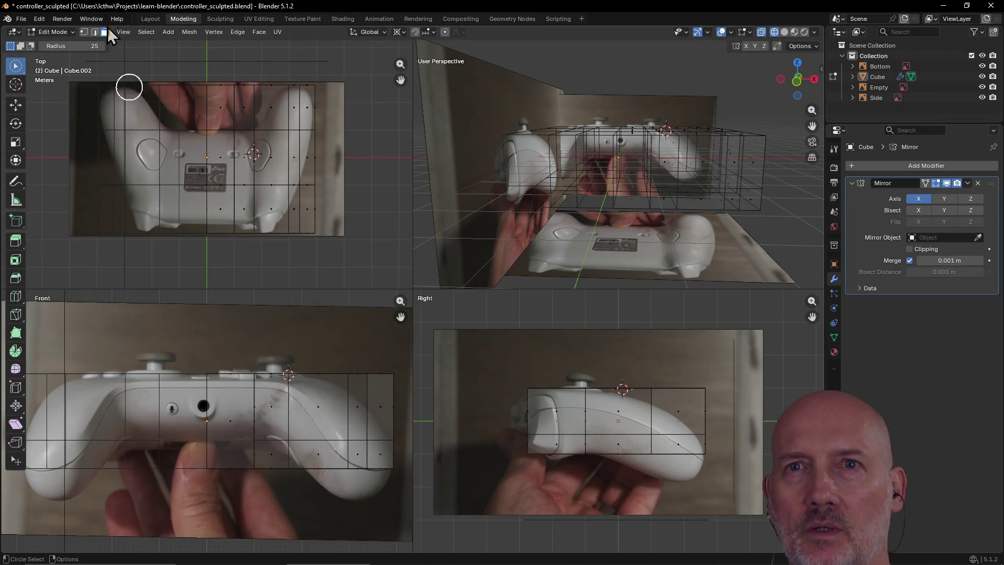
pyautogui.click(84, 32)
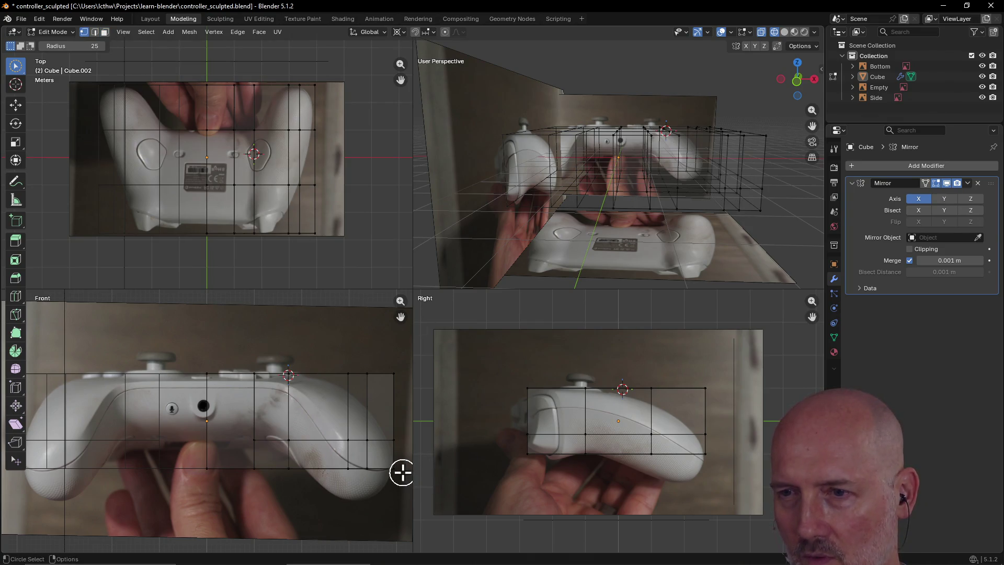
pyautogui.click(394, 467)
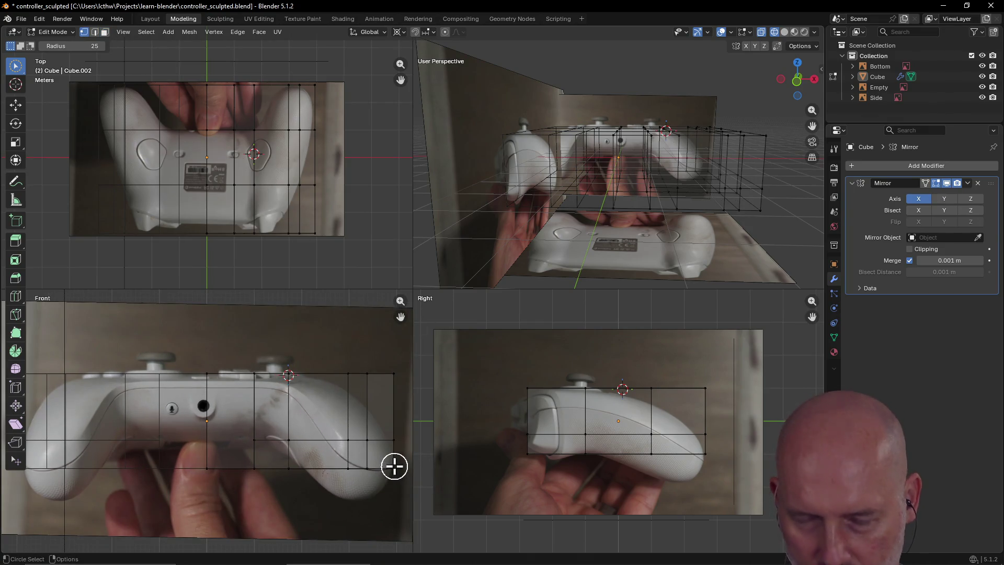
pyautogui.press('g')
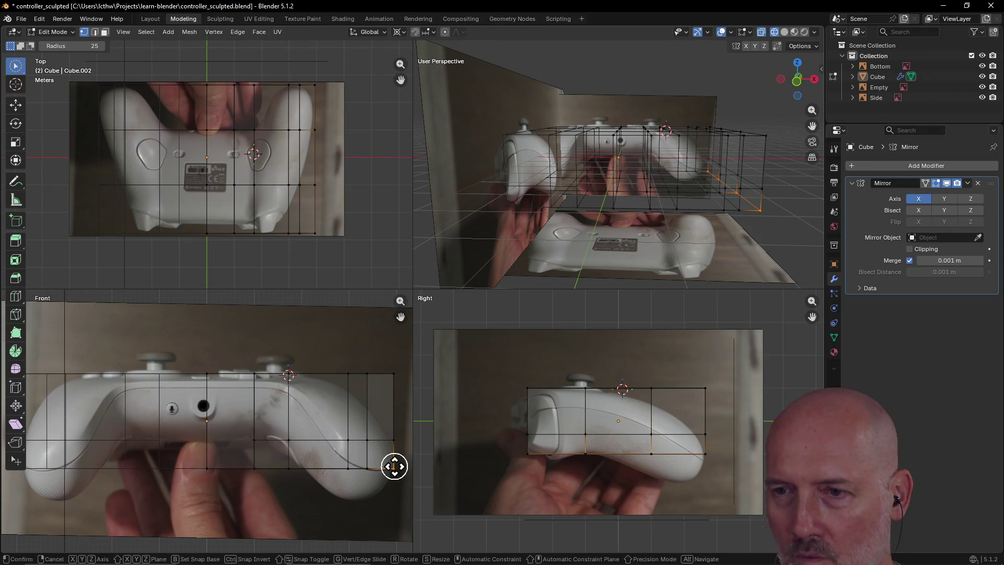
pyautogui.click(389, 486)
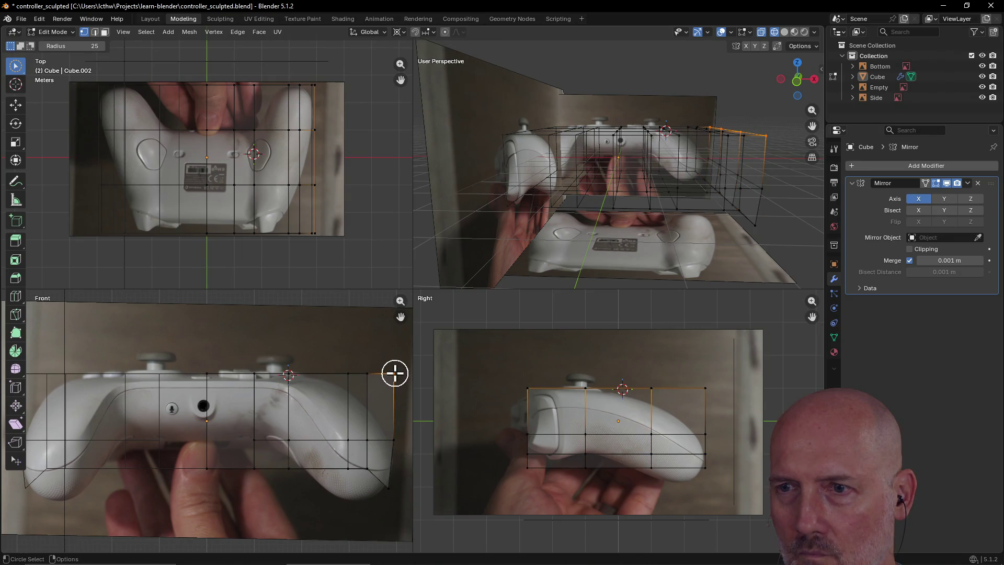
# - Pull the two right-side middle edges inward to follow the front photo's outline
pyautogui.click(386, 397)
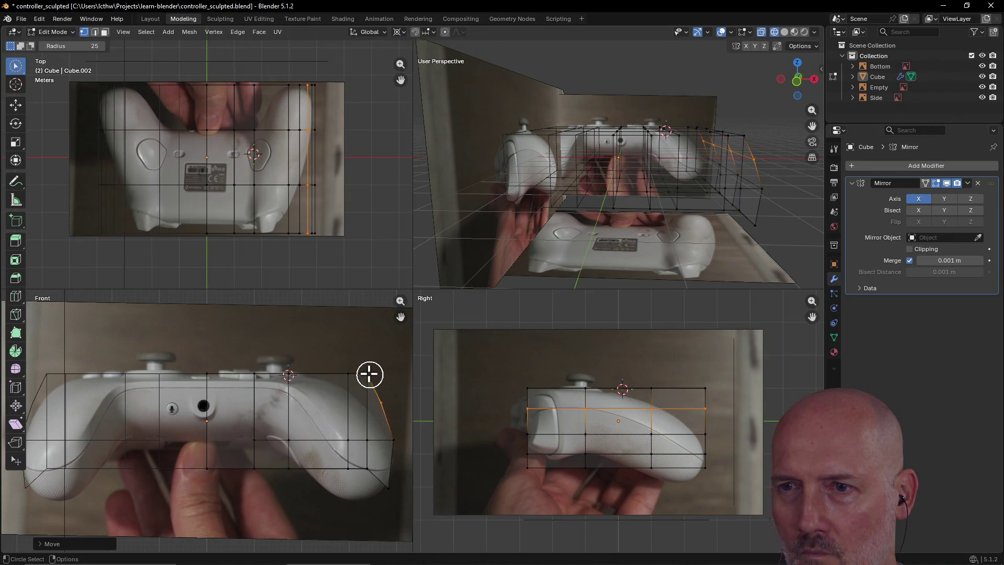
pyautogui.press('g')
pyautogui.click(361, 395)
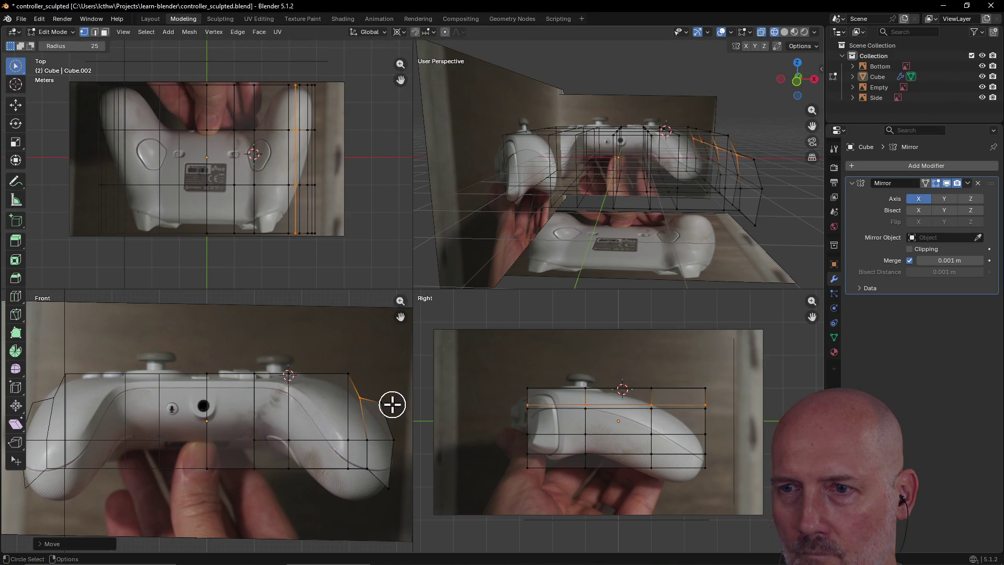
pyautogui.click(383, 403)
pyautogui.press('g')
pyautogui.click(376, 414)
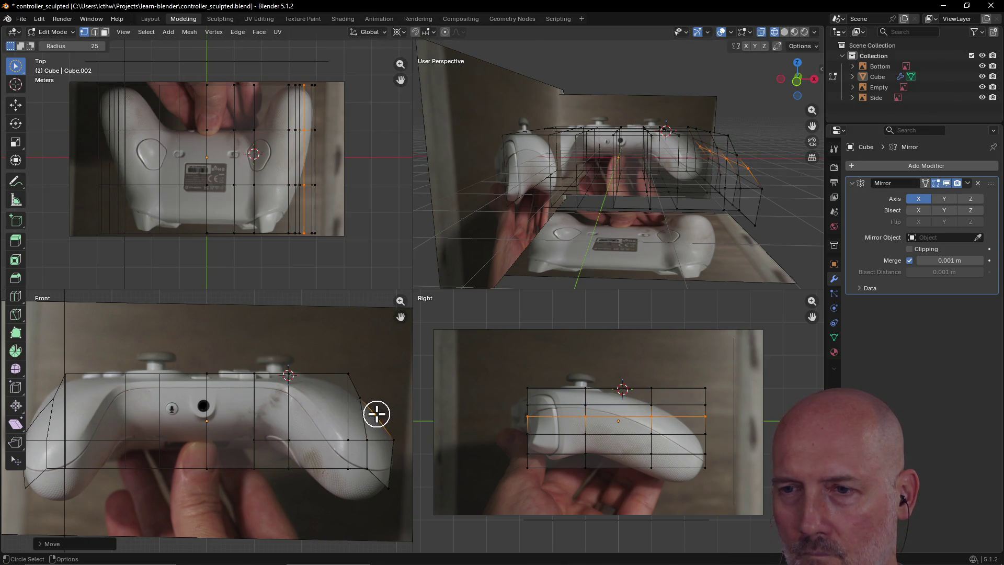
# - Circle-select the lower right vertices and drop them to the grip's bottom
pyautogui.press('c')
pyautogui.moveTo(370, 467)
pyautogui.mouseDown()
pyautogui.moveTo(359, 493)
pyautogui.moveTo(368, 497)
pyautogui.mouseUp()
pyautogui.press('g')
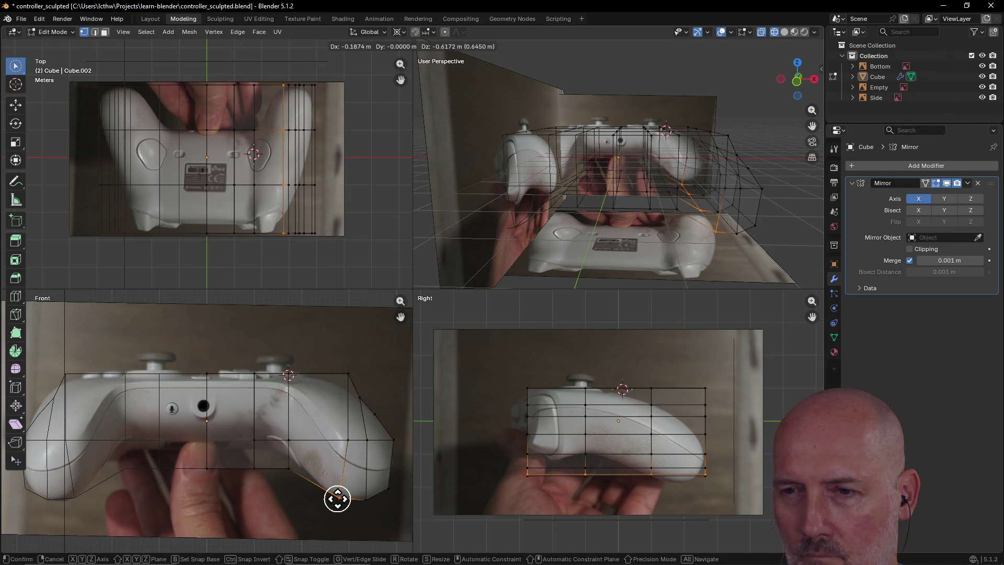
pyautogui.click(338, 495)
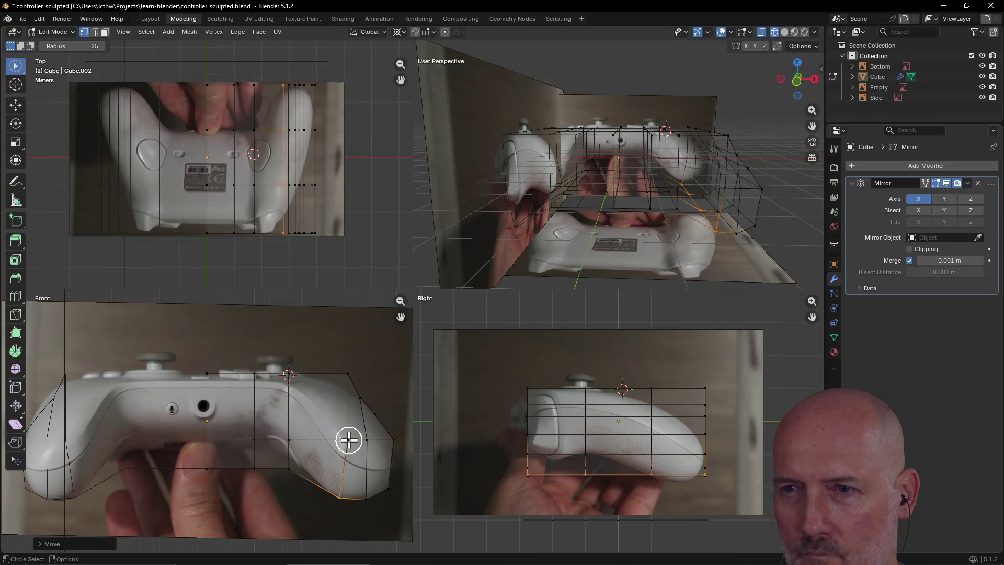
# - Adjust a lower-curve vertex and lower the top right vertex along the shoulder curve
pyautogui.click(287, 467)
pyautogui.press('g')
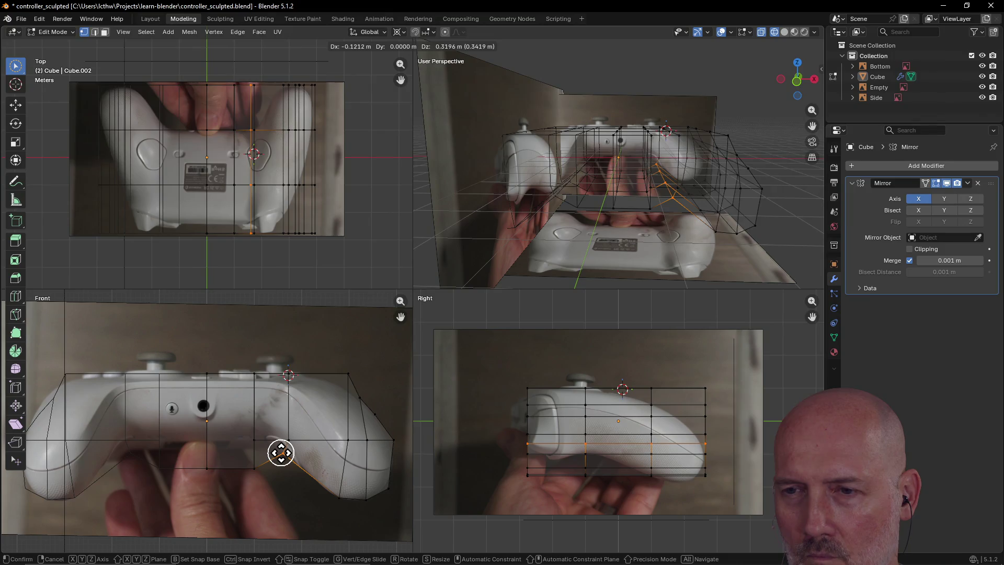
pyautogui.click(281, 452)
pyautogui.click(349, 374)
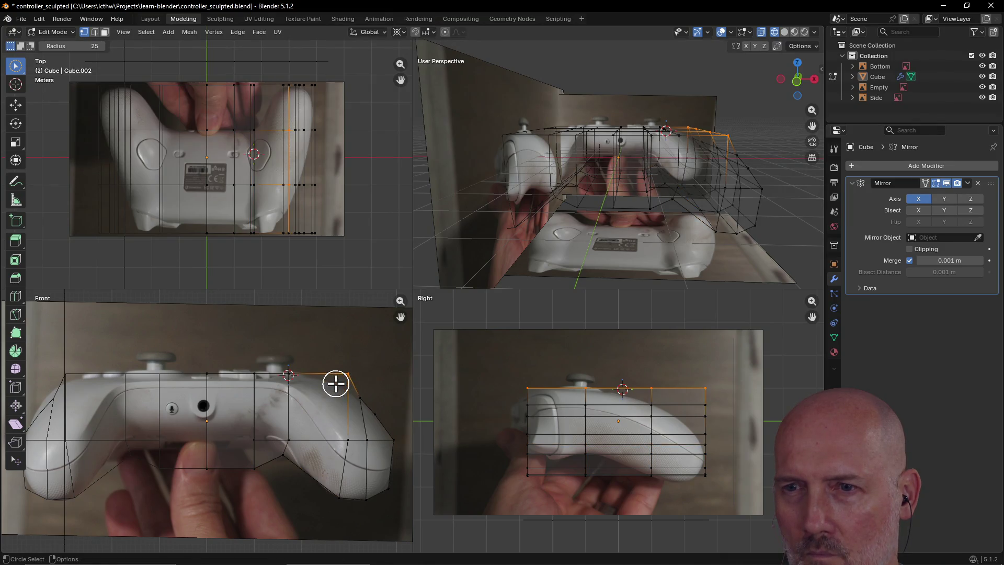
pyautogui.press('g')
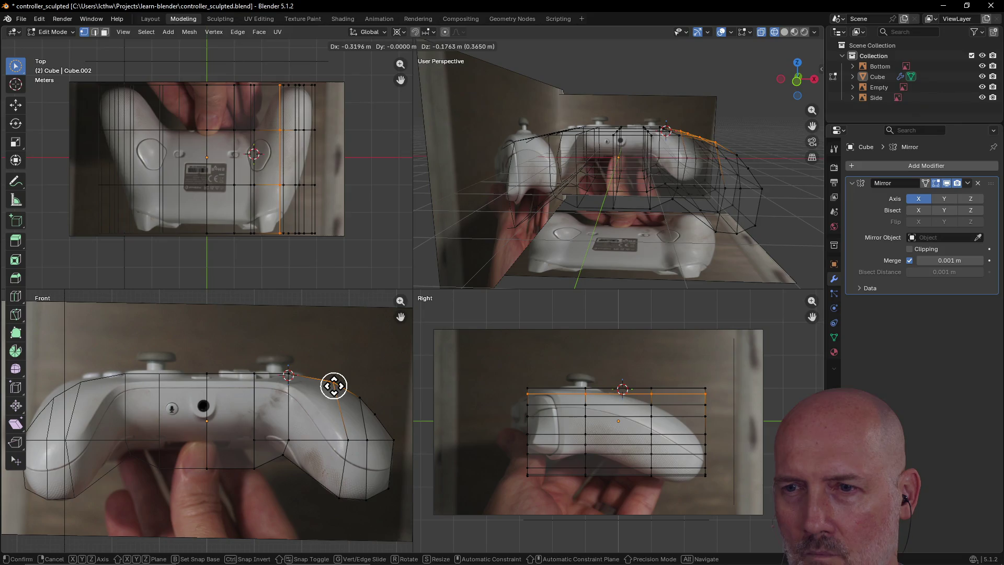
pyautogui.click(334, 384)
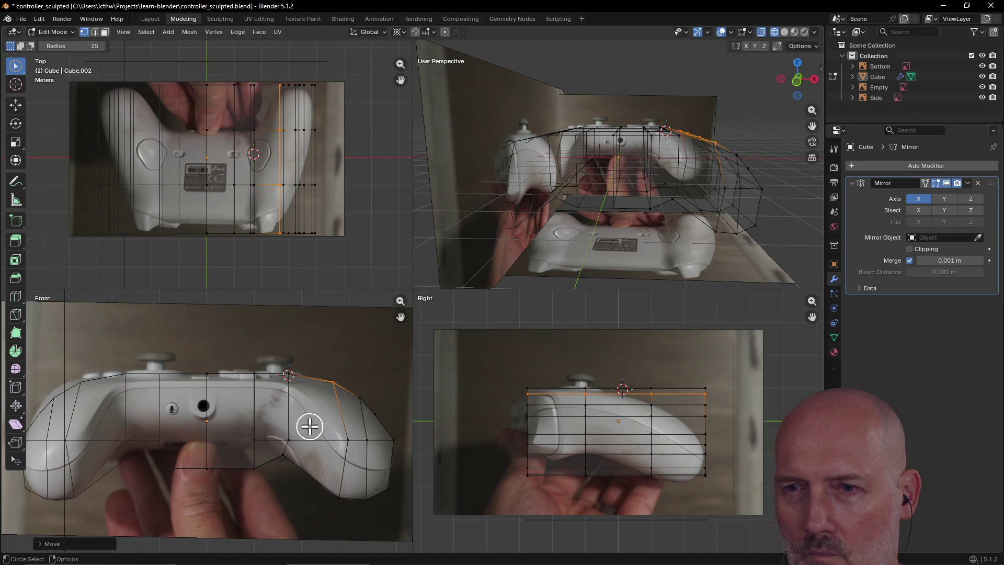
# - Raise the lower and centre edge loops vertically to follow the curved underside
pyautogui.keyDown('alt'); pyautogui.click(255, 467); pyautogui.keyUp('alt')
pyautogui.press('g')
pyautogui.press('z')
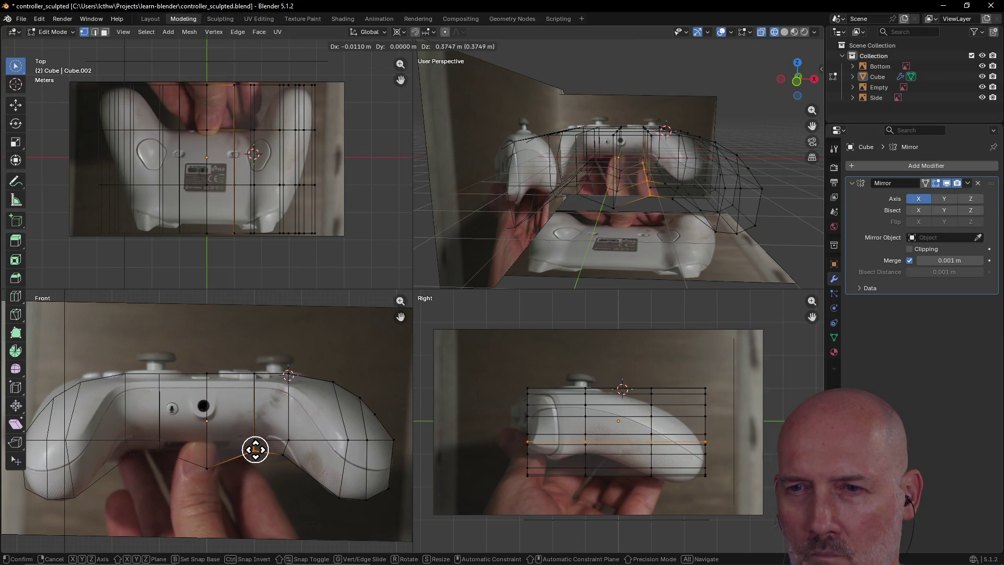
pyautogui.press('z')
pyautogui.press('z')
pyautogui.press('z')
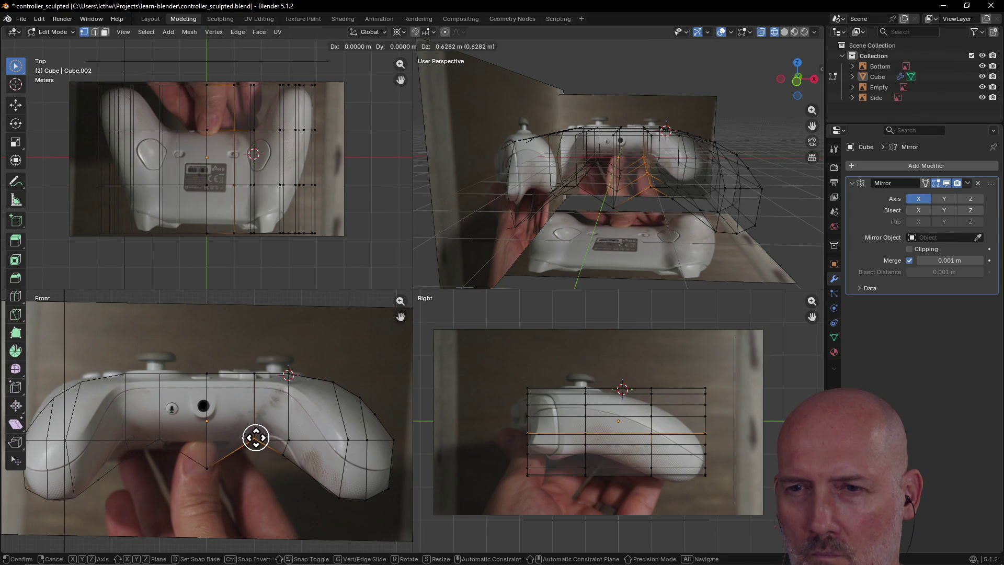
pyautogui.click(256, 439)
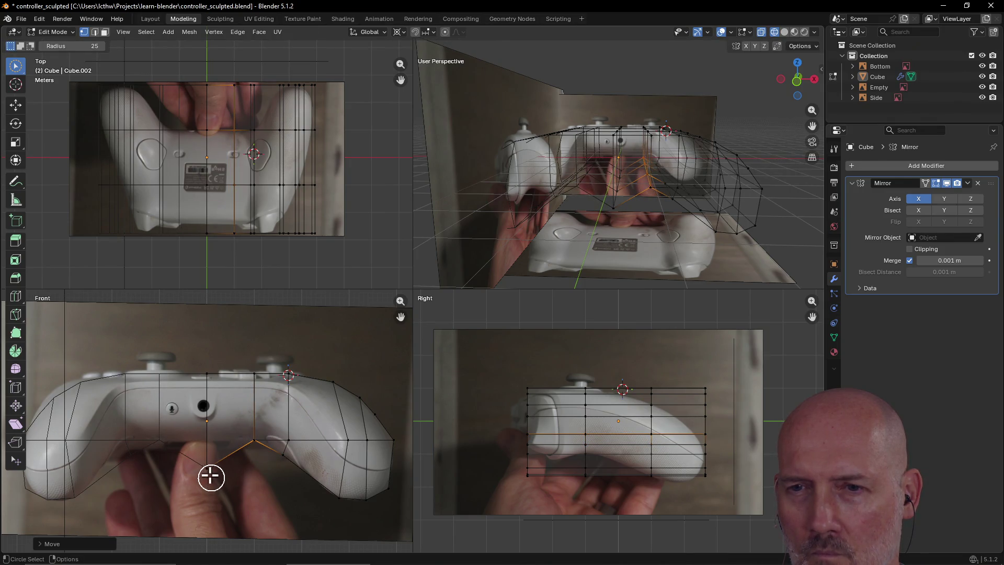
pyautogui.keyDown('alt'); pyautogui.click(206, 464); pyautogui.keyUp('alt')
pyautogui.press('c')
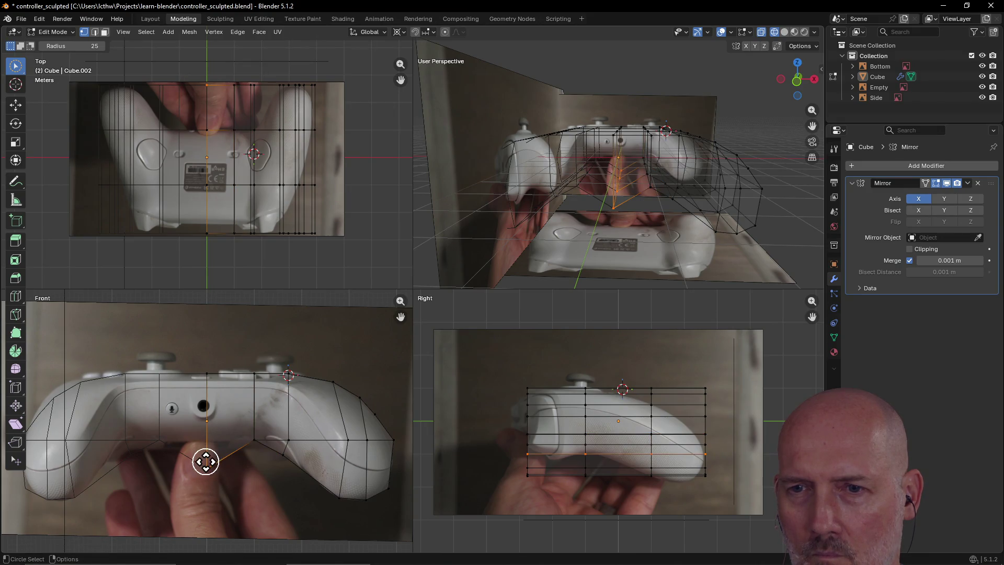
pyautogui.press('Escape')
pyautogui.press('g')
pyautogui.press('z')
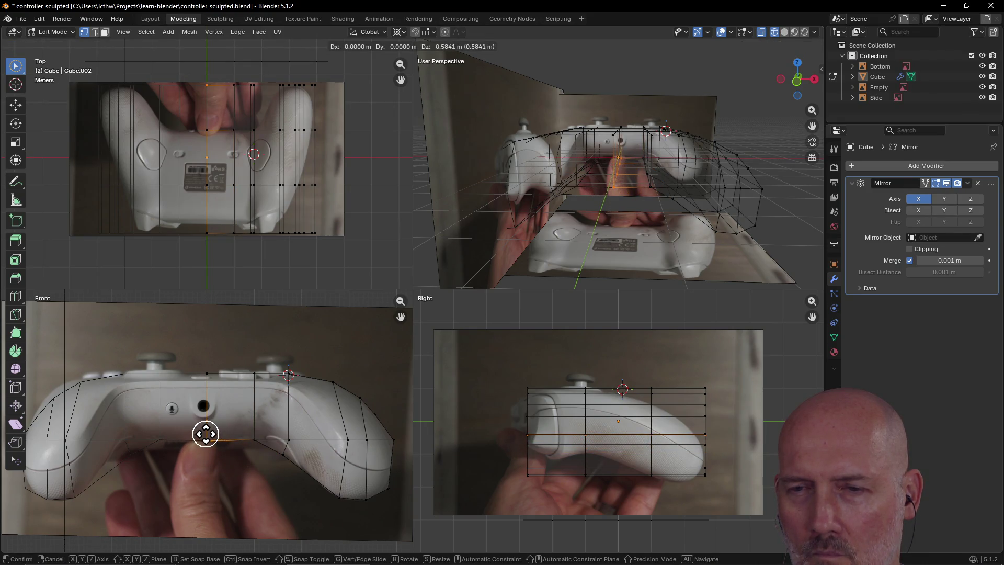
pyautogui.click(205, 433)
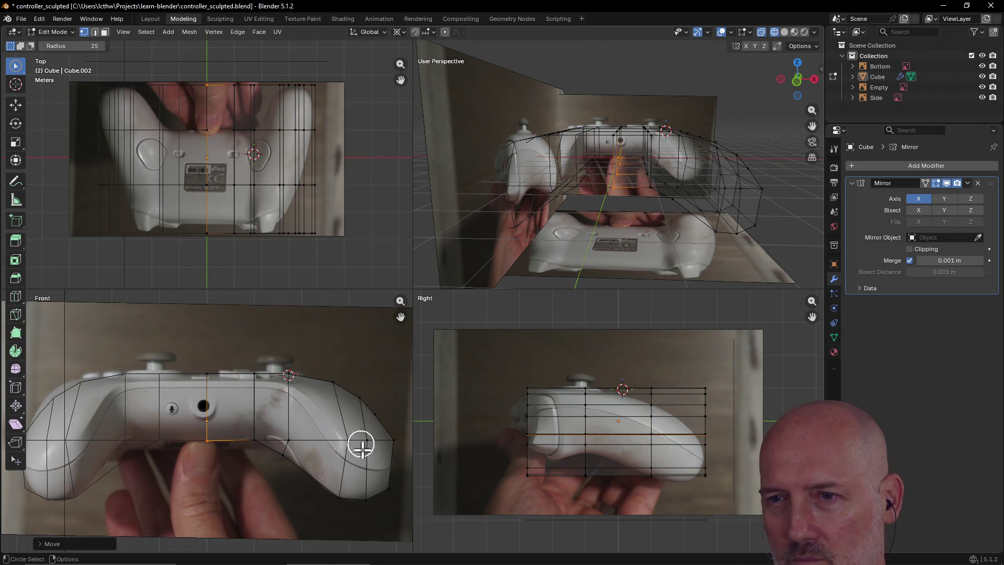
# - Shift the right grip's vertex loop inward, then select a face ring around the grip
pyautogui.click(346, 439)
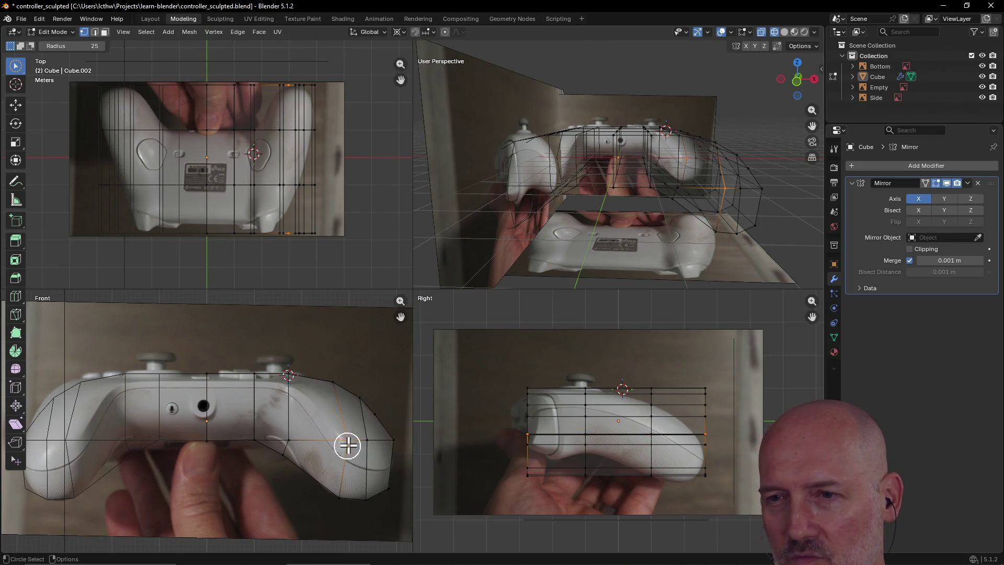
pyautogui.press('g')
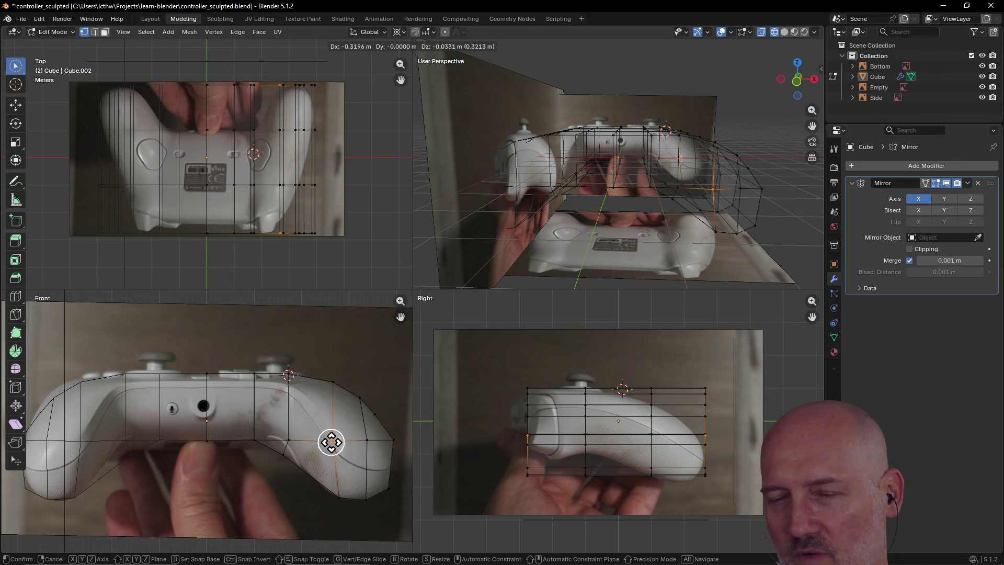
pyautogui.click(329, 440)
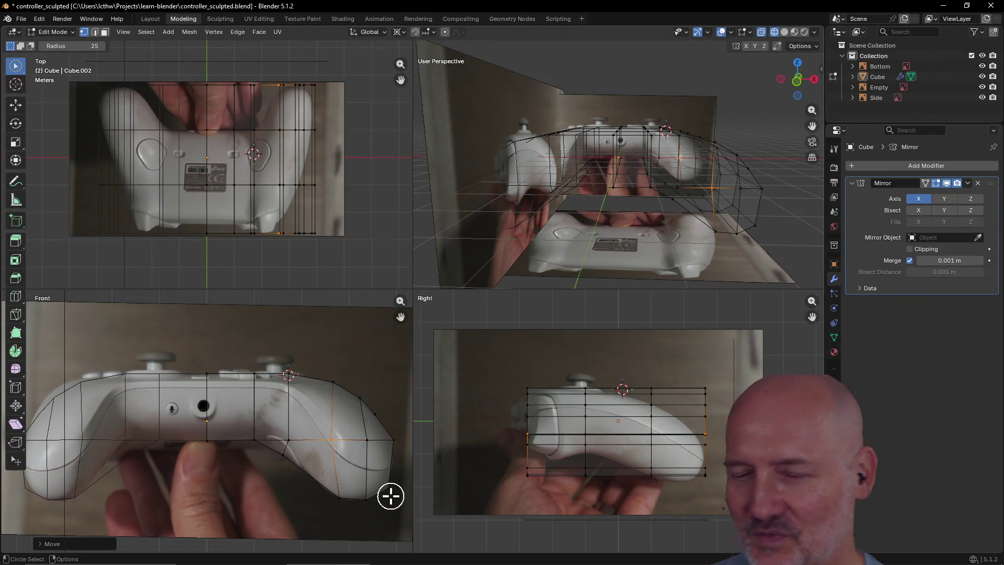
pyautogui.click(378, 469)
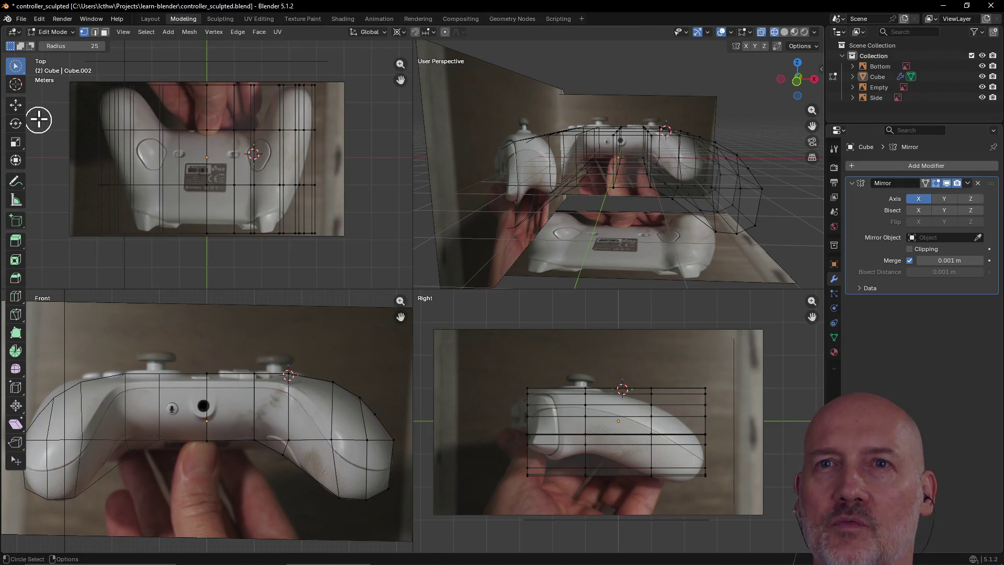
pyautogui.click(104, 32)
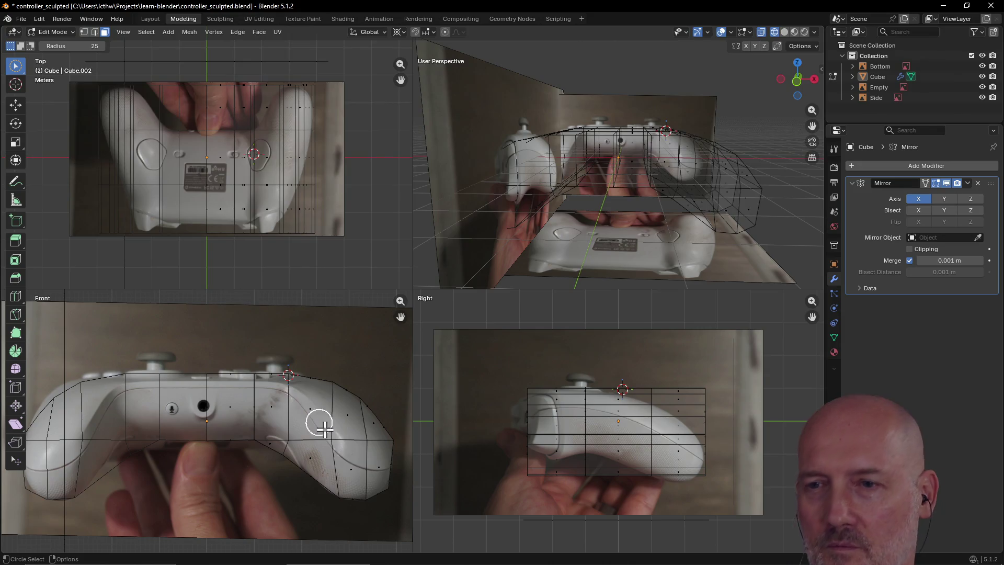
pyautogui.keyDown('alt'); pyautogui.click(371, 463); pyautogui.keyUp('alt')
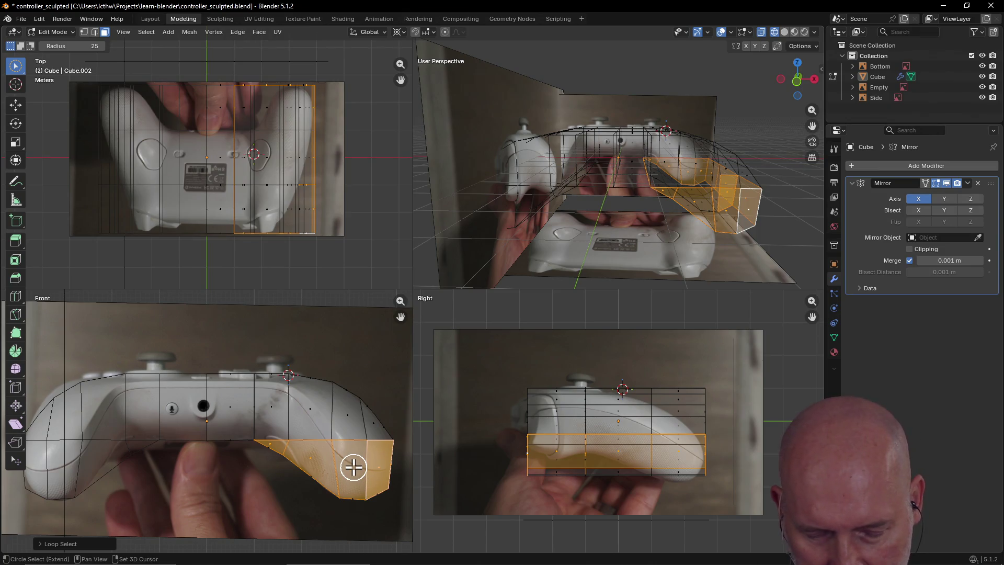
# - Add a loop cut through the selected faces along the lower right grip
pyautogui.hotkey('ctrl', 'r')
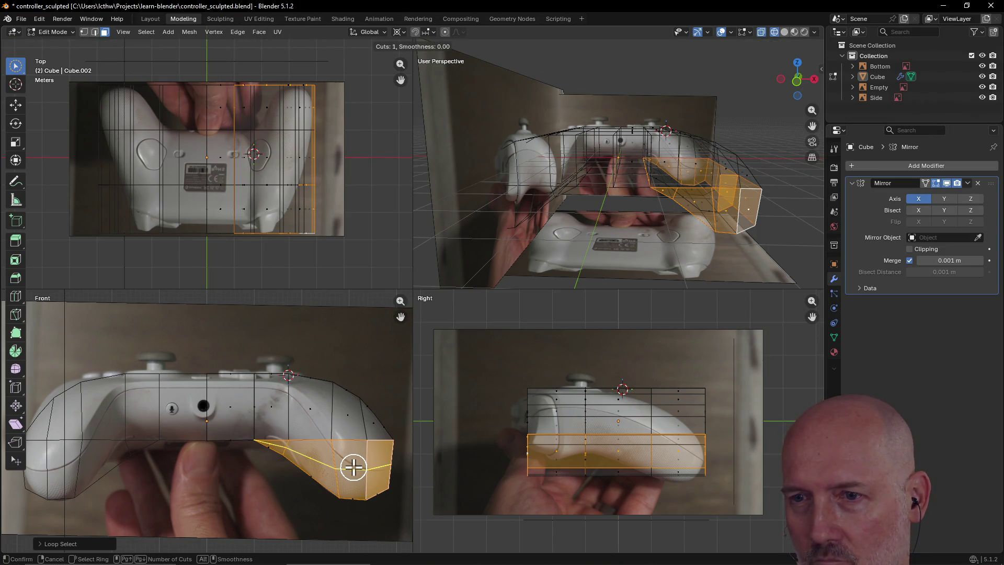
pyautogui.click(353, 467)
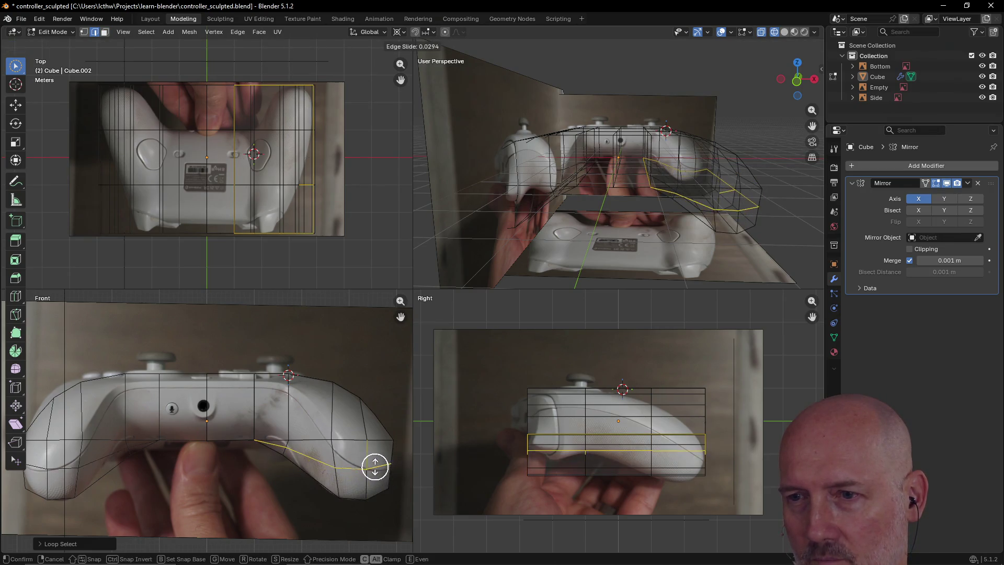
pyautogui.click(375, 469)
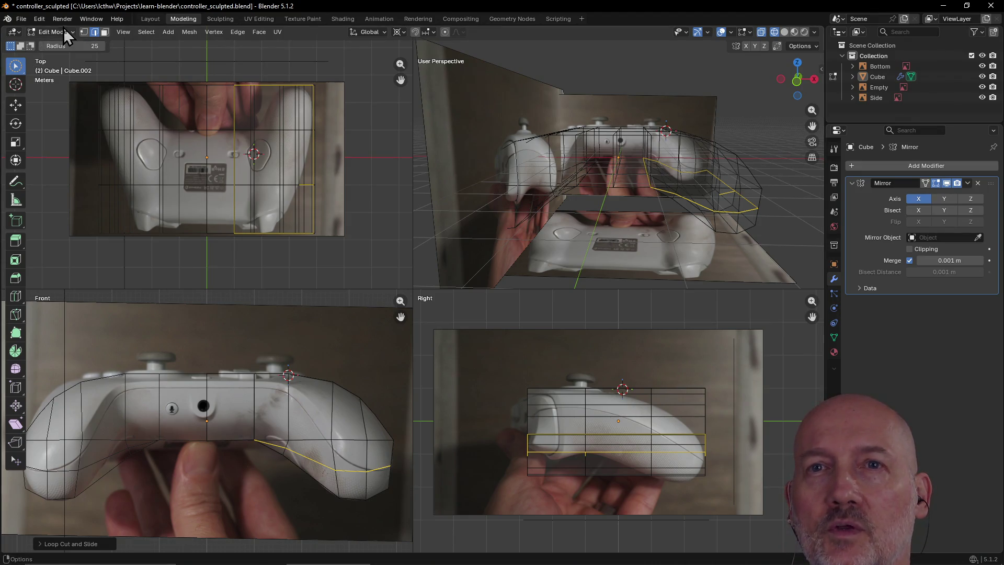
# - Push the grip's right-end vertices outward to the grip edge, then orbit to view from above
pyautogui.click(84, 32)
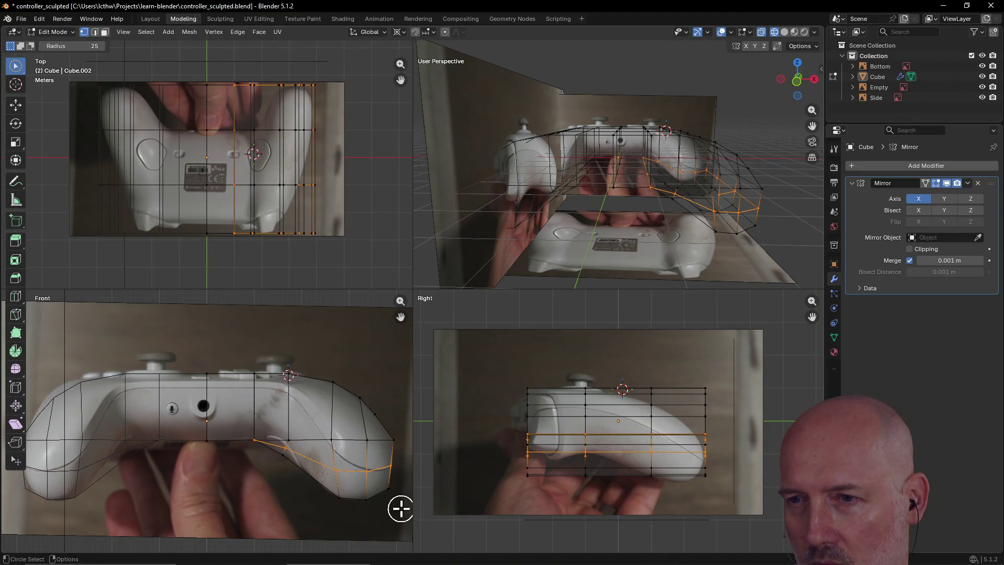
pyautogui.click(399, 462)
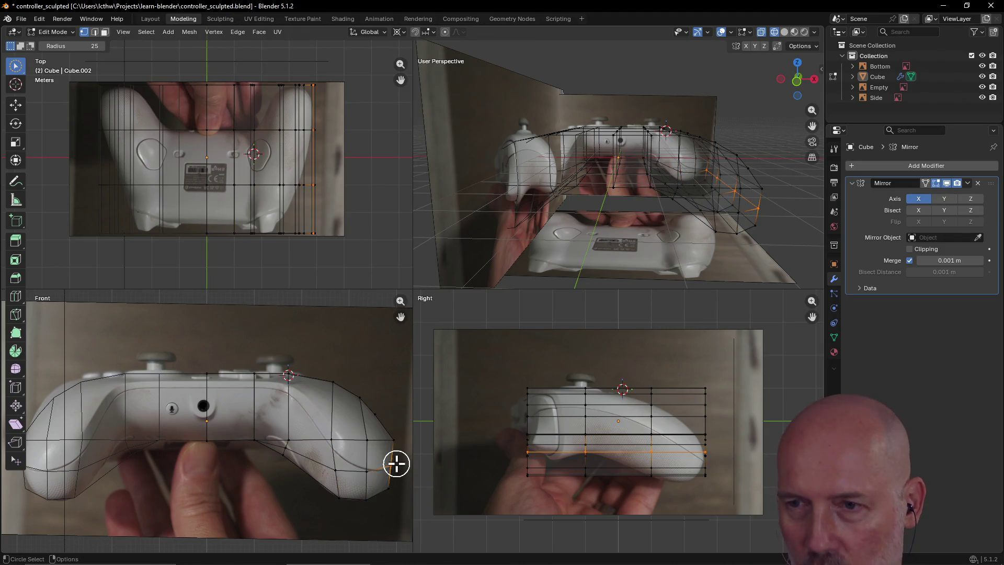
pyautogui.press('g')
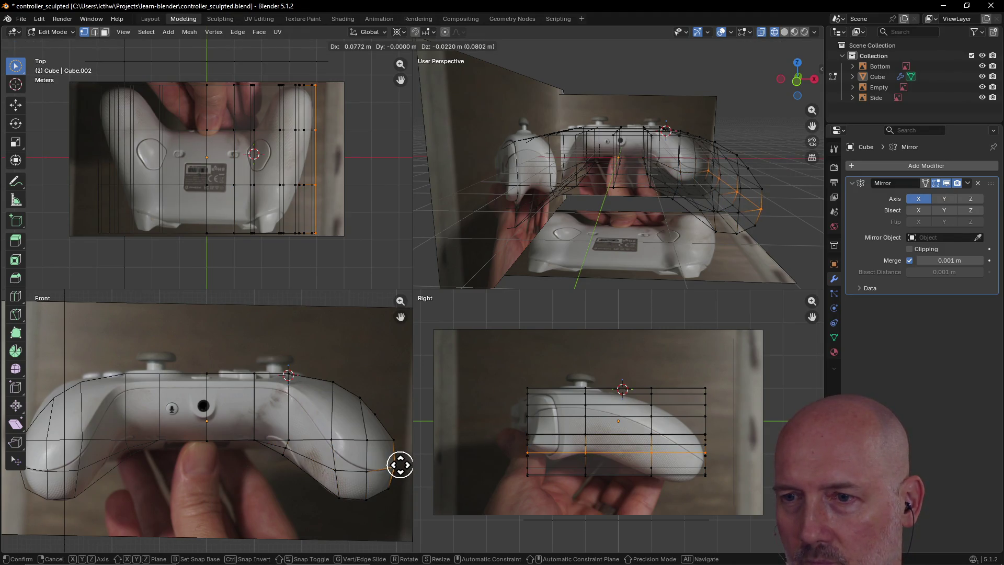
pyautogui.click(400, 465)
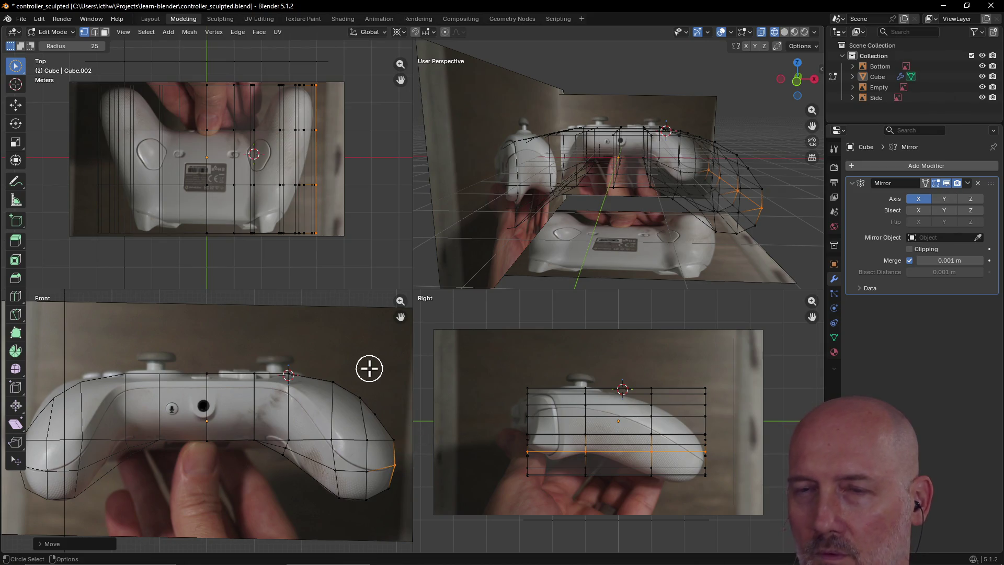
pyautogui.click(375, 414)
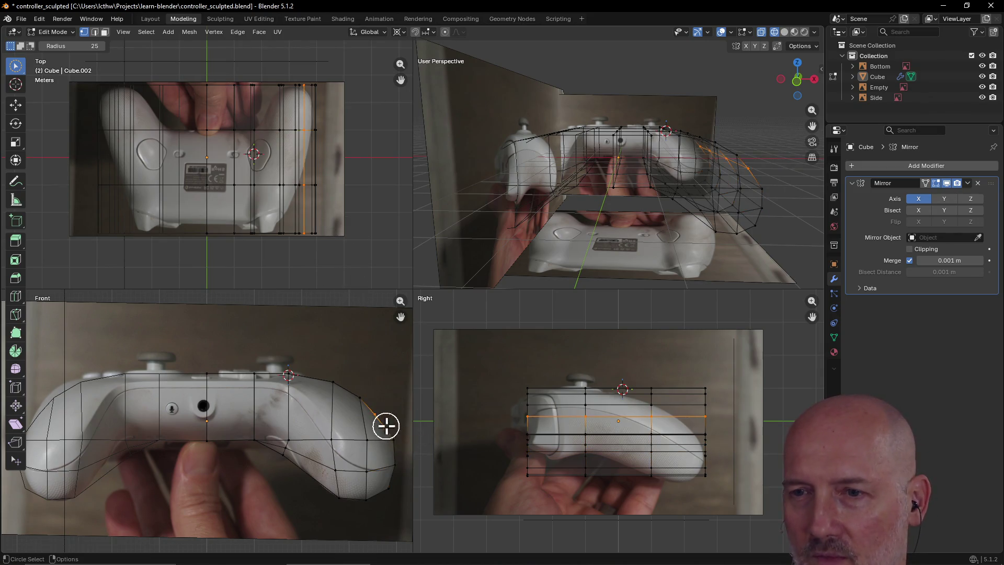
pyautogui.moveTo(711, 184)
pyautogui.mouseDown(button='middle')
pyautogui.moveTo(631, 217)
pyautogui.moveTo(685, 226)
pyautogui.moveTo(657, 199)
pyautogui.moveTo(668, 192)
pyautogui.moveTo(524, 76)
pyautogui.mouseUp(button='middle')
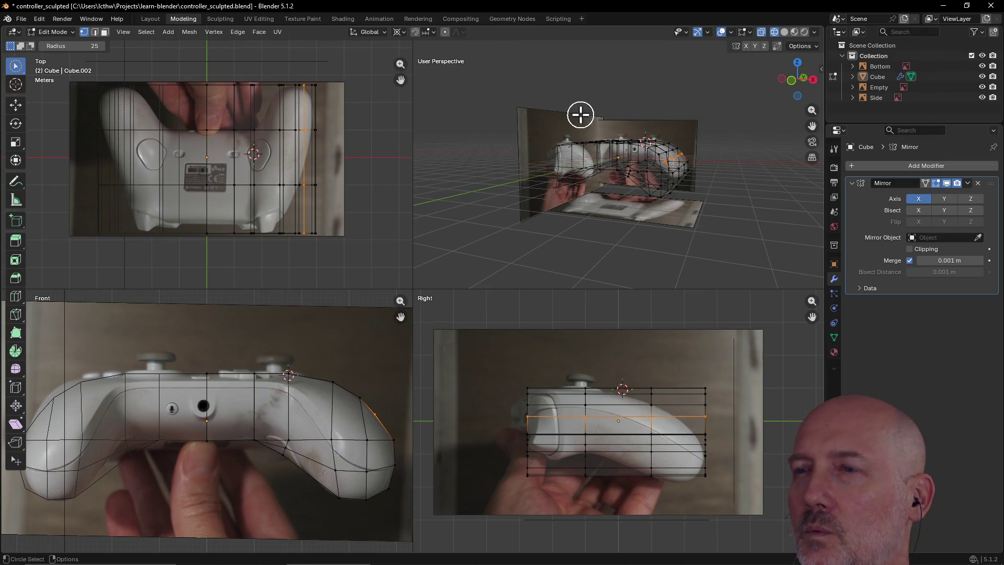
# - Orbit around the cage and set viewport shading to Wireframe so the photos show through
pyautogui.press('z')
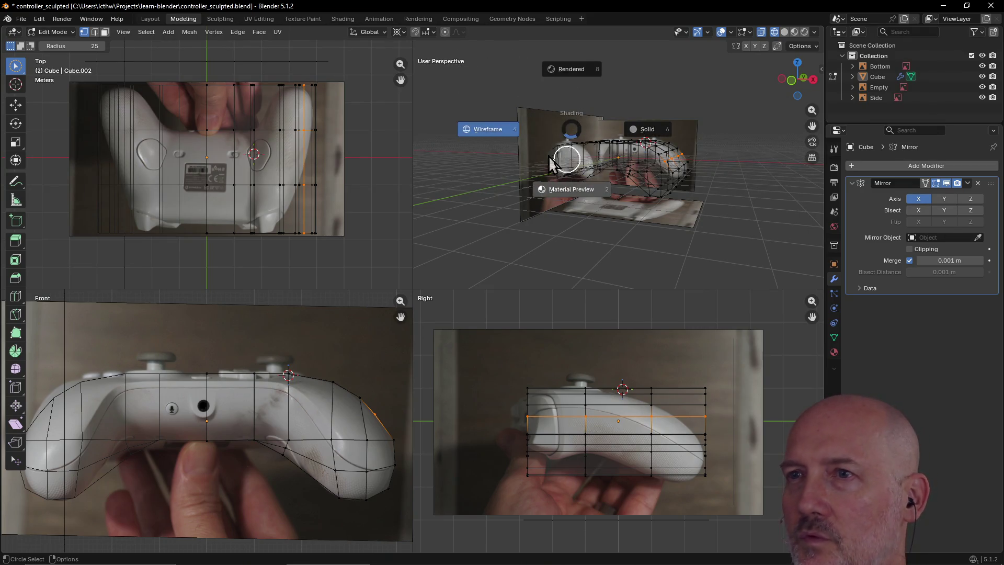
pyautogui.click(644, 131)
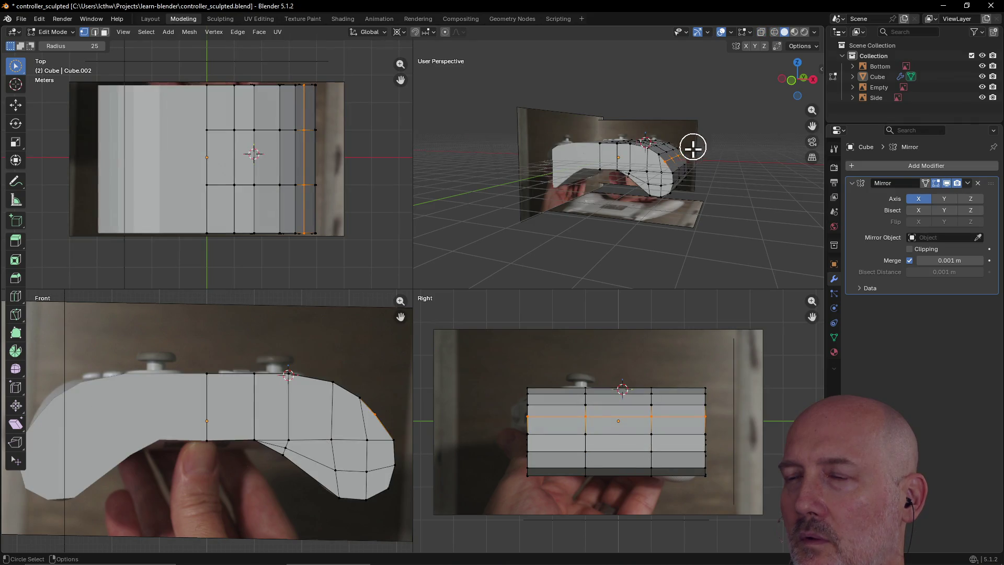
pyautogui.moveTo(694, 148)
pyautogui.mouseDown(button='middle')
pyautogui.moveTo(601, 197)
pyautogui.moveTo(716, 152)
pyautogui.moveTo(650, 154)
pyautogui.moveTo(652, 262)
pyautogui.moveTo(677, 261)
pyautogui.mouseUp(button='middle')
pyautogui.click(652, 262)
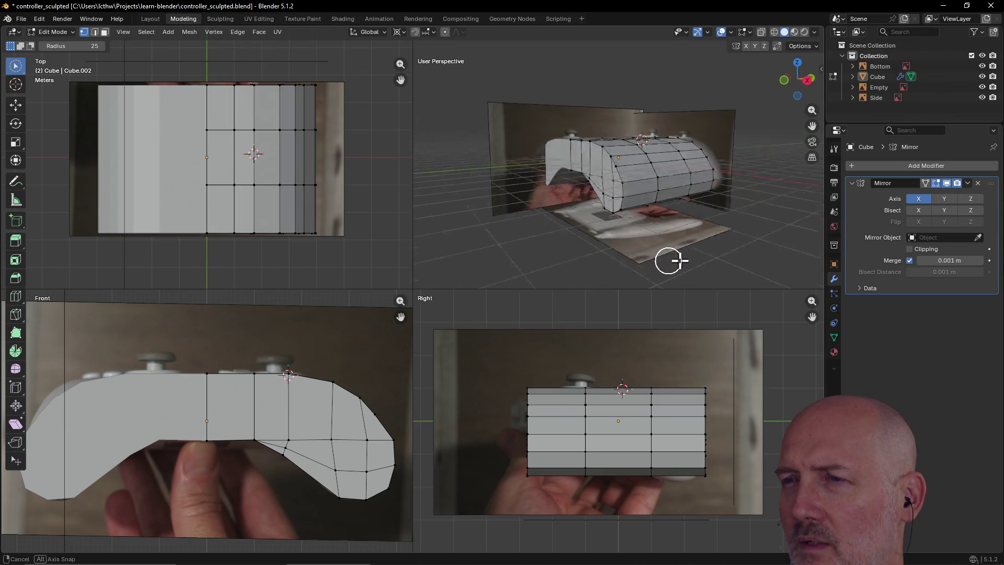
pyautogui.moveTo(622, 280); pyautogui.dragTo(572, 266, button='middle')
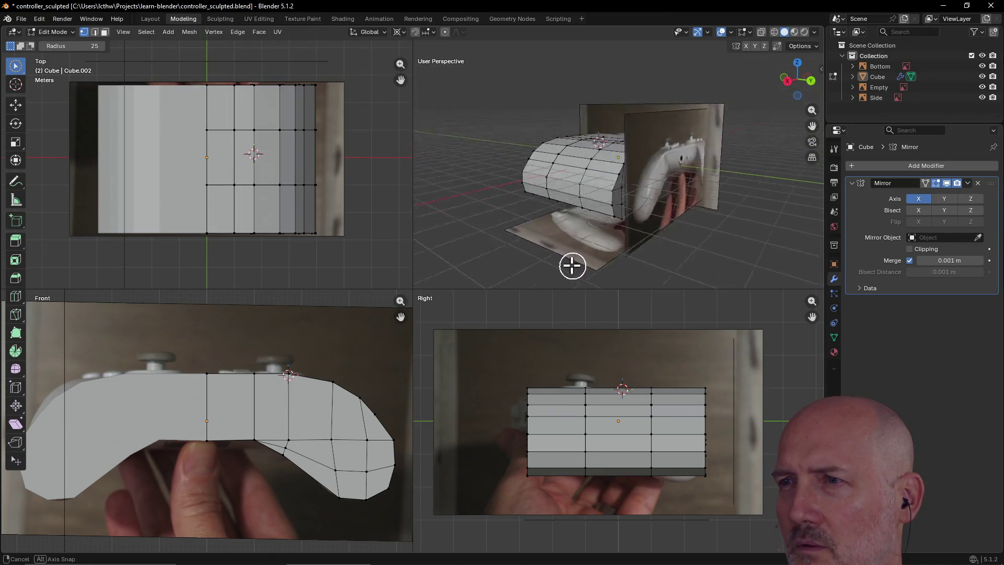
pyautogui.moveTo(696, 206)
pyautogui.mouseDown(button='middle')
pyautogui.moveTo(639, 235)
pyautogui.moveTo(709, 187)
pyautogui.moveTo(707, 202)
pyautogui.moveTo(647, 221)
pyautogui.moveTo(713, 215)
pyautogui.moveTo(653, 225)
pyautogui.moveTo(704, 204)
pyautogui.moveTo(659, 224)
pyautogui.mouseUp(button='middle')
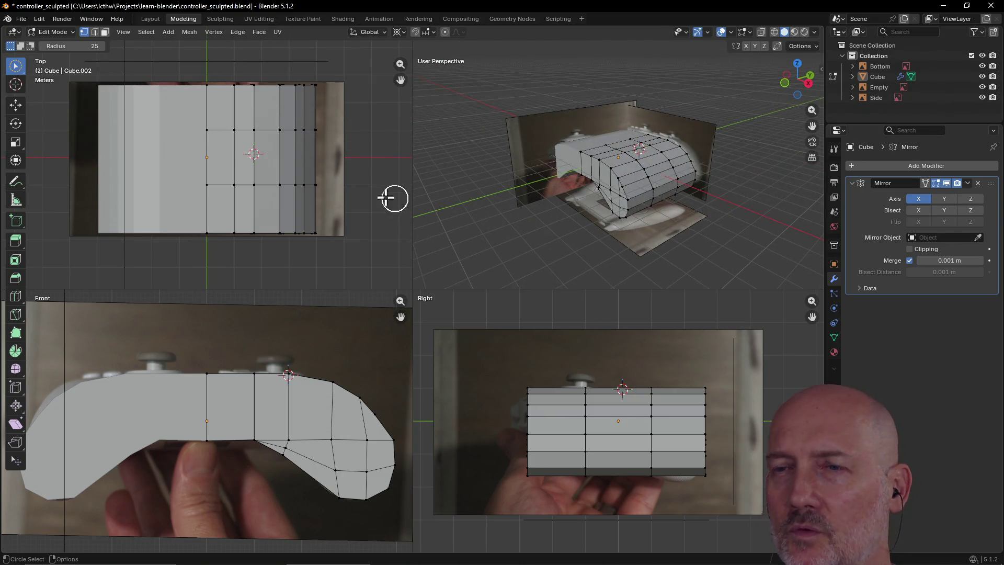
pyautogui.press('z')
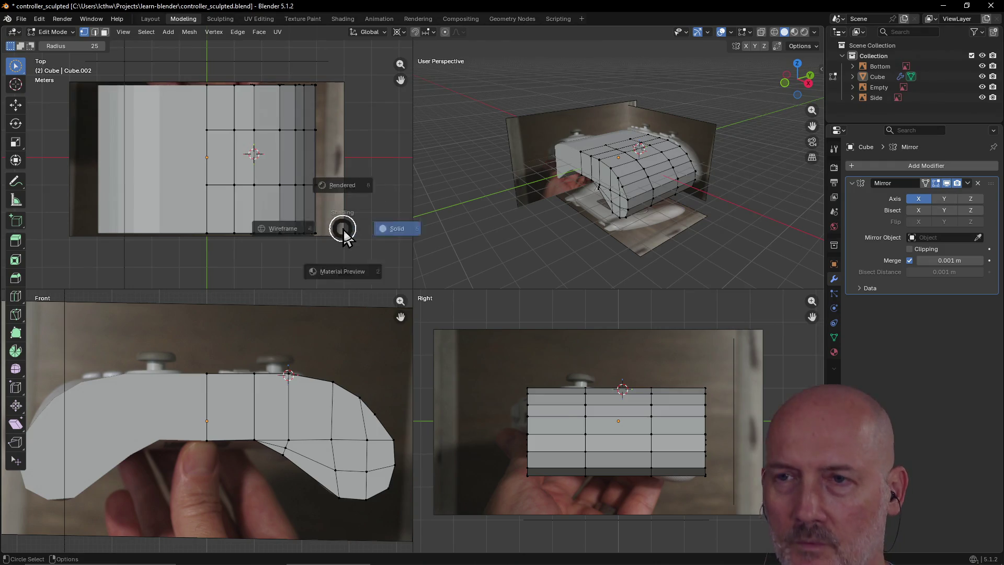
pyautogui.click(279, 238)
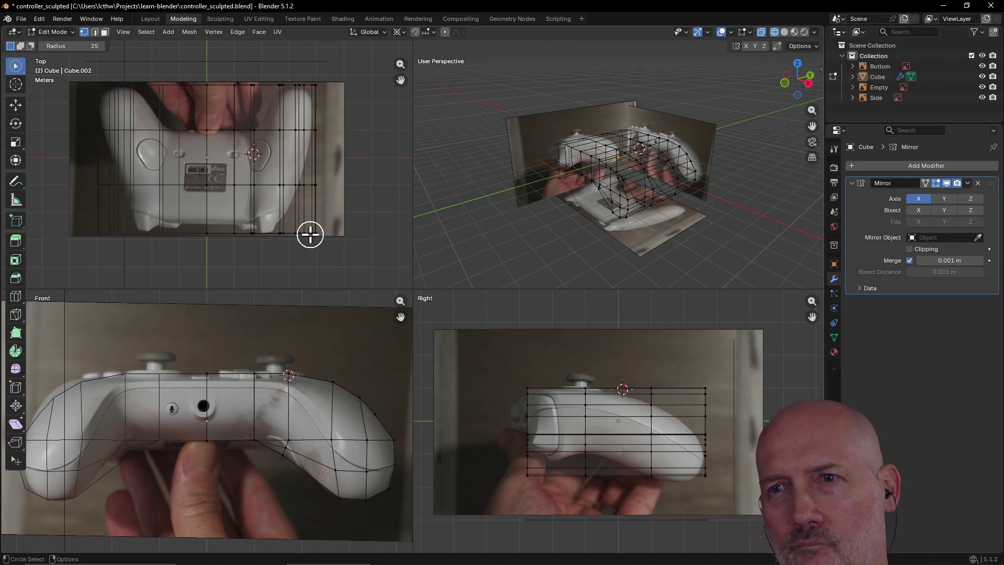
# - Move the right-hand column of grip vertices up and left
pyautogui.moveTo(310, 234); pyautogui.dragTo(316, 228)
pyautogui.scroll(3, 322, 225)
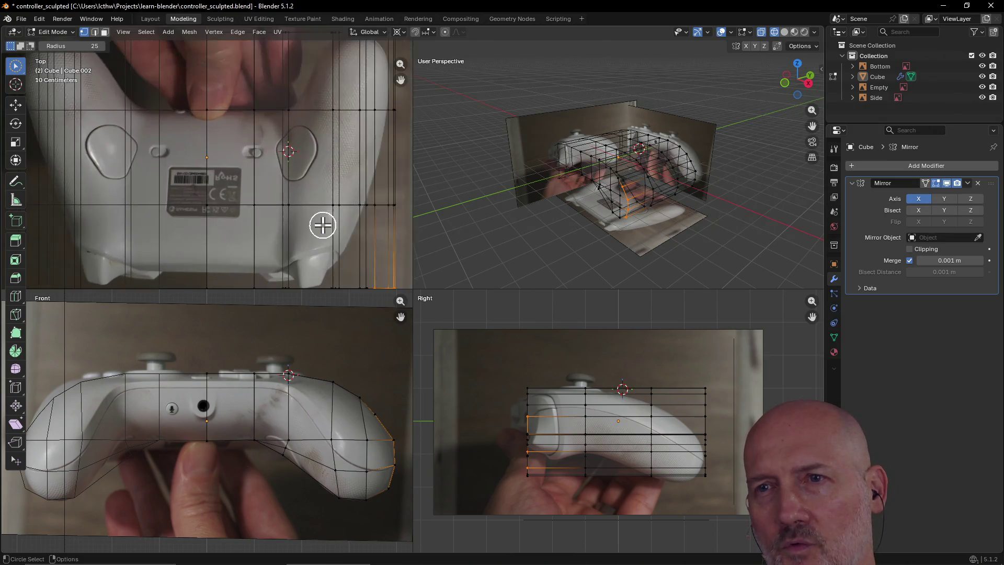
pyautogui.scroll(1, 335, 226)
pyautogui.scroll(-3, 366, 241)
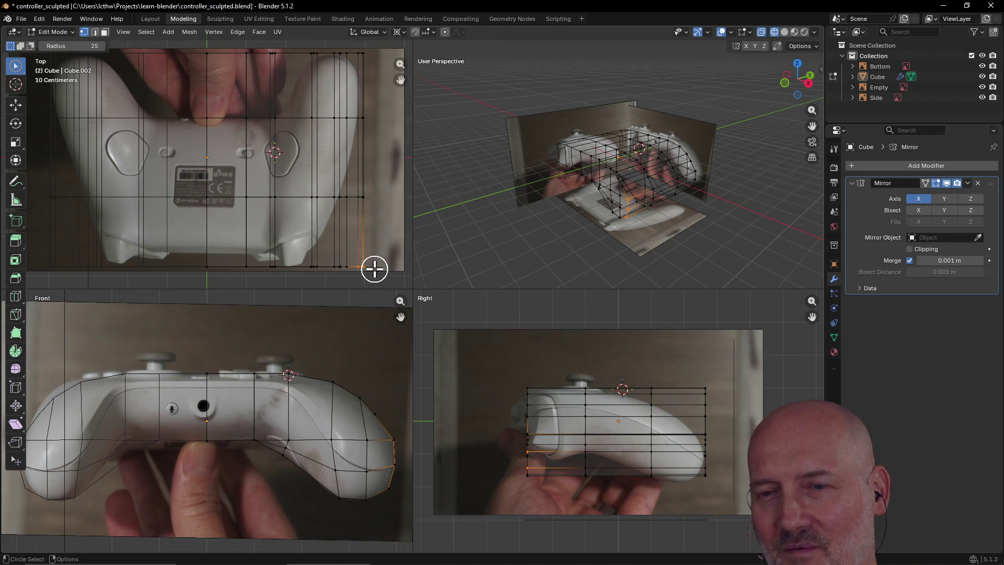
pyautogui.press('g')
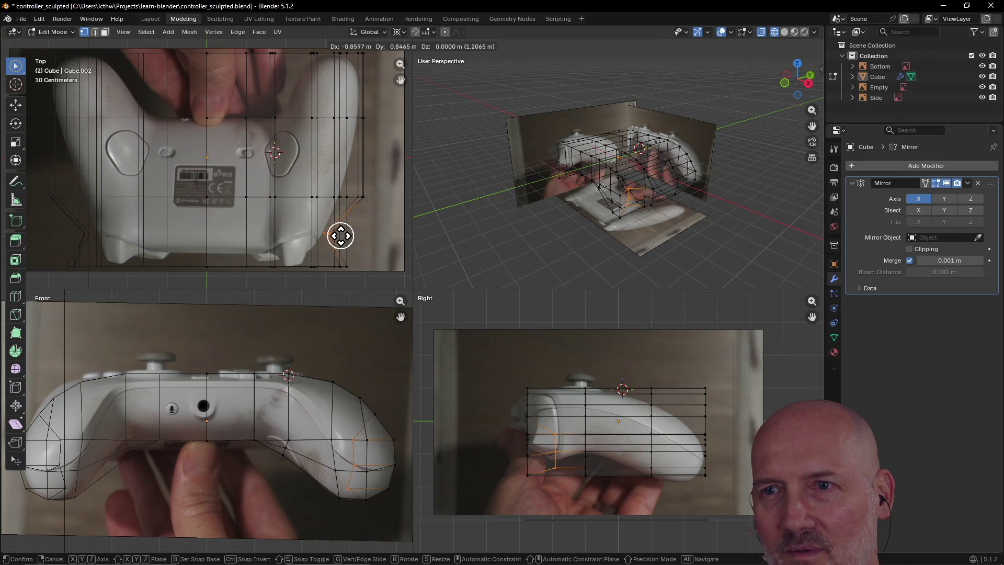
pyautogui.click(340, 235)
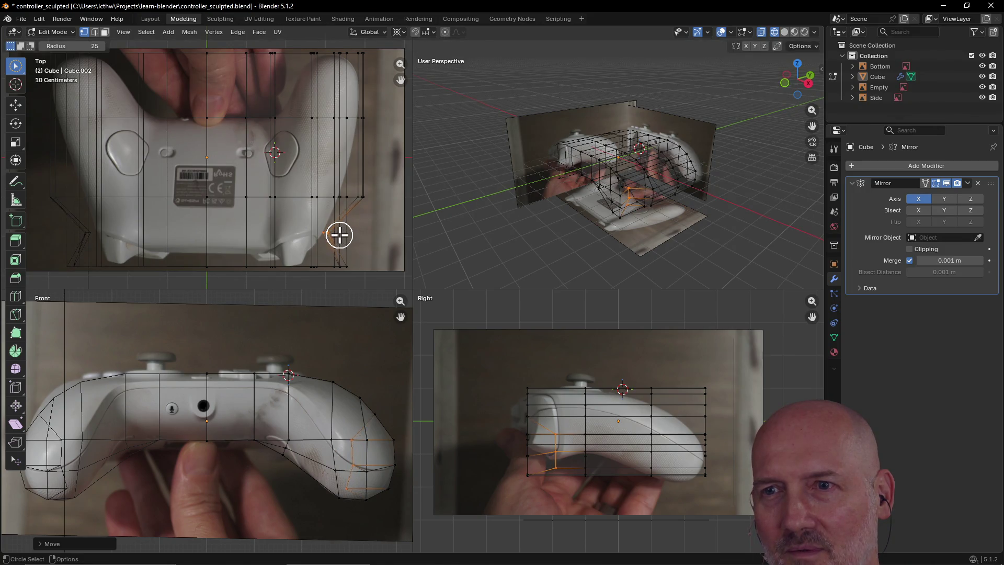
# - Reposition more right-grip vertices and shift the next vertex column left
pyautogui.click(348, 267)
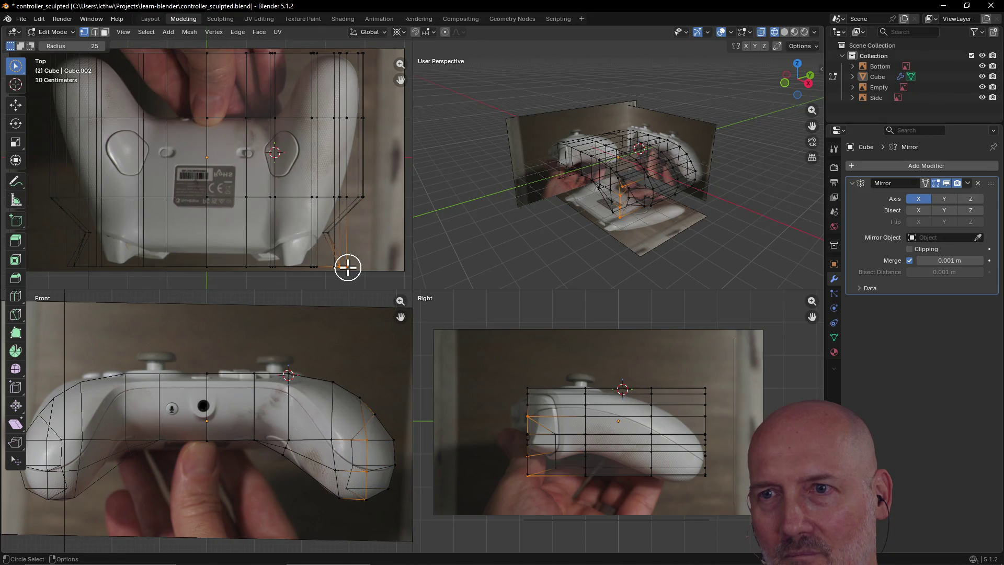
pyautogui.press('g')
pyautogui.click(323, 244)
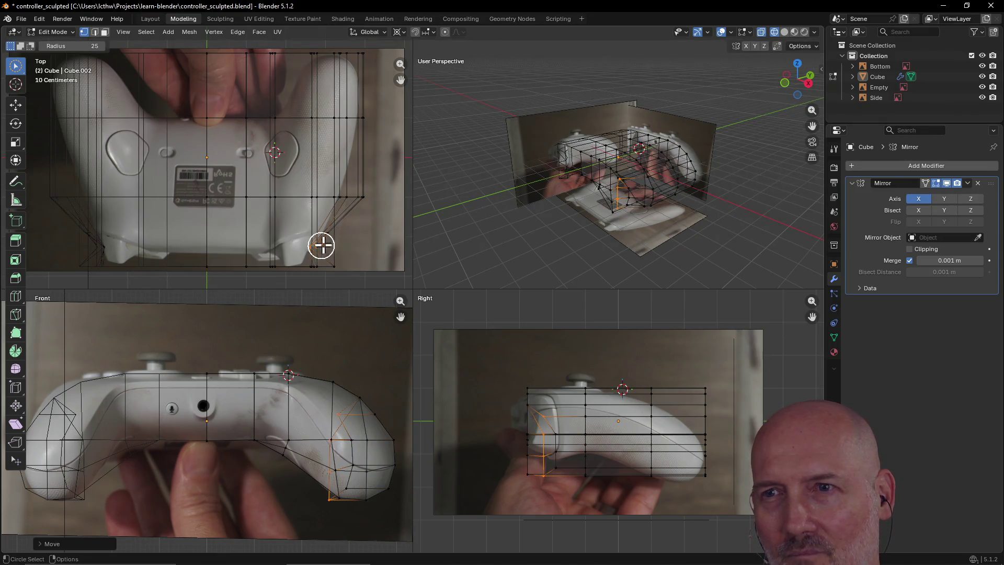
pyautogui.click(365, 197)
pyautogui.press('g')
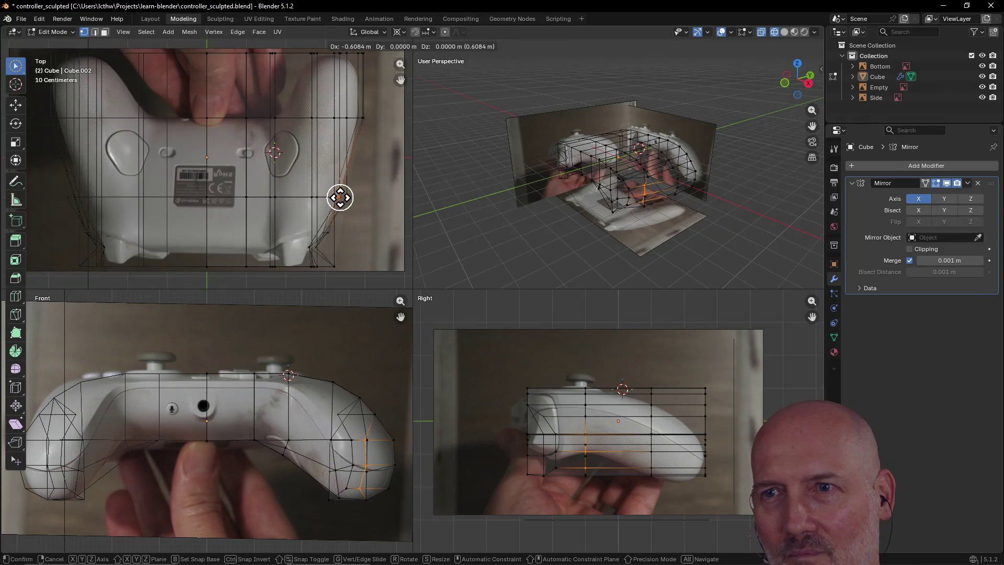
pyautogui.click(347, 197)
pyautogui.press('g')
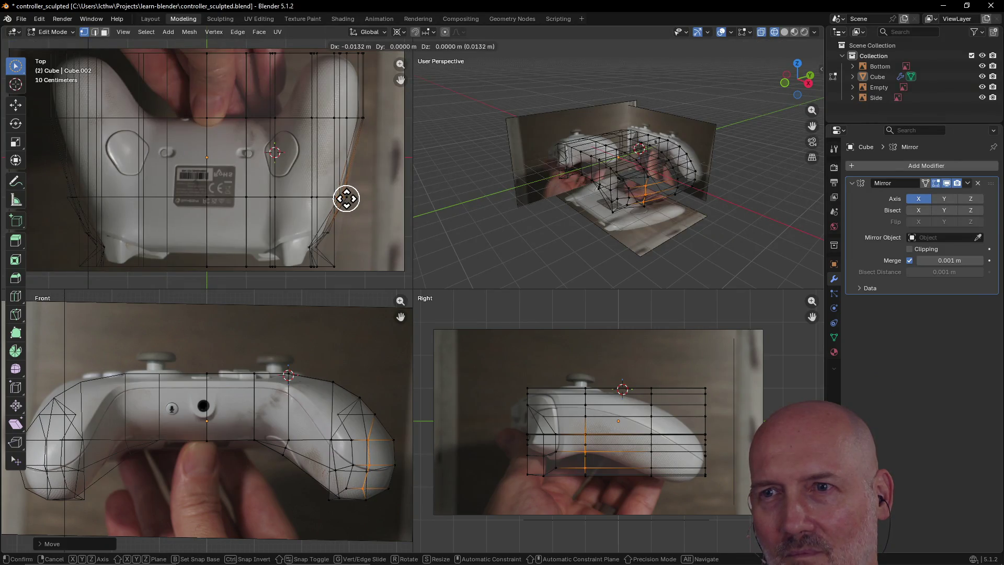
pyautogui.click(347, 199)
# - Fine-tune the right-grip vertex column with small moves
pyautogui.press('c')
pyautogui.click(348, 199)
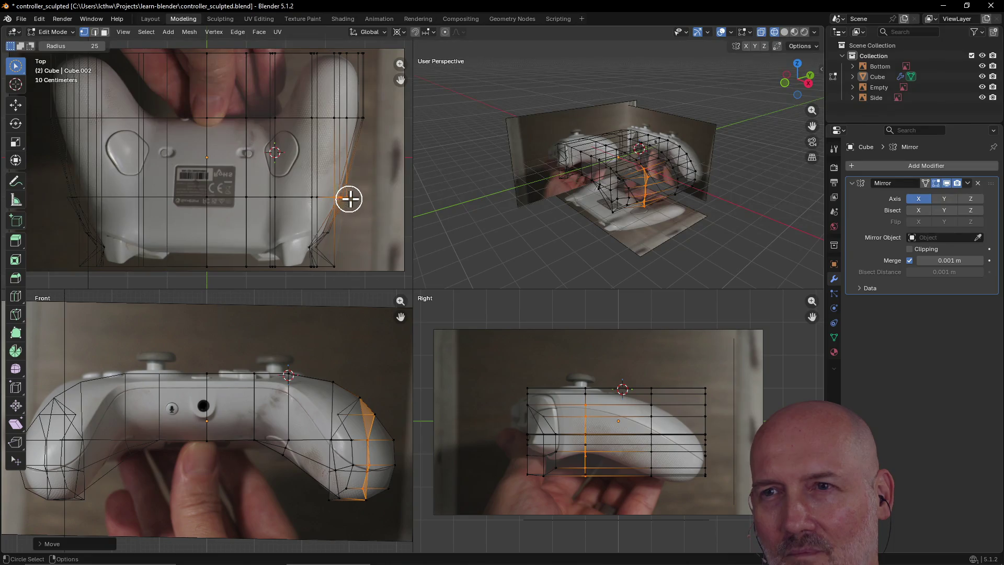
pyautogui.middleClick(349, 199)
pyautogui.click(351, 198)
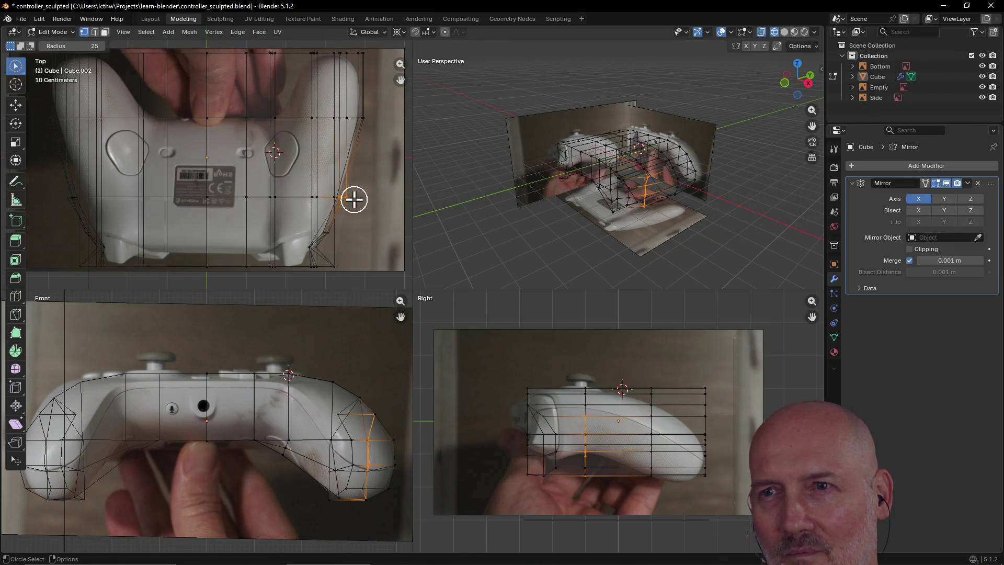
pyautogui.press('g')
pyautogui.click(355, 199)
pyautogui.click(354, 198)
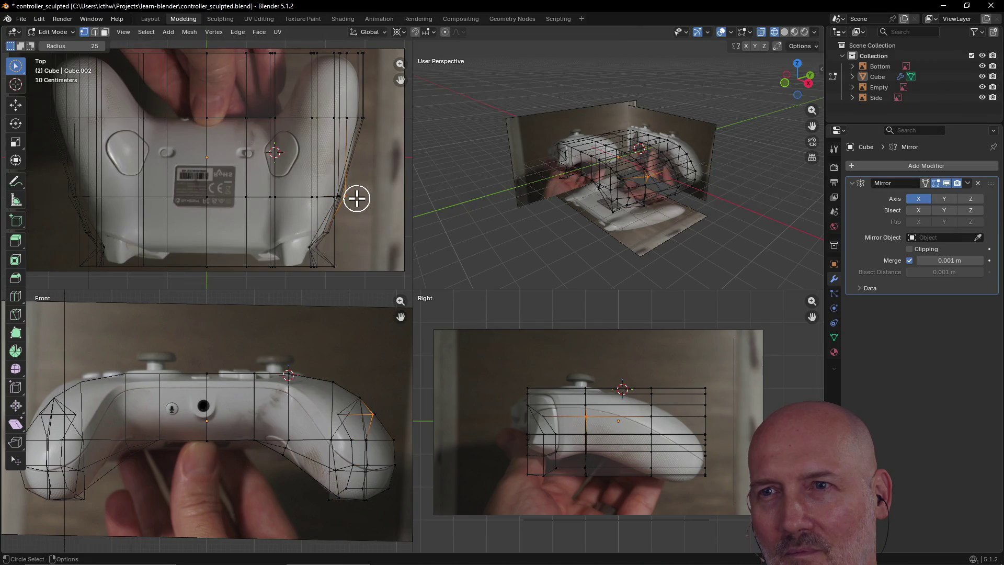
pyautogui.press('g')
pyautogui.click(350, 198)
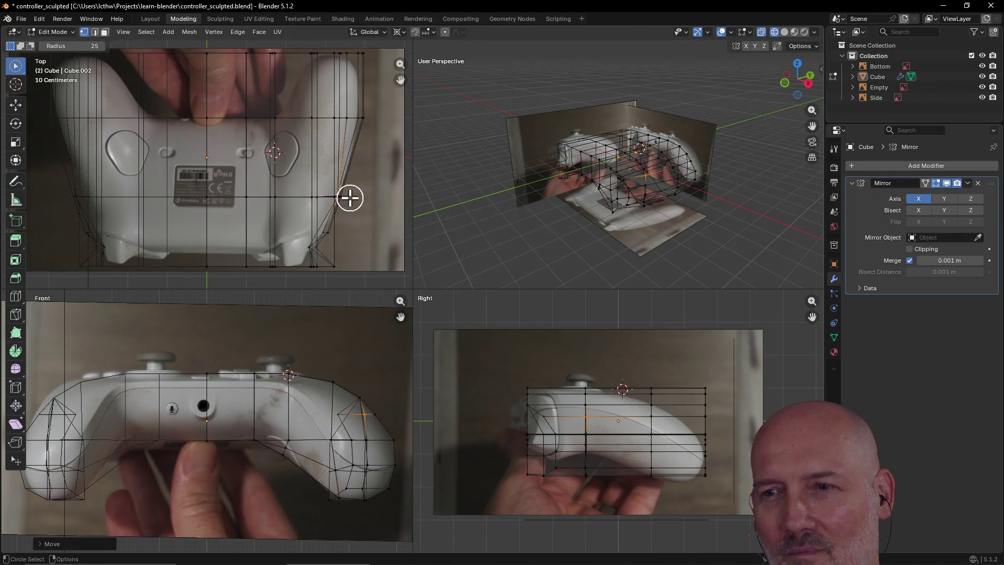
# - Move a grip vertex up-left and nudge the vertex column near the grip bottom into place
pyautogui.click(334, 268)
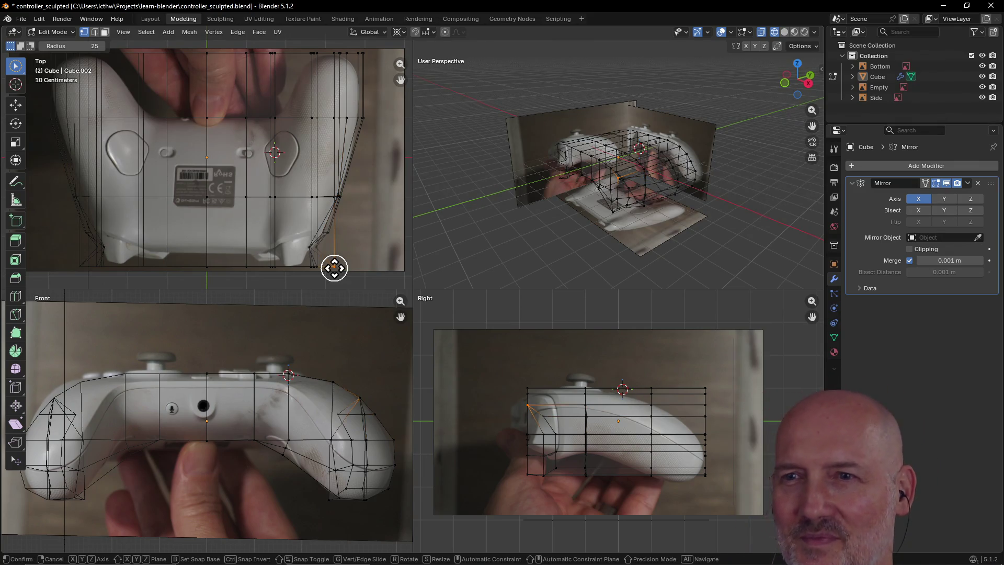
pyautogui.press('g')
pyautogui.click(308, 249)
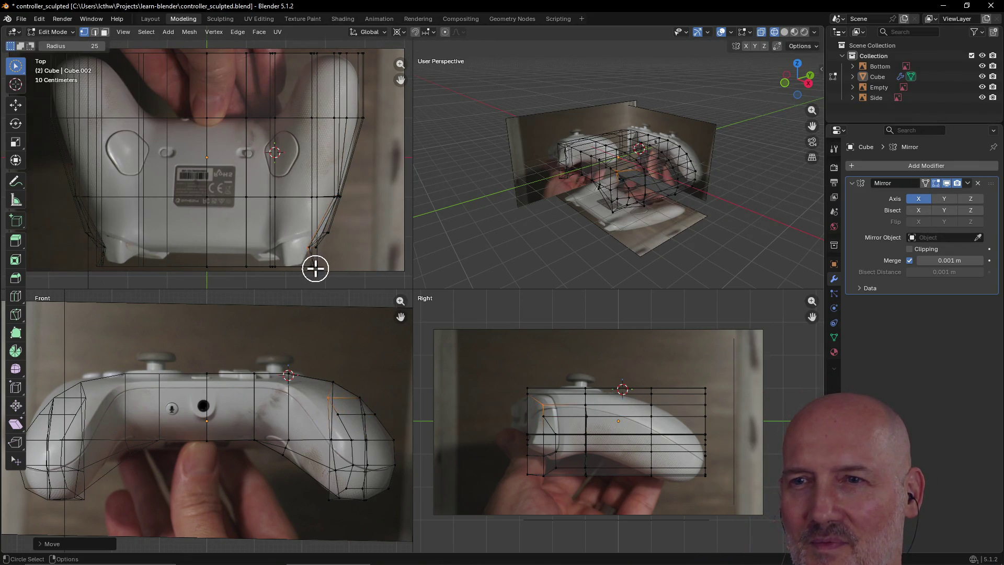
pyautogui.click(315, 268)
pyautogui.press('g')
pyautogui.click(307, 262)
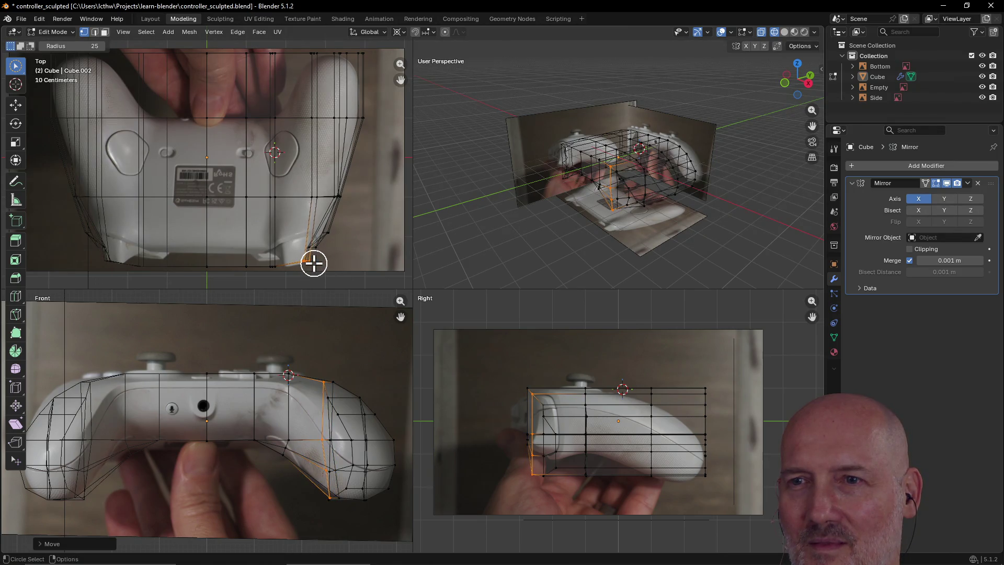
pyautogui.click(314, 263)
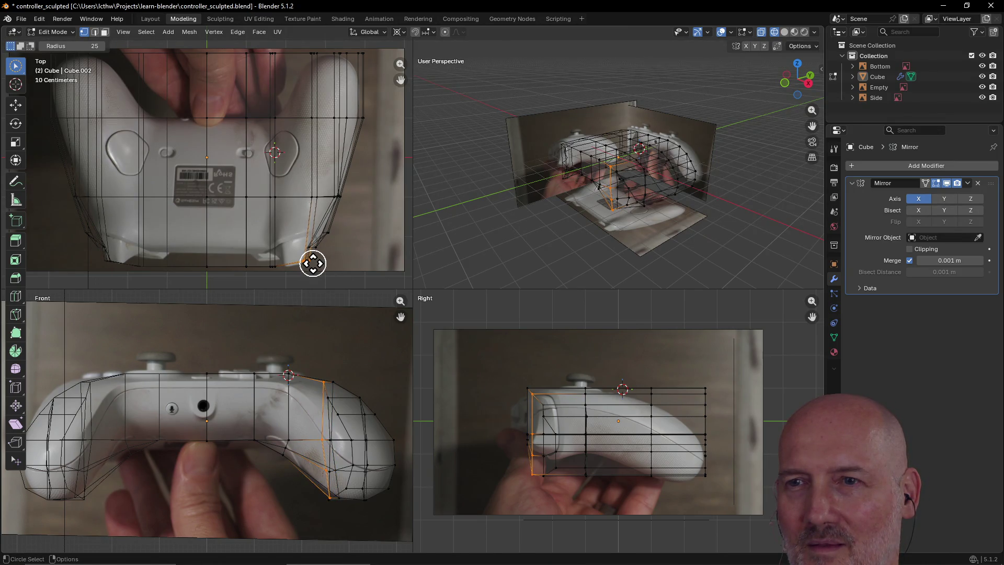
pyautogui.press('g')
pyautogui.click(309, 261)
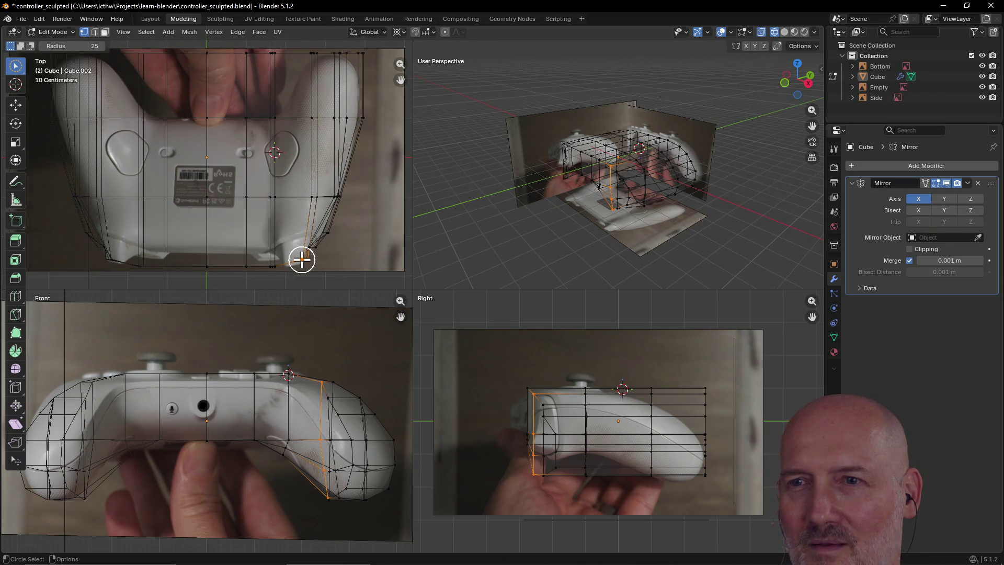
# - Adjust a vertex near the grip and slide the edge loop around the grip
pyautogui.click(297, 263)
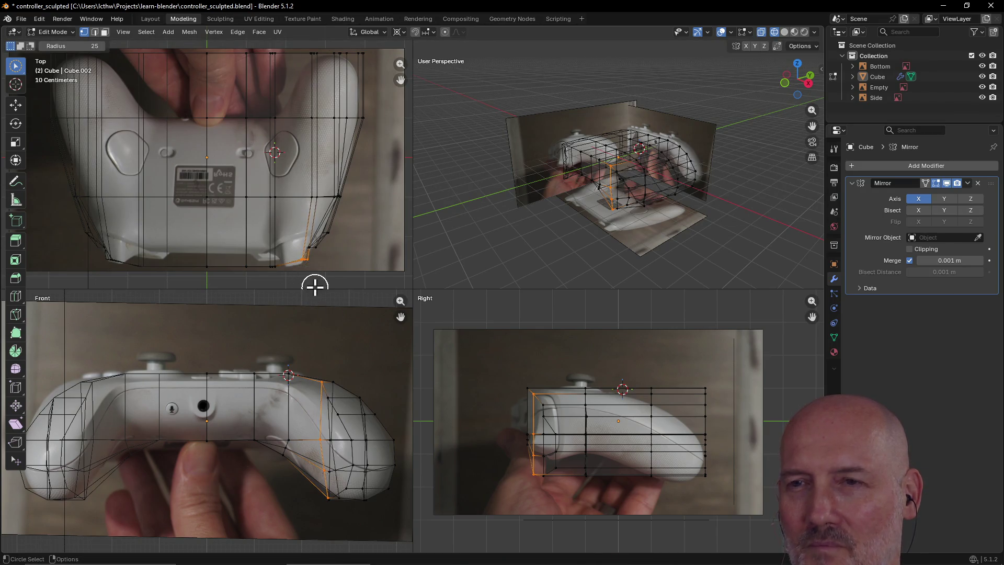
pyautogui.click(325, 251)
pyautogui.press('g')
pyautogui.click(328, 241)
pyautogui.keyDown('alt'); pyautogui.click(331, 233); pyautogui.keyUp('alt')
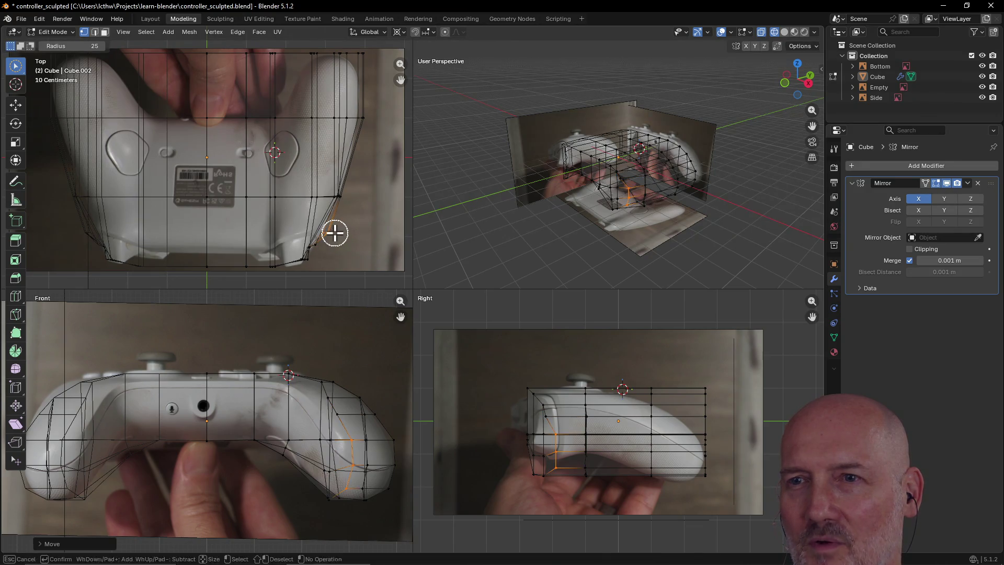
pyautogui.press('g')
pyautogui.click(337, 234)
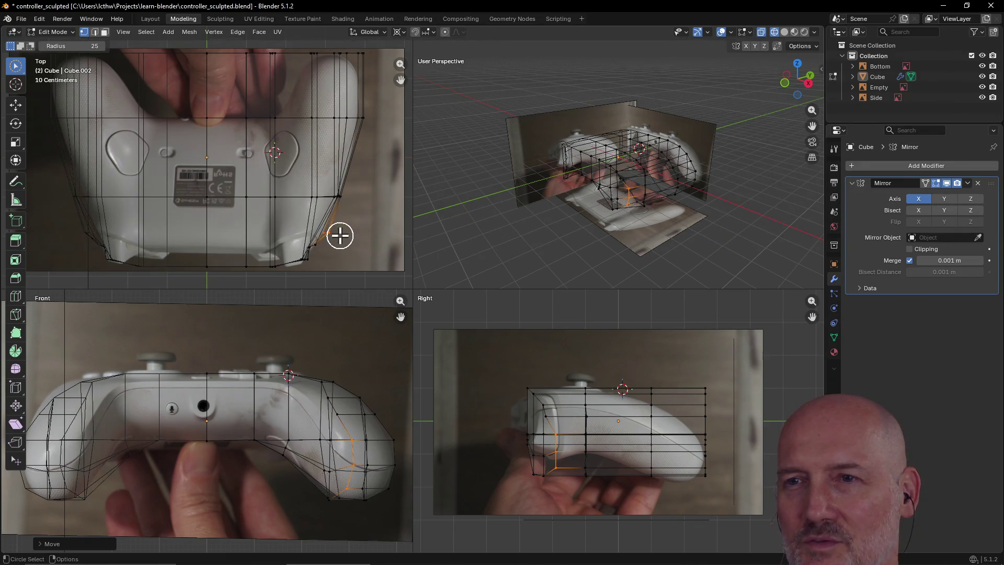
pyautogui.press('g')
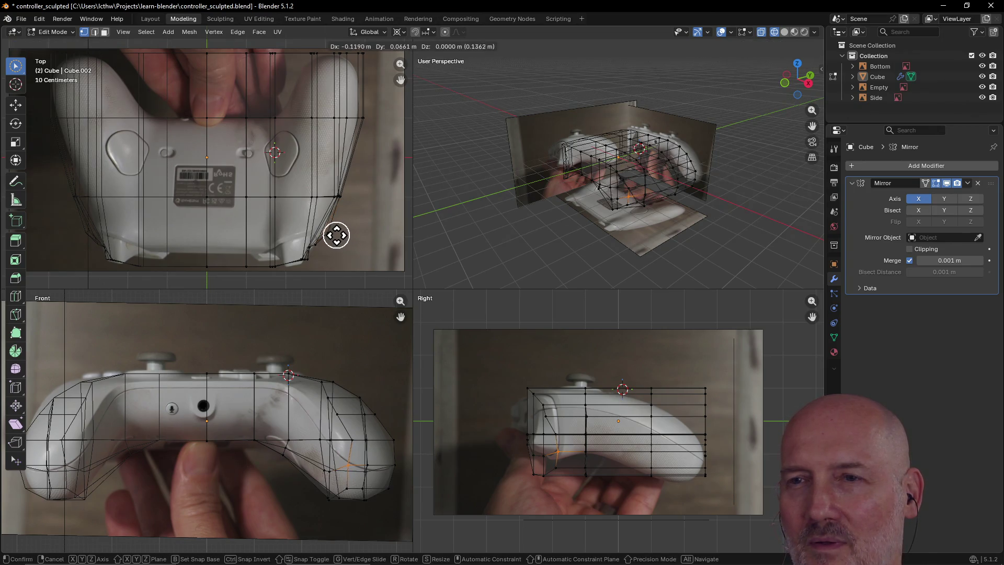
pyautogui.click(338, 235)
# - Pull the loops along the controller's right side inward to match the top photo
pyautogui.press('c')
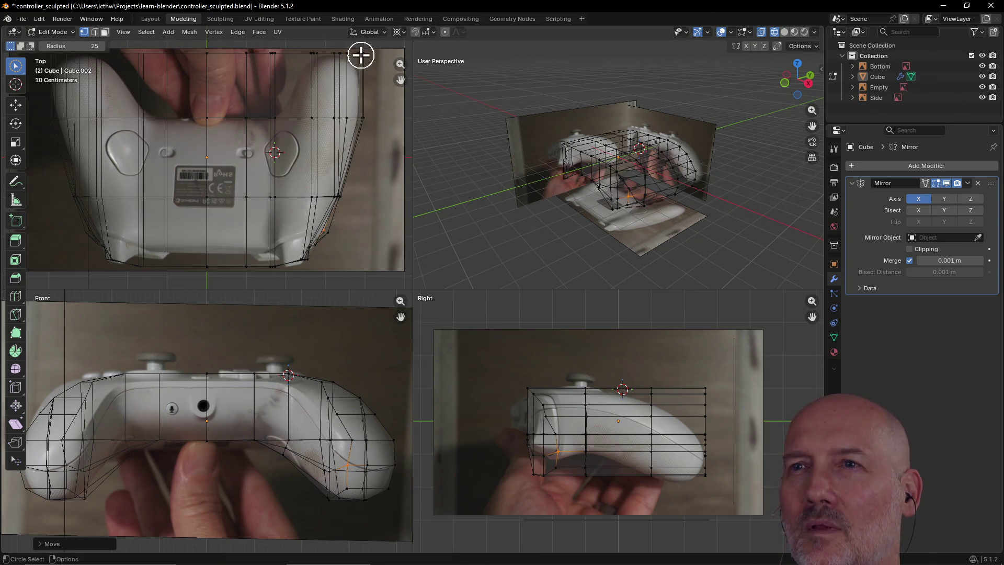
pyautogui.click(365, 49)
pyautogui.rightClick(373, 55)
pyautogui.press('g')
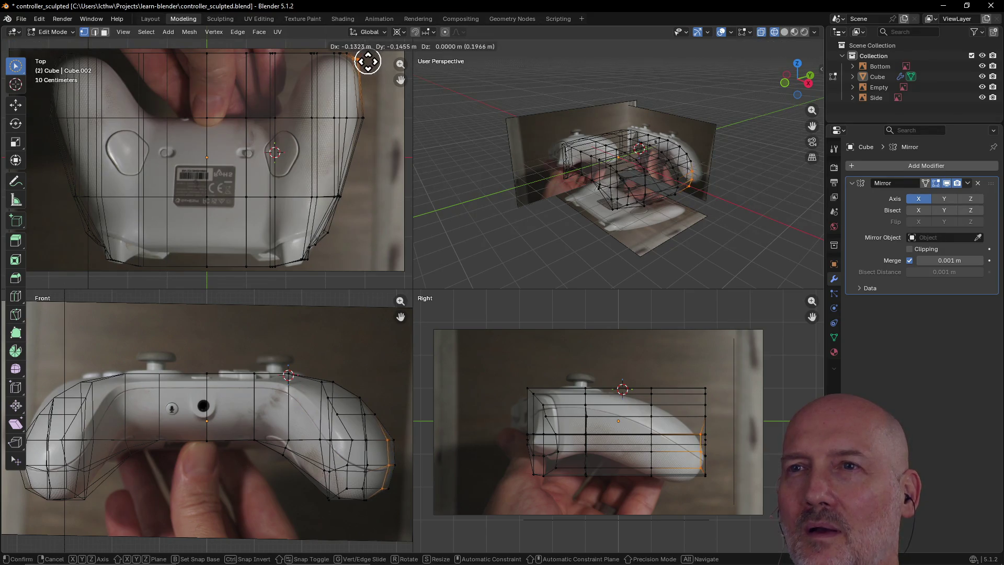
pyautogui.click(362, 54)
pyautogui.press('c')
pyautogui.moveTo(346, 54); pyautogui.dragTo(347, 58)
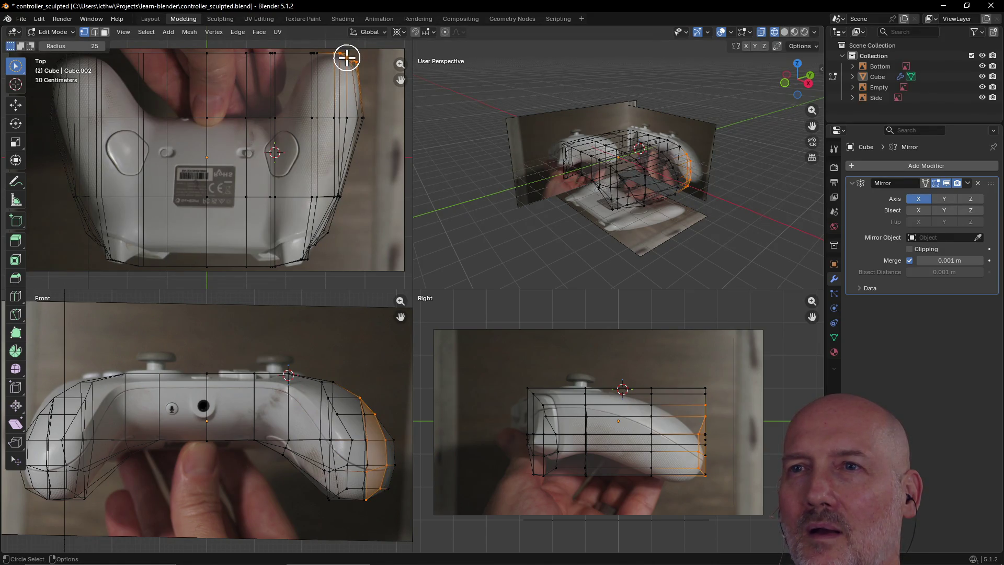
pyautogui.rightClick(347, 55)
pyautogui.press('g')
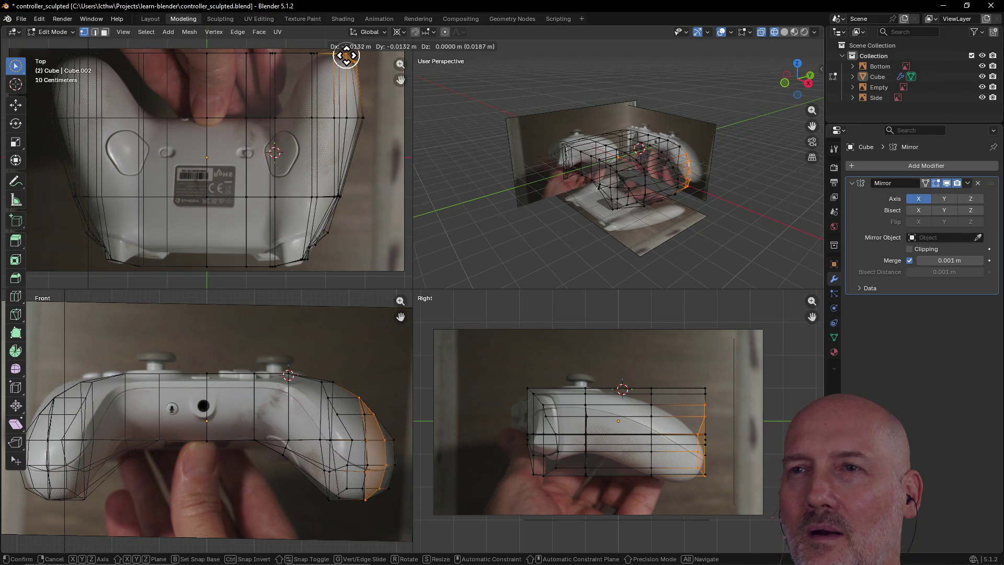
pyautogui.click(346, 54)
# - Tweak the vertices along the grip bottom and lower edge to trace the outline
pyautogui.press('c')
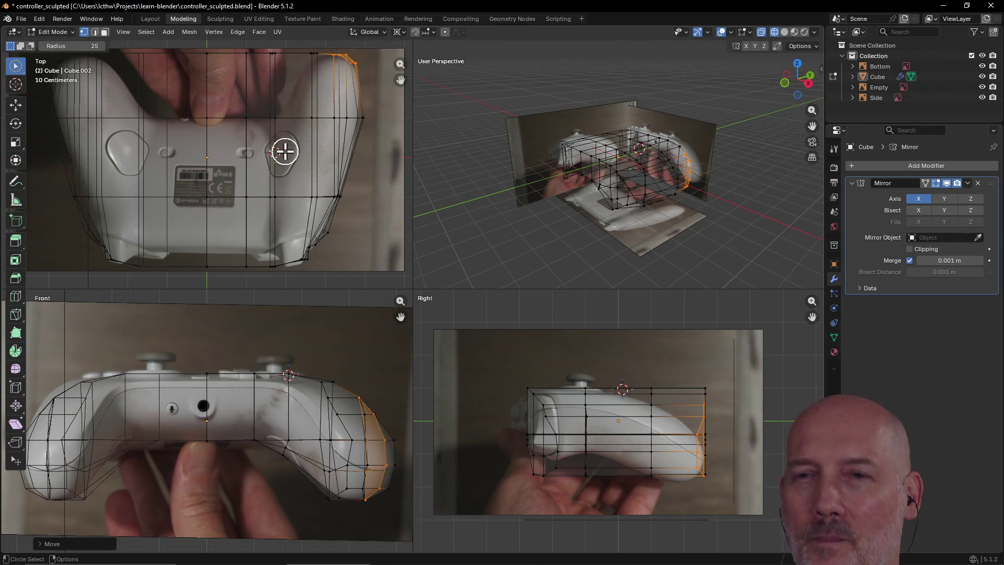
pyautogui.click(273, 265)
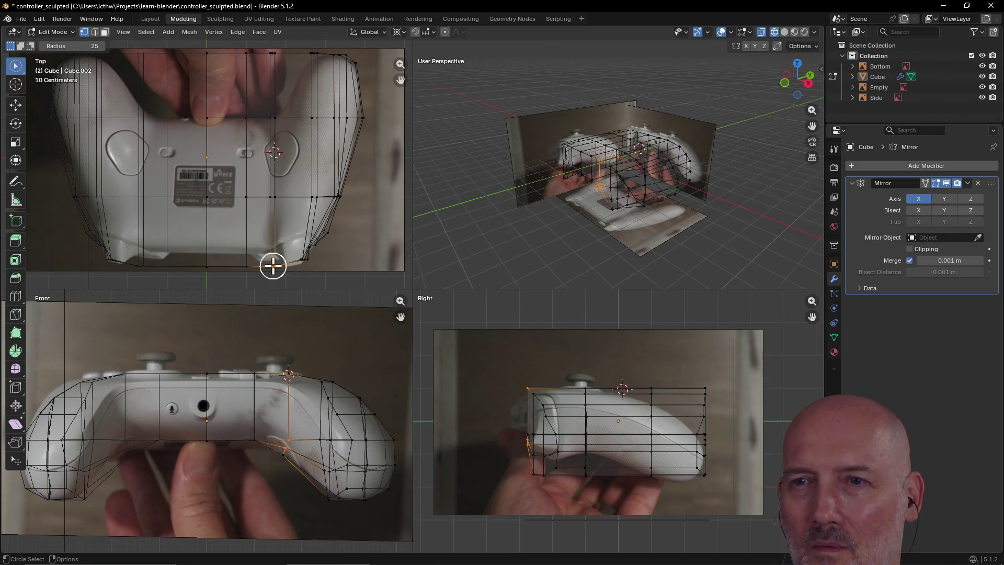
pyautogui.rightClick(272, 262)
pyautogui.press('g')
pyautogui.click(273, 260)
pyautogui.press('c')
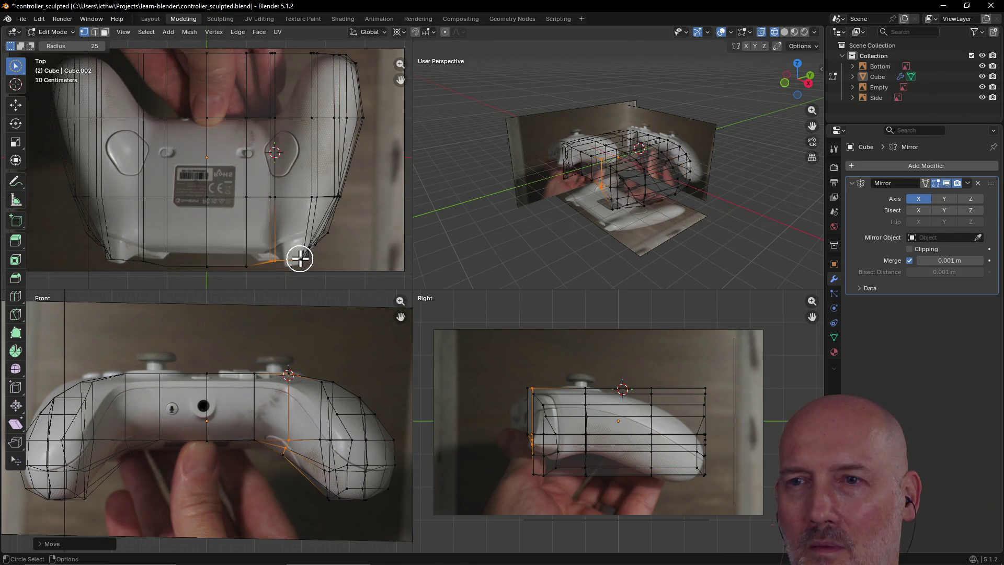
pyautogui.click(301, 260)
pyautogui.rightClick(301, 263)
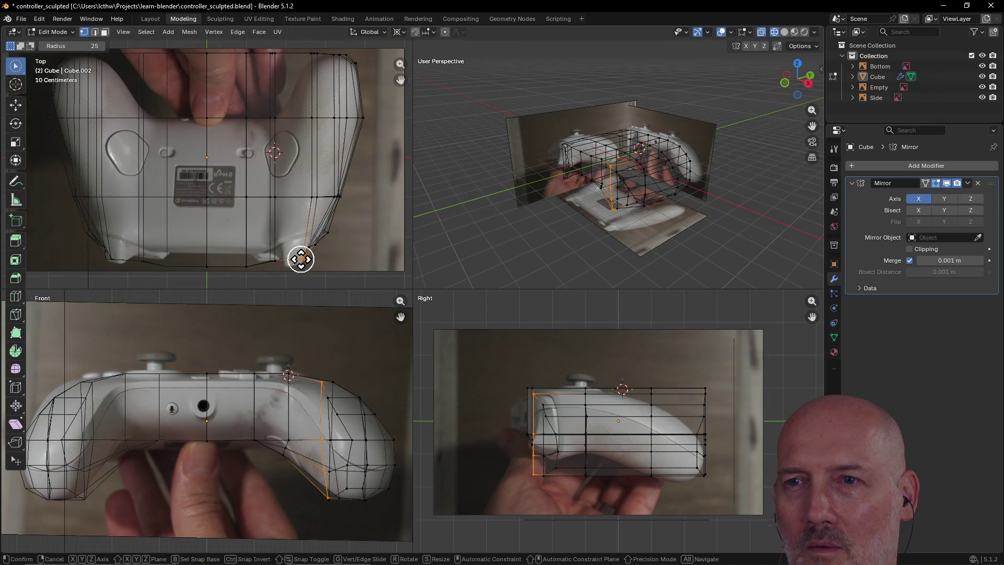
pyautogui.press('g')
pyautogui.click(300, 263)
pyautogui.press('c')
pyautogui.middleClick(320, 264)
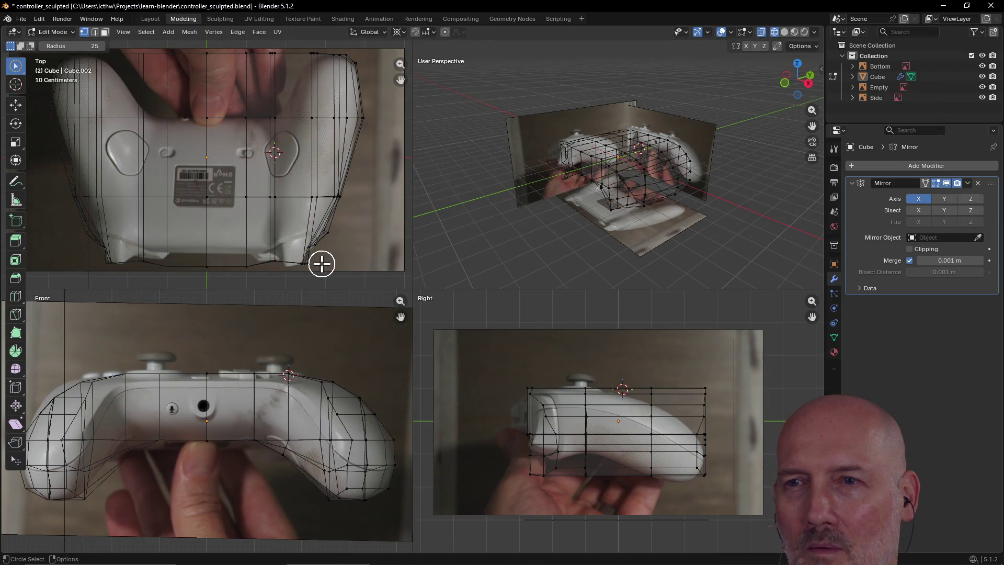
pyautogui.click(309, 266)
pyautogui.press('c')
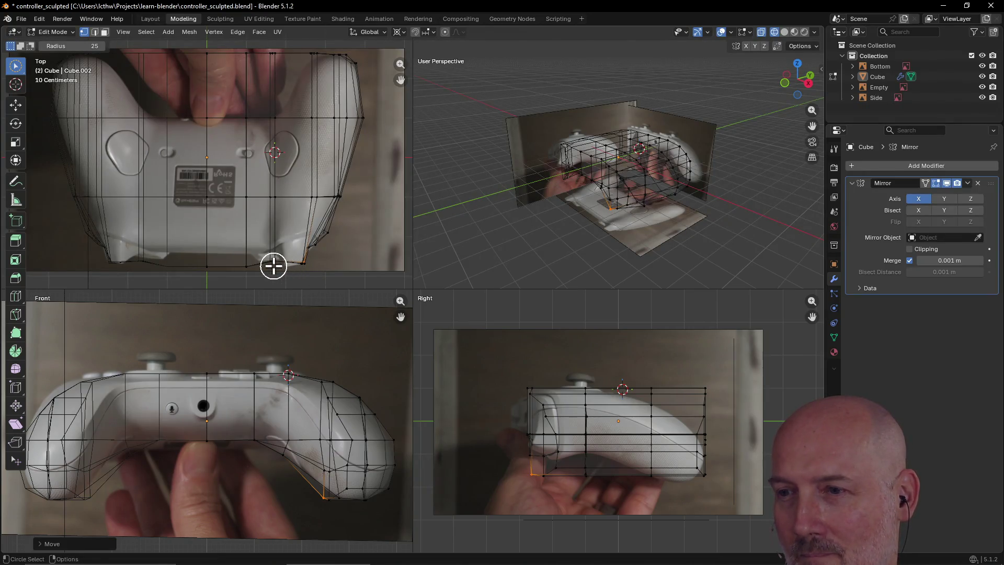
# - Raise the bottom-centre and centre-seam vertex columns to fit the outline
pyautogui.click(243, 265)
pyautogui.press('g')
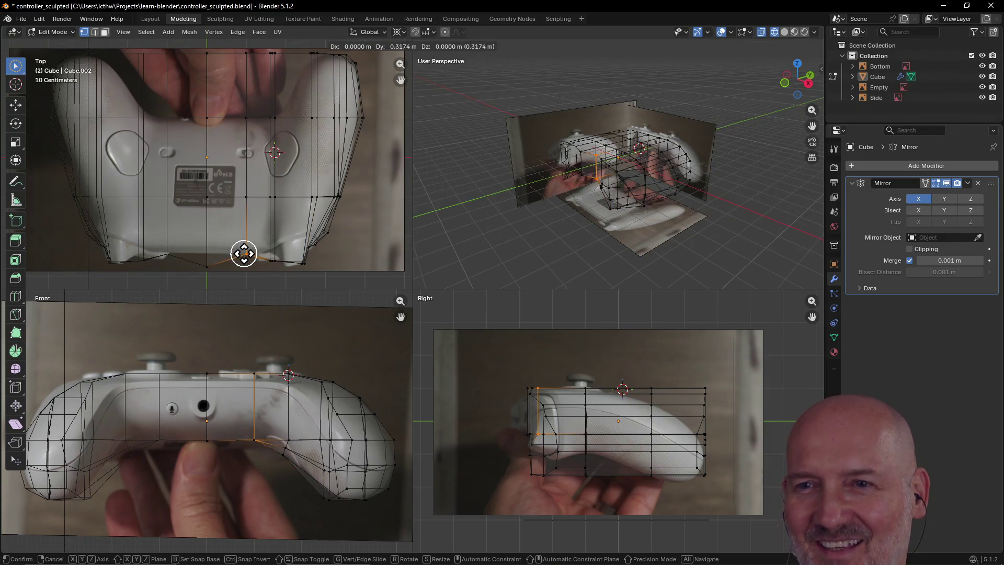
pyautogui.click(244, 254)
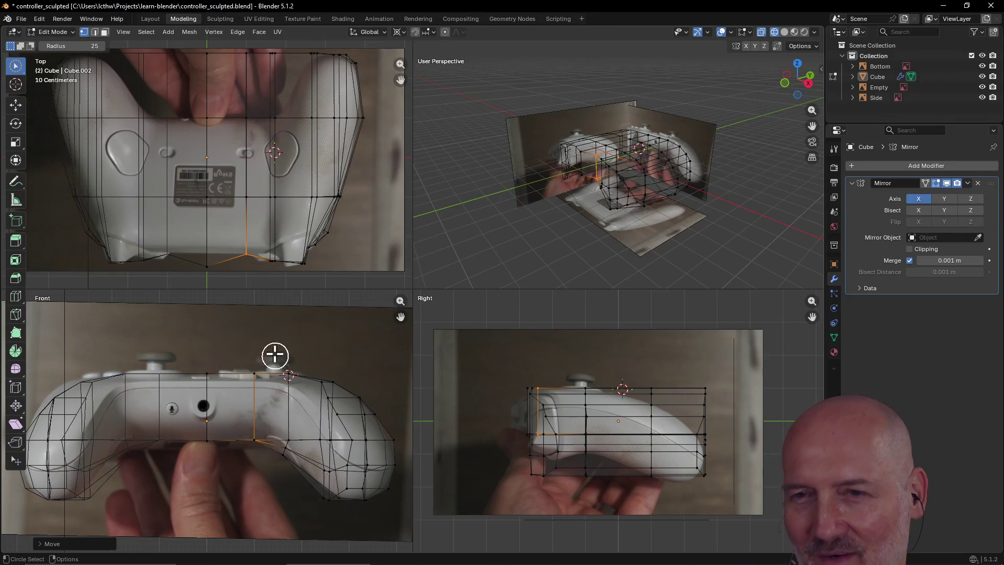
pyautogui.click(207, 264)
pyautogui.press('g')
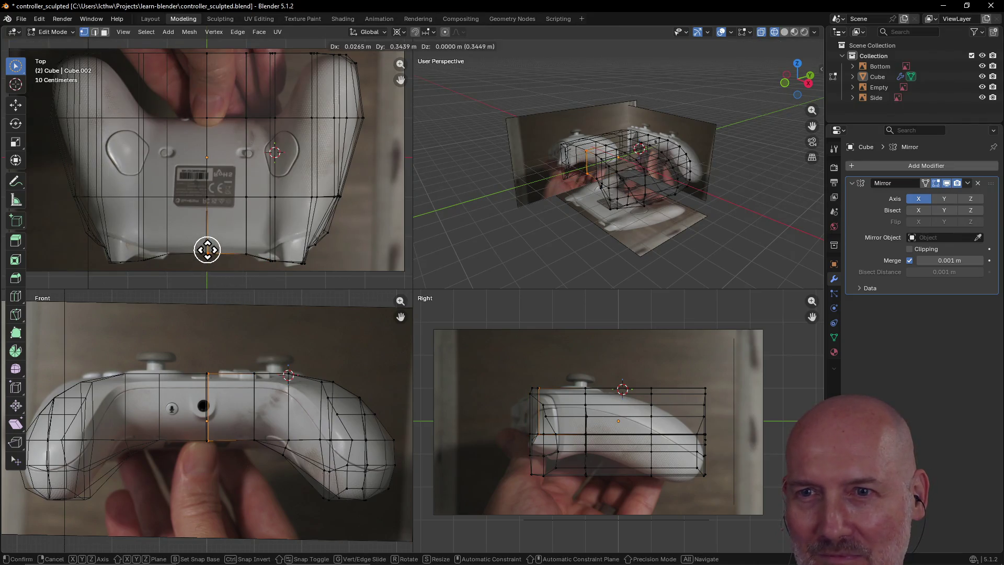
pyautogui.click(207, 249)
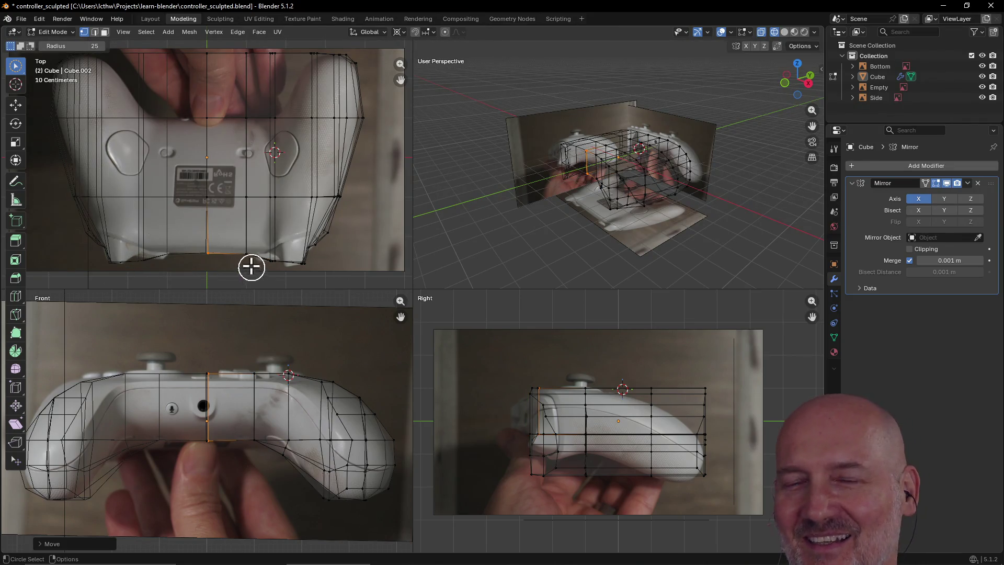
# - Pull the top-right, next and centre top-edge vertices down into the notch, then deselect
pyautogui.click(313, 55)
pyautogui.press('g')
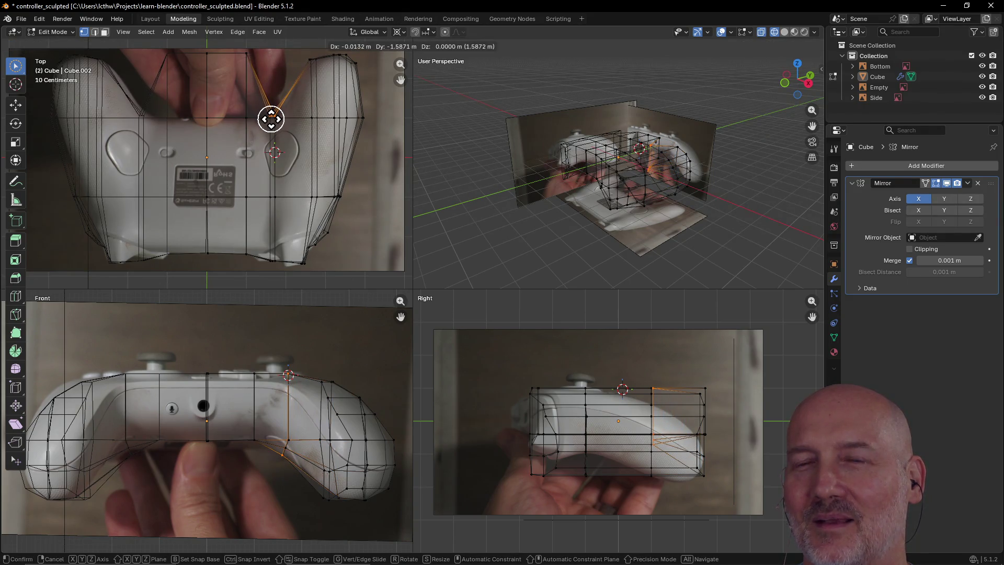
pyautogui.click(272, 119)
pyautogui.click(250, 55)
pyautogui.press('g')
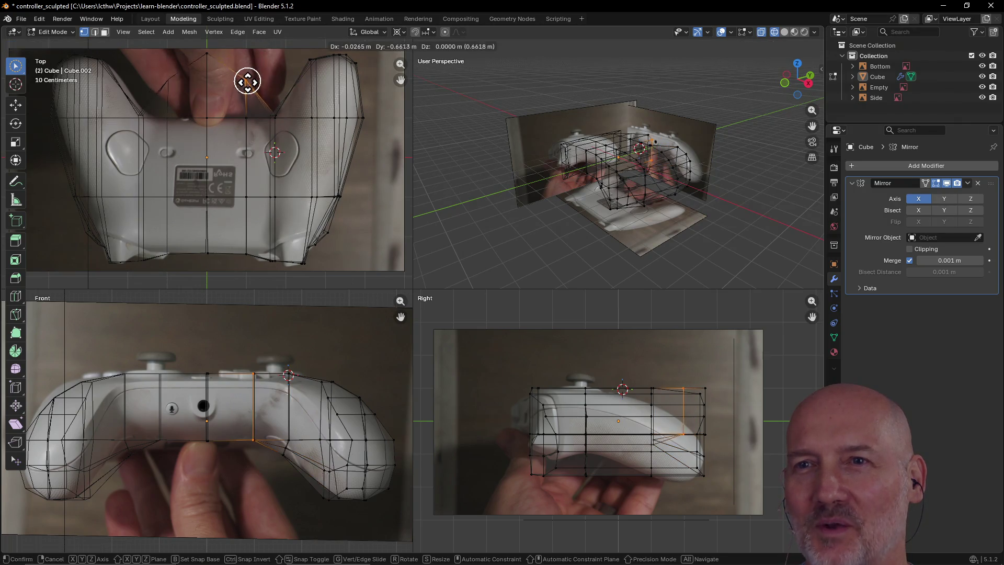
pyautogui.click(247, 118)
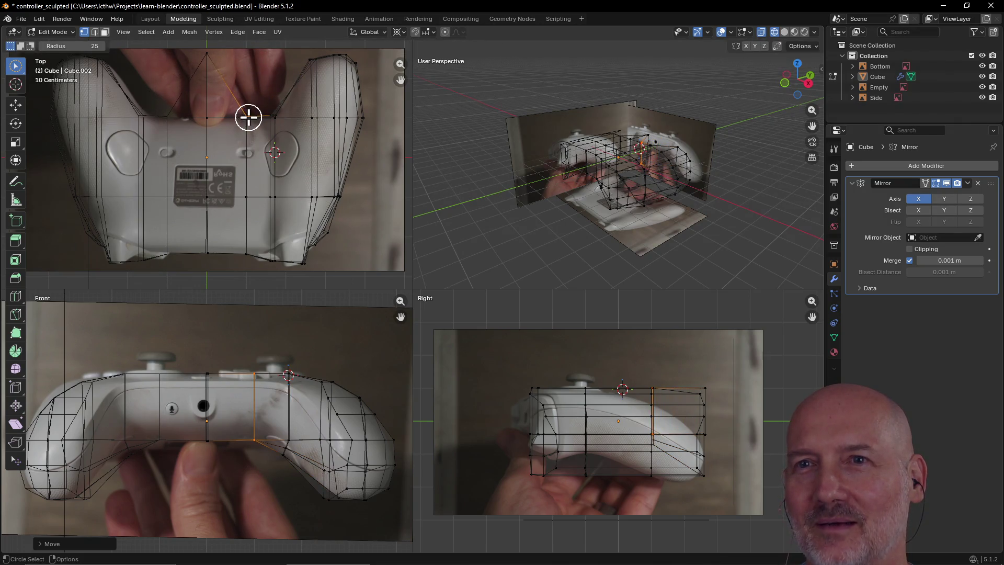
pyautogui.click(208, 54)
pyautogui.press('g')
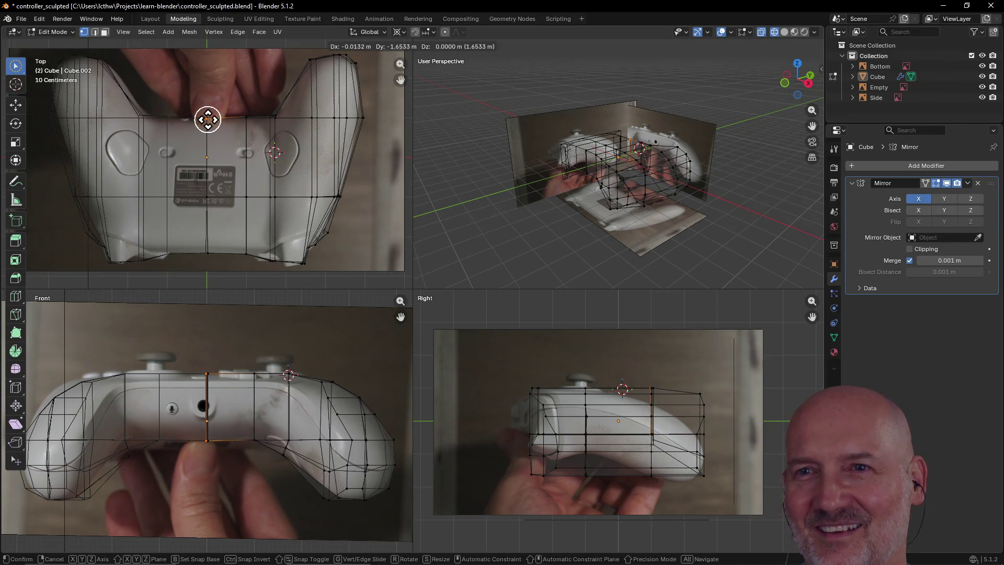
pyautogui.click(207, 119)
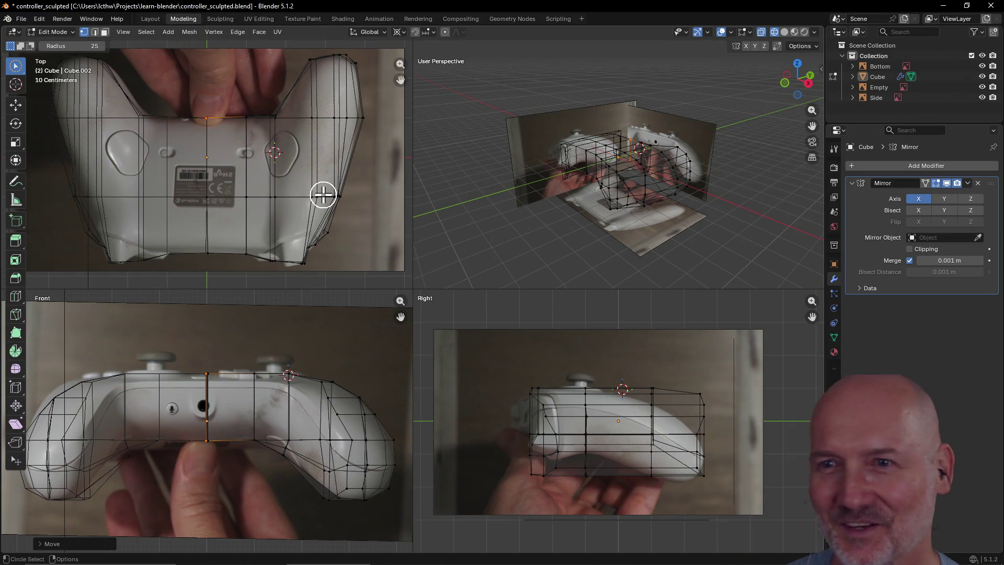
pyautogui.click(358, 235)
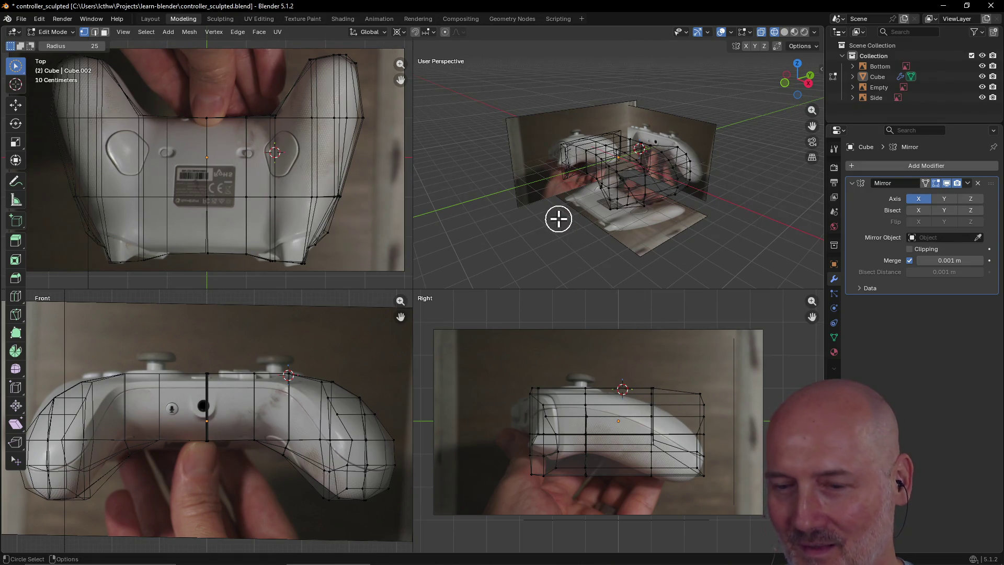
# - Switch the viewports to Solid shading so the cage appears opaque
pyautogui.press('z')
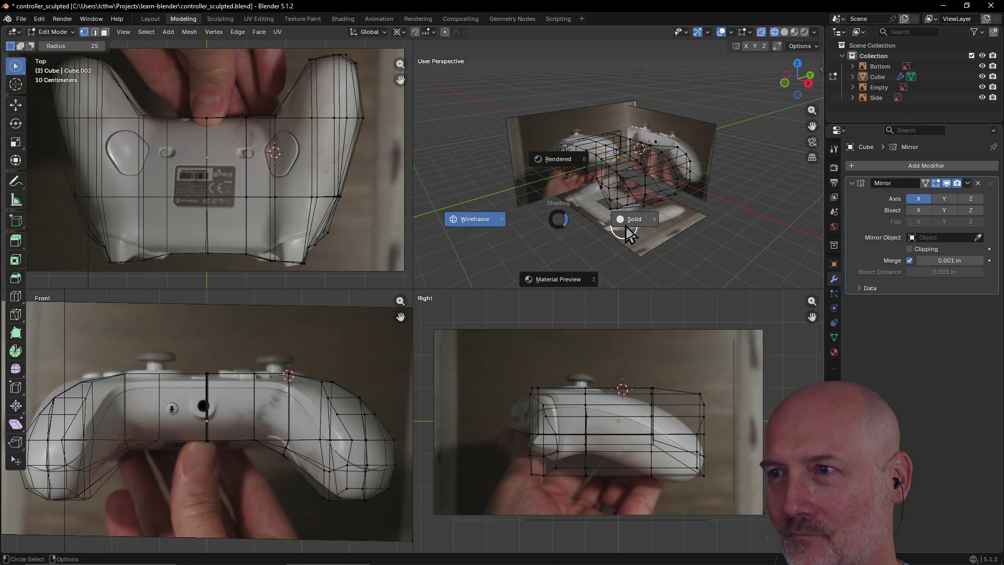
pyautogui.click(626, 220)
pyautogui.moveTo(636, 199)
pyautogui.mouseDown(button='middle')
pyautogui.moveTo(574, 229)
pyautogui.moveTo(683, 208)
pyautogui.moveTo(656, 186)
pyautogui.moveTo(621, 191)
pyautogui.moveTo(588, 214)
pyautogui.moveTo(448, 253)
pyautogui.moveTo(663, 184)
pyautogui.moveTo(654, 191)
pyautogui.moveTo(649, 180)
pyautogui.moveTo(623, 224)
pyautogui.moveTo(625, 201)
pyautogui.moveTo(578, 246)
pyautogui.moveTo(554, 242)
pyautogui.moveTo(600, 215)
pyautogui.moveTo(648, 206)
pyautogui.moveTo(614, 211)
pyautogui.mouseUp(button='middle')
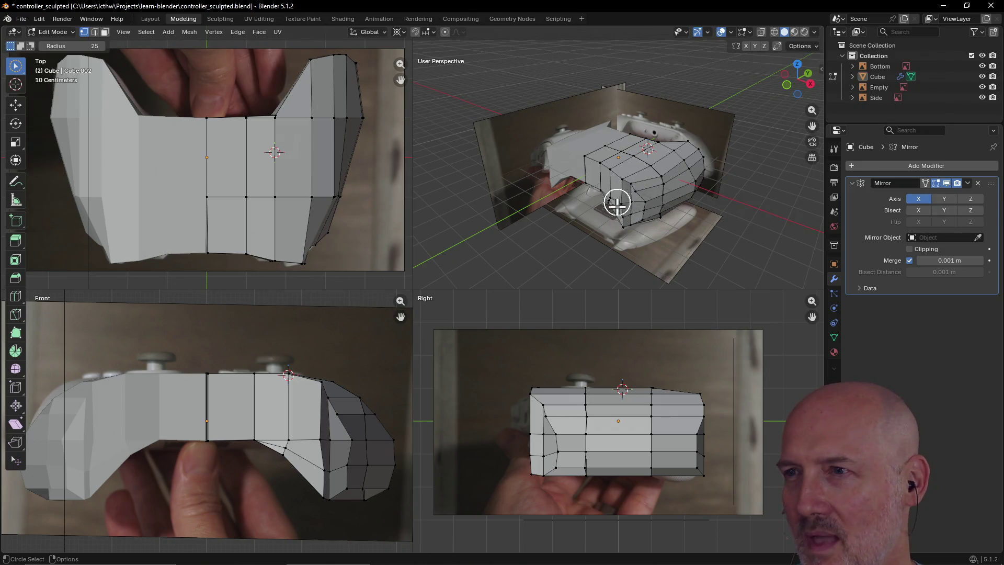
# - Orbit and zoom the perspective view to inspect the solid cage from close and low side angles
pyautogui.scroll(2, 620, 209)
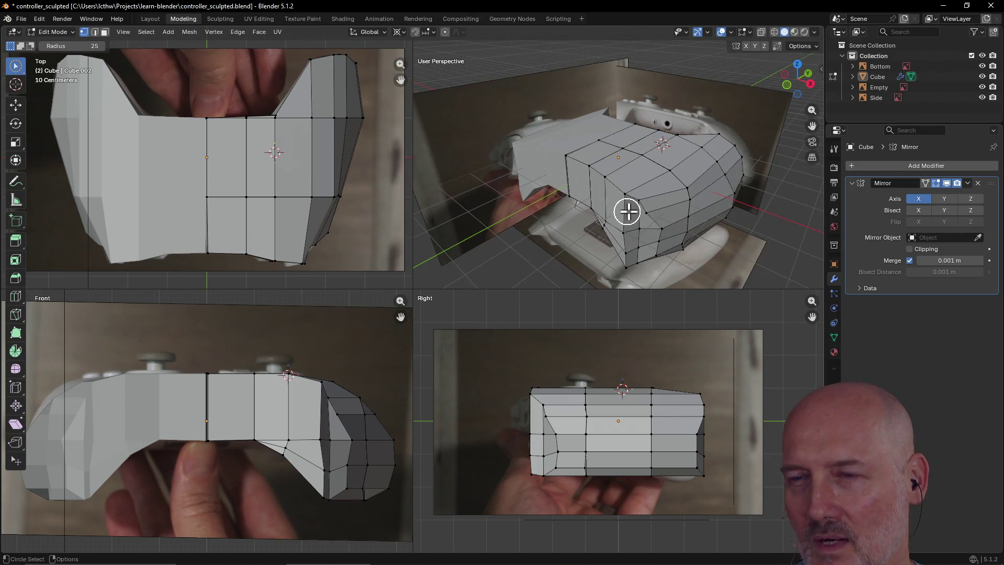
pyautogui.scroll(-1, 635, 210)
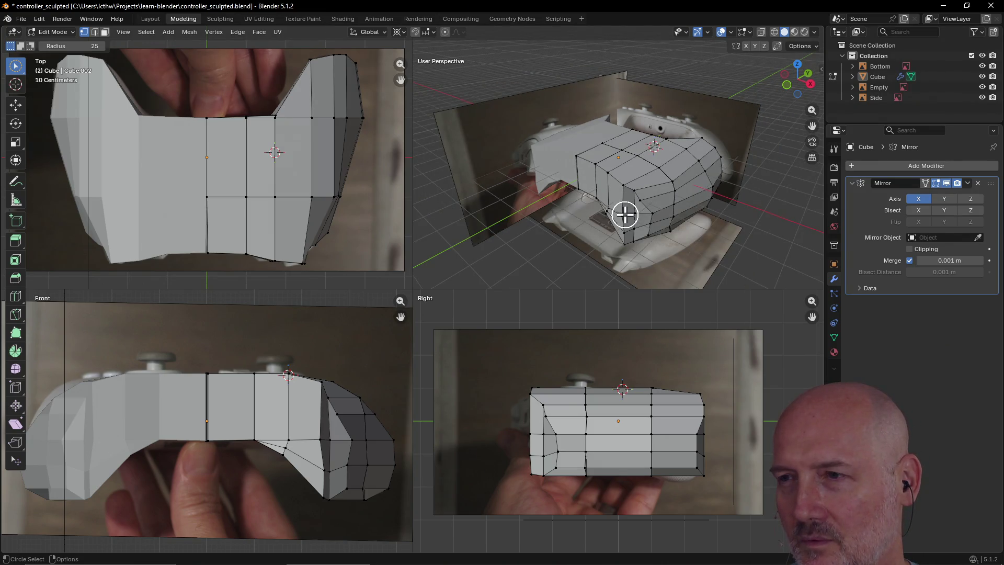
pyautogui.scroll(1, 624, 214)
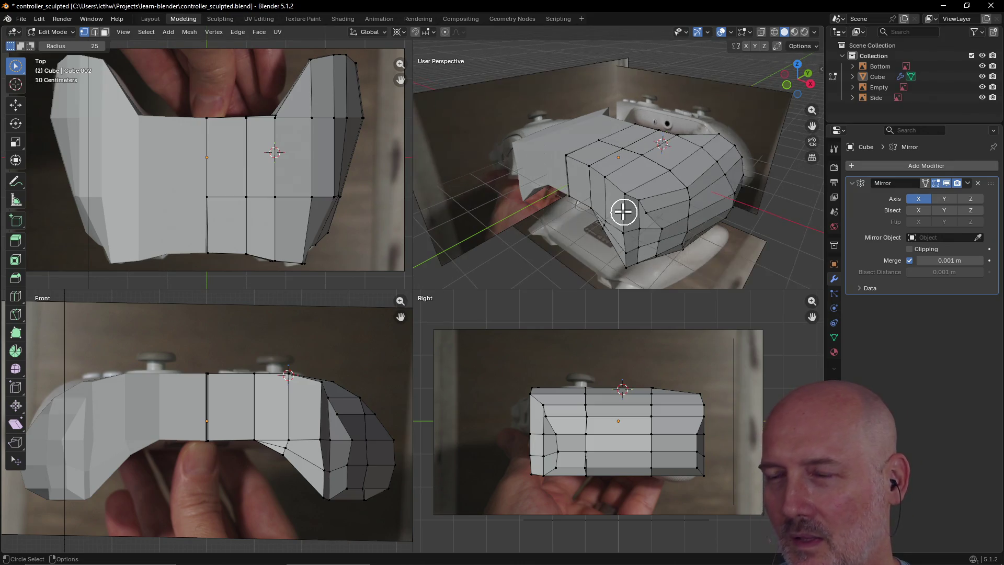
pyautogui.moveTo(622, 211)
pyautogui.mouseDown(button='middle')
pyautogui.moveTo(683, 186)
pyautogui.moveTo(632, 197)
pyautogui.moveTo(667, 237)
pyautogui.moveTo(676, 231)
pyautogui.moveTo(623, 231)
pyautogui.moveTo(597, 213)
pyautogui.moveTo(592, 189)
pyautogui.moveTo(564, 183)
pyautogui.moveTo(527, 202)
pyautogui.mouseUp(button='middle')
pyautogui.scroll(-1, 631, 199)
pyautogui.scroll(2, 667, 237)
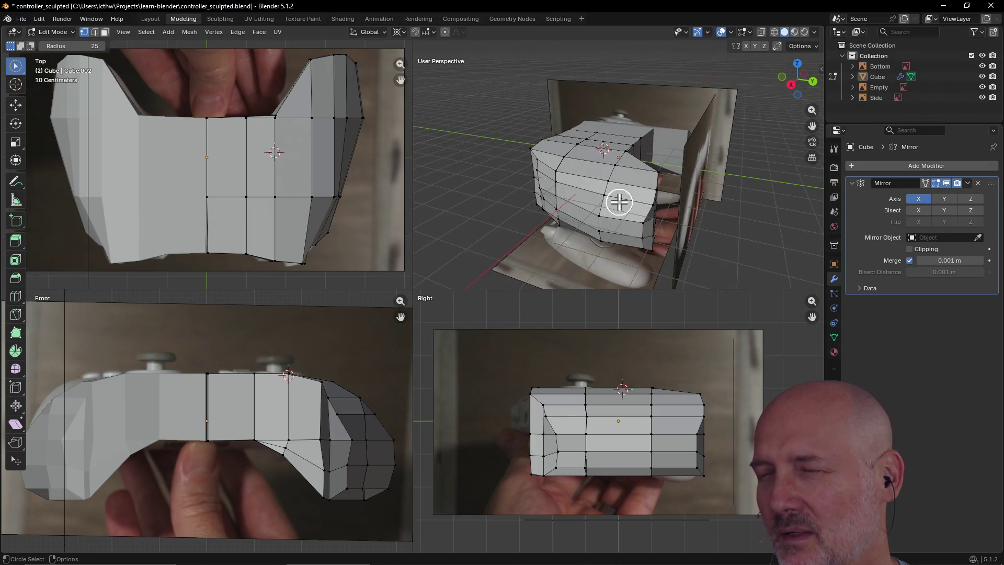
pyautogui.moveTo(618, 202)
pyautogui.mouseDown(button='middle')
pyautogui.moveTo(542, 233)
pyautogui.moveTo(549, 246)
pyautogui.moveTo(662, 163)
pyautogui.moveTo(612, 134)
pyautogui.moveTo(601, 157)
pyautogui.moveTo(625, 192)
pyautogui.moveTo(708, 219)
pyautogui.moveTo(642, 194)
pyautogui.moveTo(617, 220)
pyautogui.moveTo(548, 209)
pyautogui.mouseUp(button='middle')
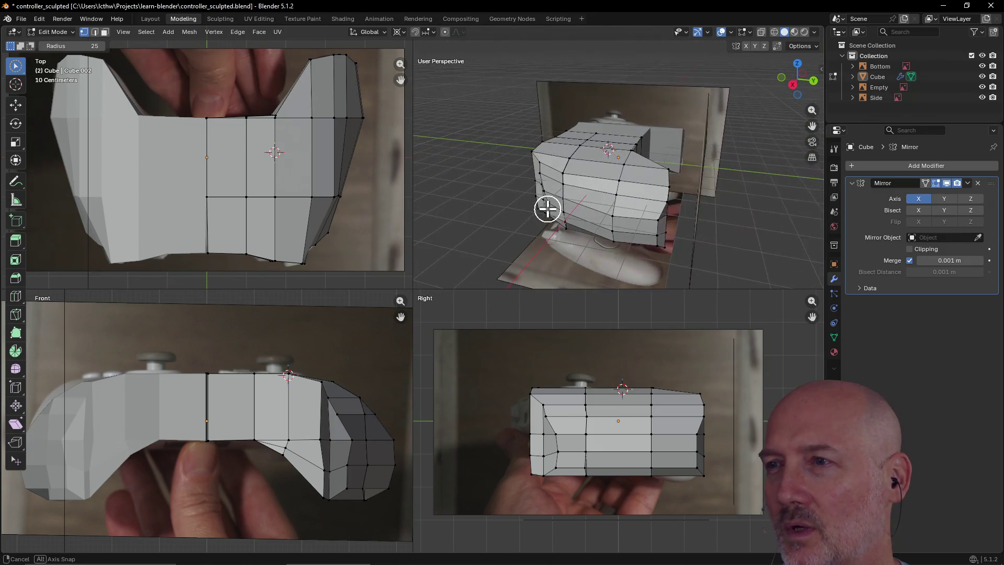
pyautogui.moveTo(644, 197)
pyautogui.mouseDown(button='middle')
pyautogui.moveTo(717, 152)
pyautogui.moveTo(687, 201)
pyautogui.mouseUp(button='middle')
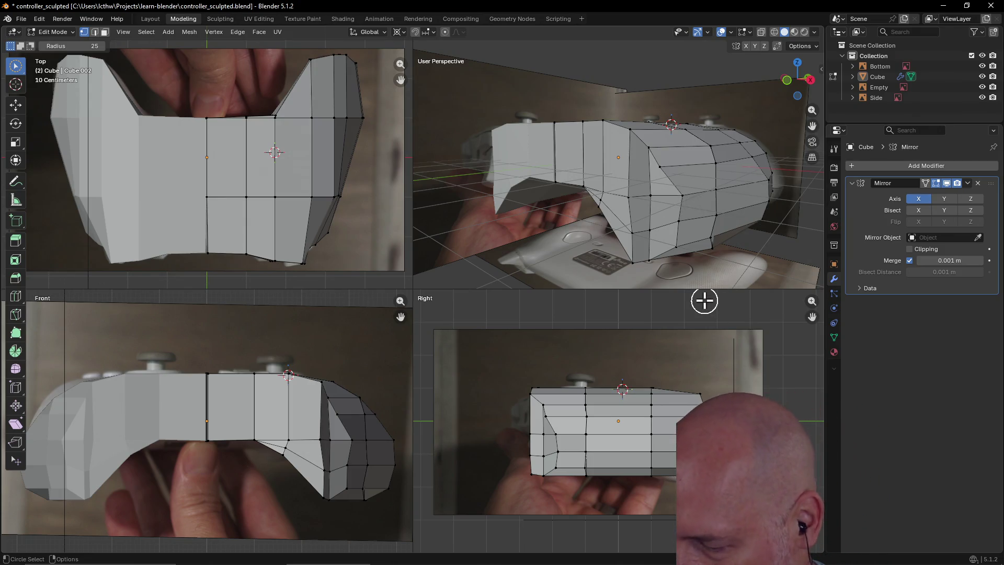
pyautogui.moveTo(704, 284)
pyautogui.mouseDown(button='middle')
pyautogui.moveTo(669, 249)
pyautogui.moveTo(701, 38)
pyautogui.moveTo(665, 257)
pyautogui.moveTo(672, 243)
pyautogui.moveTo(682, 254)
pyautogui.mouseUp(button='middle')
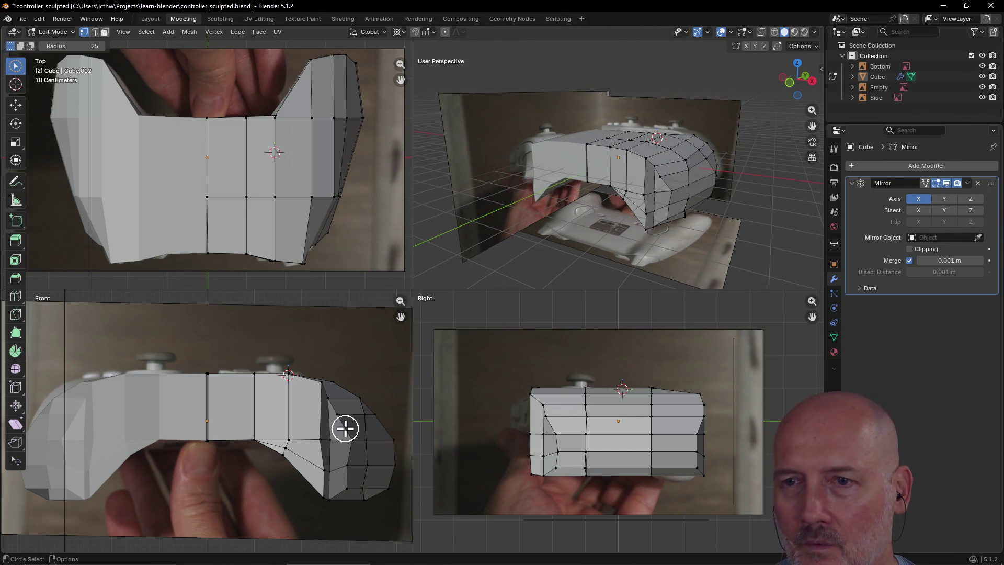
pyautogui.scroll(1, 641, 239)
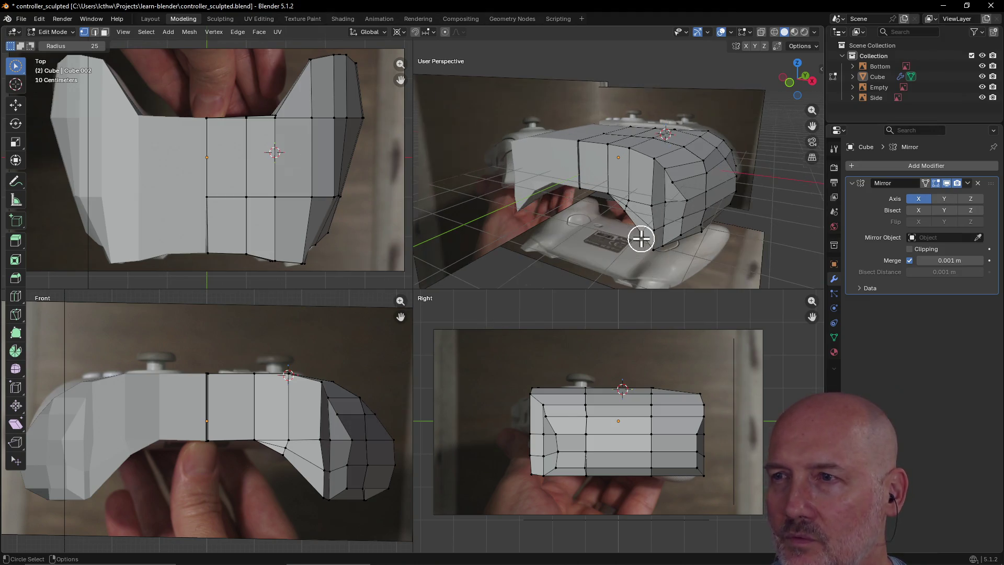
pyautogui.moveTo(641, 239); pyautogui.dragTo(657, 235, button='middle')
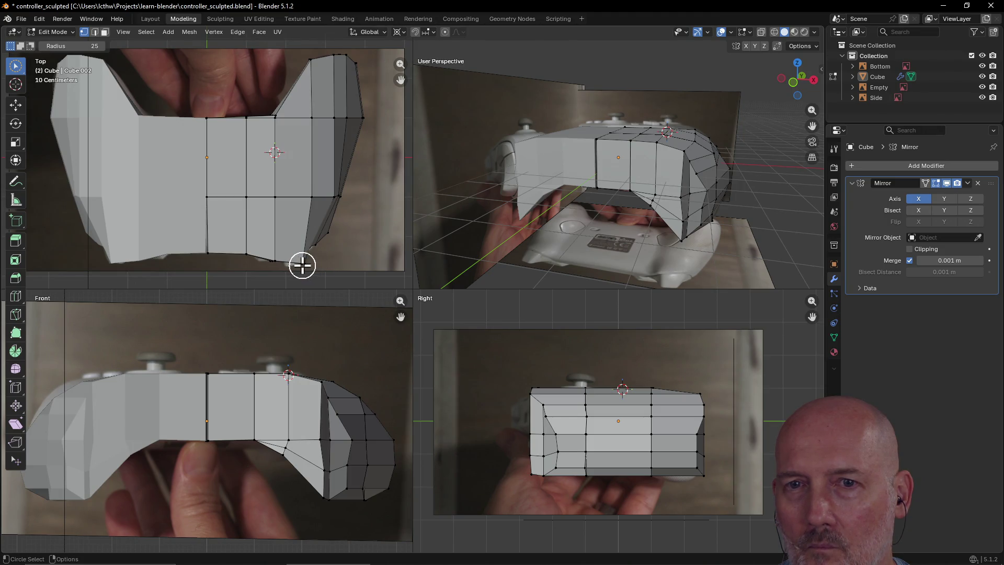
pyautogui.click(302, 265)
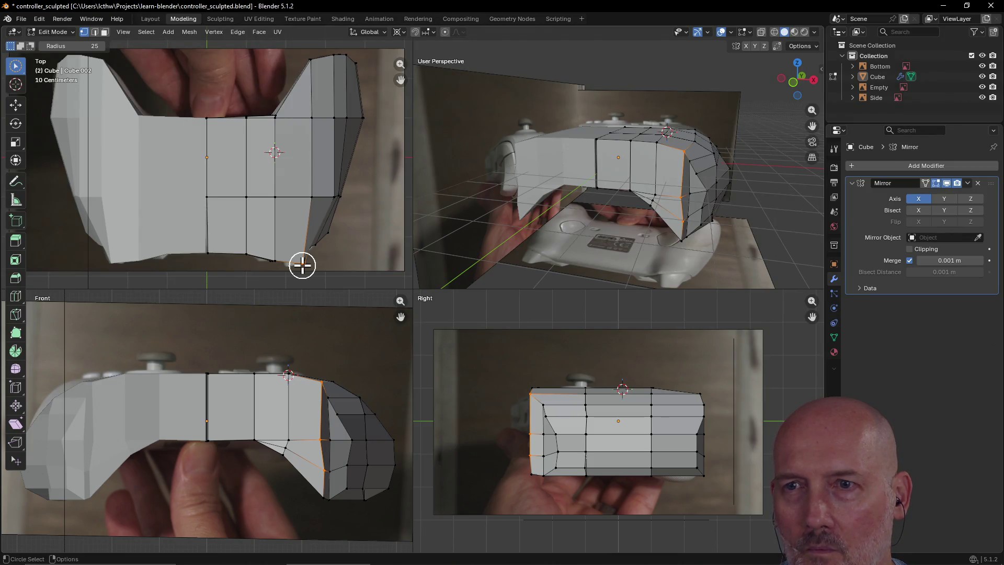
pyautogui.click(345, 258)
pyautogui.moveTo(601, 228)
pyautogui.mouseDown(button='middle')
pyautogui.moveTo(520, 265)
pyautogui.moveTo(632, 233)
pyautogui.moveTo(632, 217)
pyautogui.moveTo(618, 213)
pyautogui.moveTo(625, 232)
pyautogui.mouseUp(button='middle')
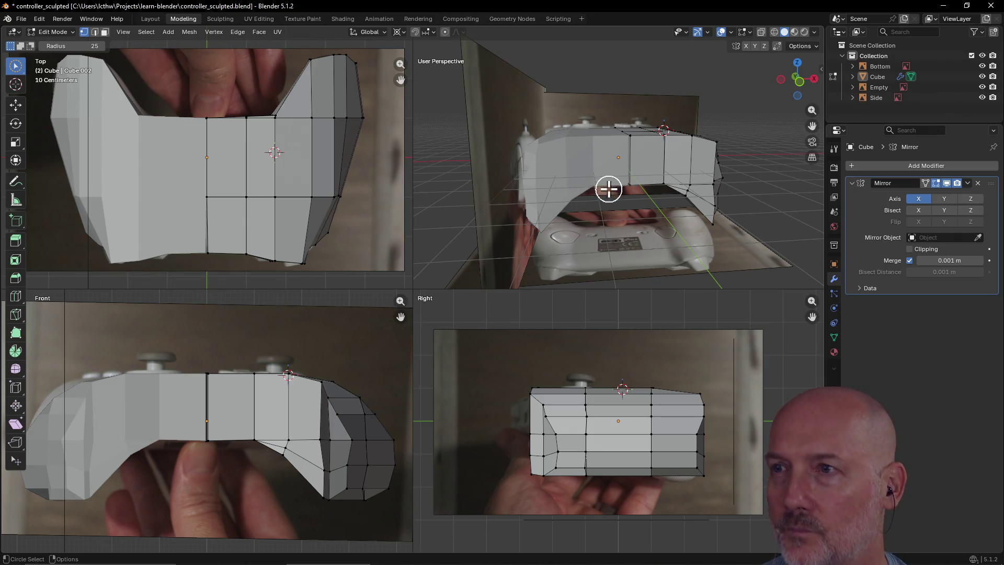
# - Nudge a centre-seam vertex to refine the top contour near the mirror line, then check from above
pyautogui.moveTo(604, 188)
pyautogui.mouseDown(button='middle')
pyautogui.moveTo(542, 218)
pyautogui.moveTo(553, 204)
pyautogui.moveTo(567, 215)
pyautogui.moveTo(564, 197)
pyautogui.moveTo(581, 205)
pyautogui.moveTo(560, 206)
pyautogui.moveTo(632, 183)
pyautogui.moveTo(632, 195)
pyautogui.moveTo(620, 157)
pyautogui.mouseUp(button='middle')
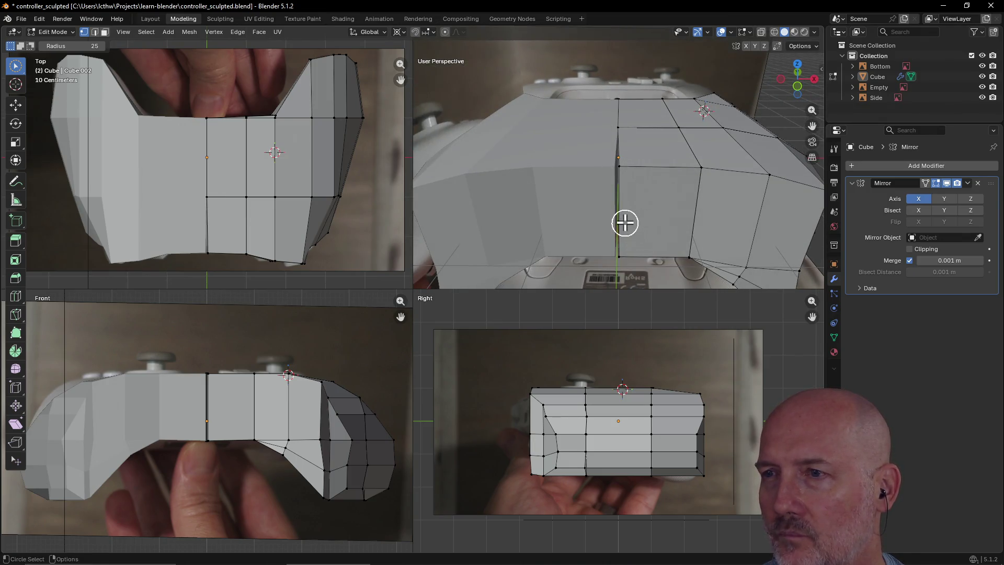
pyautogui.keyDown('alt'); pyautogui.click(620, 166); pyautogui.keyUp('alt')
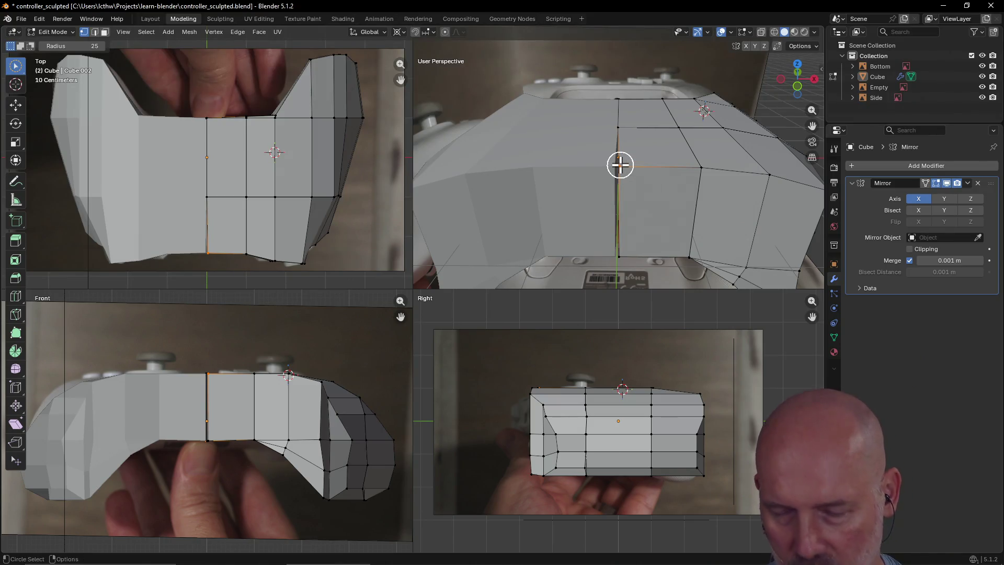
pyautogui.press('g')
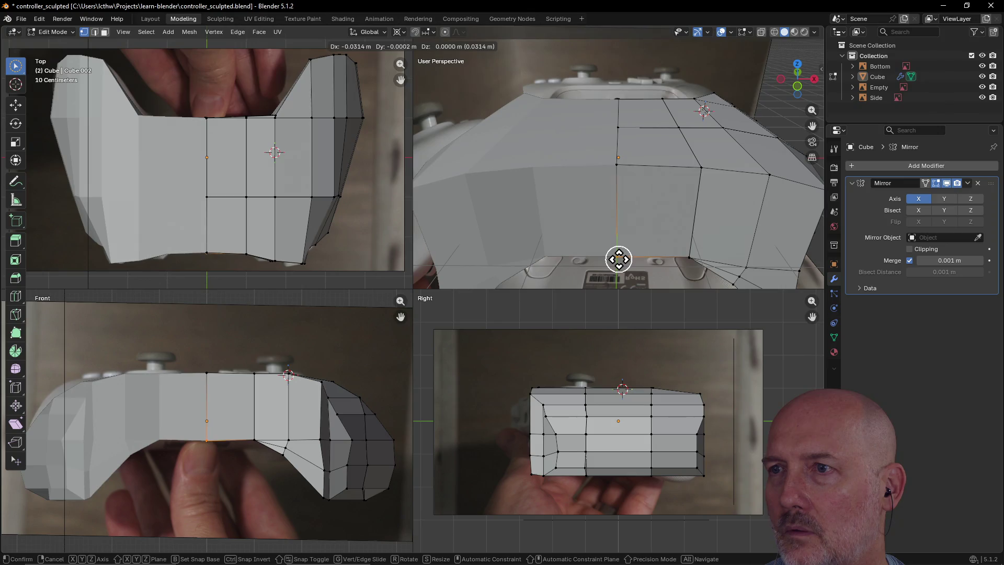
pyautogui.click(618, 258)
pyautogui.press('c')
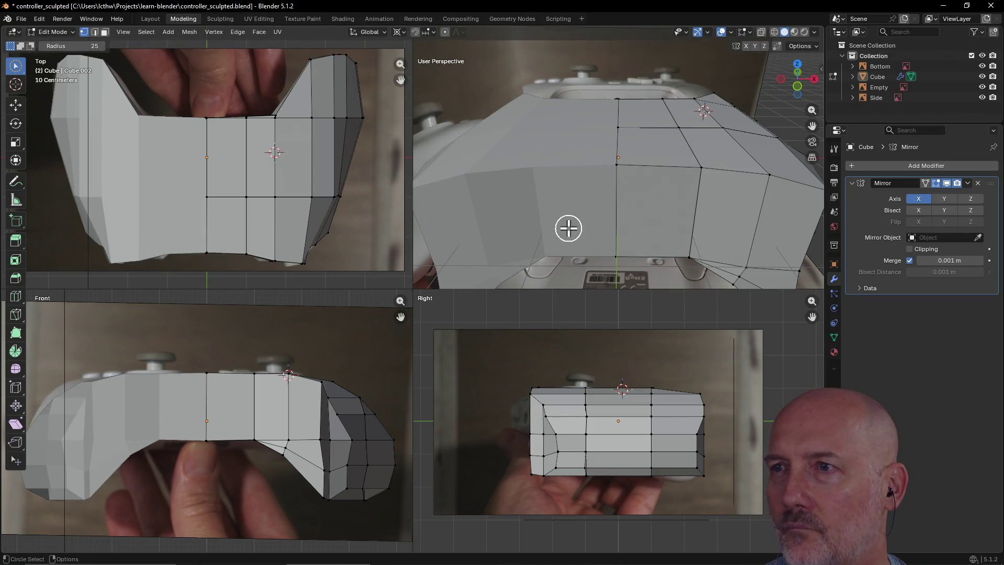
pyautogui.moveTo(569, 227)
pyautogui.mouseDown(button='middle')
pyautogui.moveTo(585, 166)
pyautogui.moveTo(549, 195)
pyautogui.moveTo(534, 163)
pyautogui.moveTo(524, 182)
pyautogui.moveTo(542, 184)
pyautogui.moveTo(523, 193)
pyautogui.moveTo(634, 143)
pyautogui.mouseUp(button='middle')
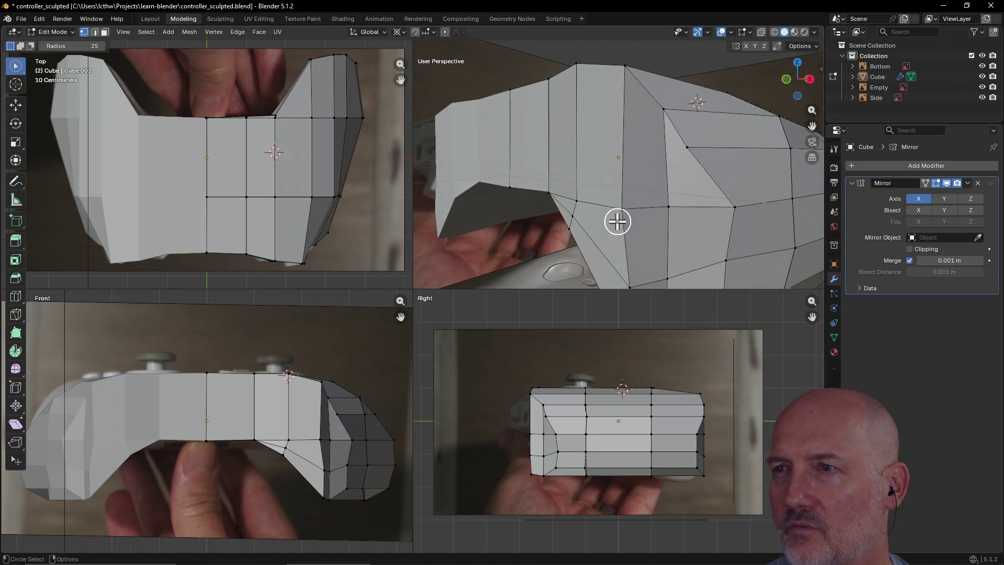
pyautogui.moveTo(529, 175)
pyautogui.mouseDown(button='middle')
pyautogui.moveTo(517, 181)
pyautogui.moveTo(547, 198)
pyautogui.mouseUp(button='middle')
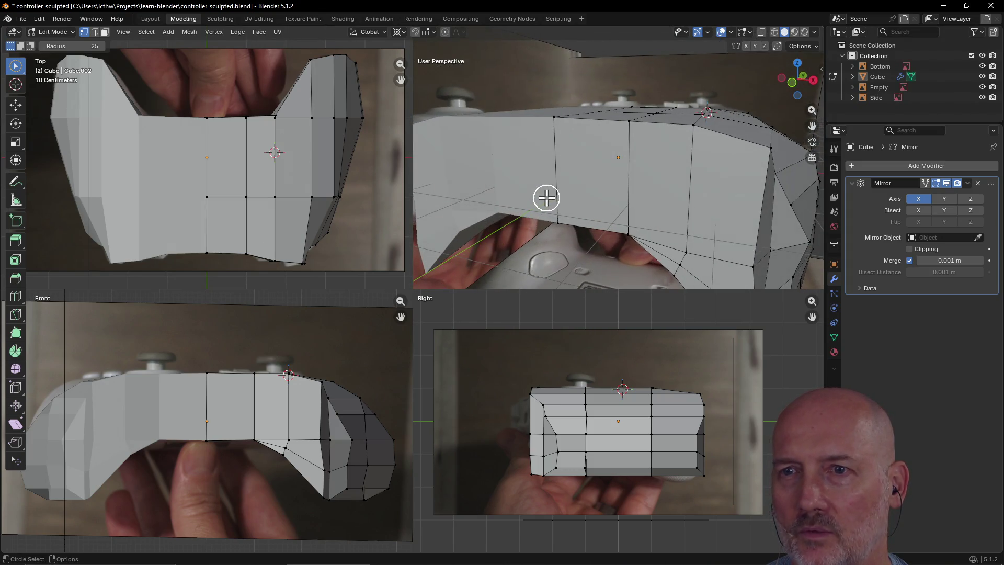
# - Switch the viewport to Wireframe shading so the reference photo shows through the cage
pyautogui.press('z')
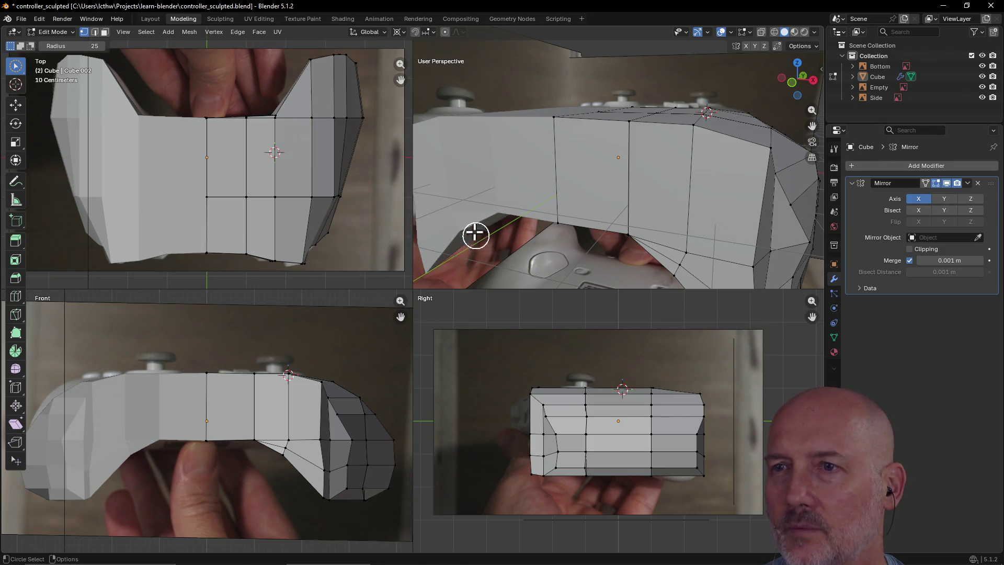
pyautogui.press('z')
pyautogui.click(413, 226)
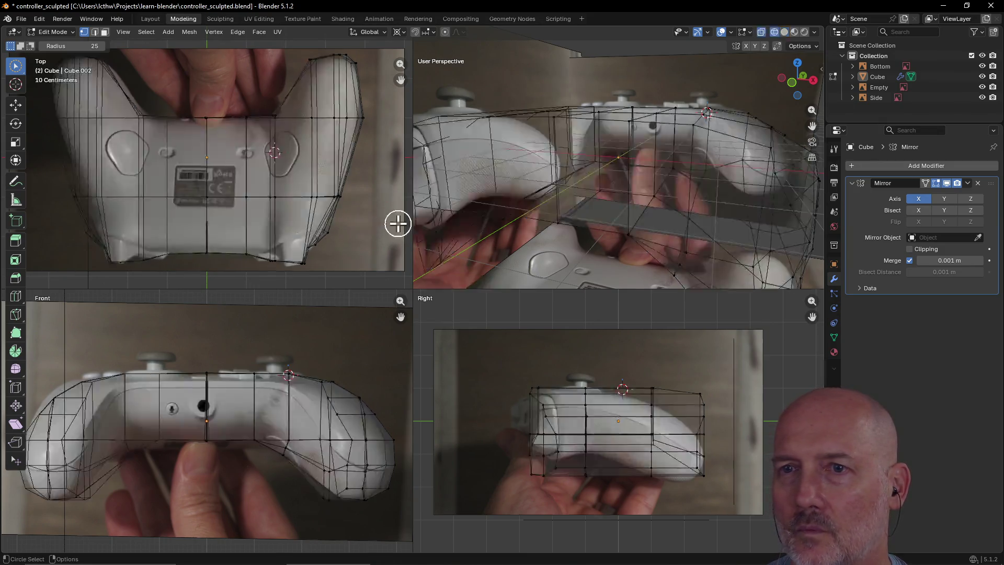
# - Move two vertical edge loops on the right grip onto the controller's outline
pyautogui.click(299, 262)
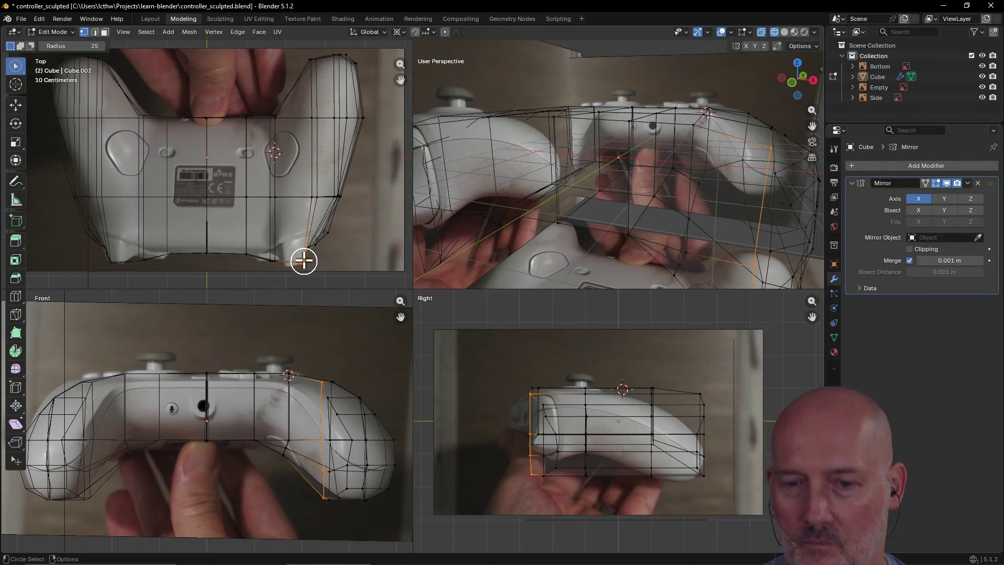
pyautogui.press('Escape')
pyautogui.press('g')
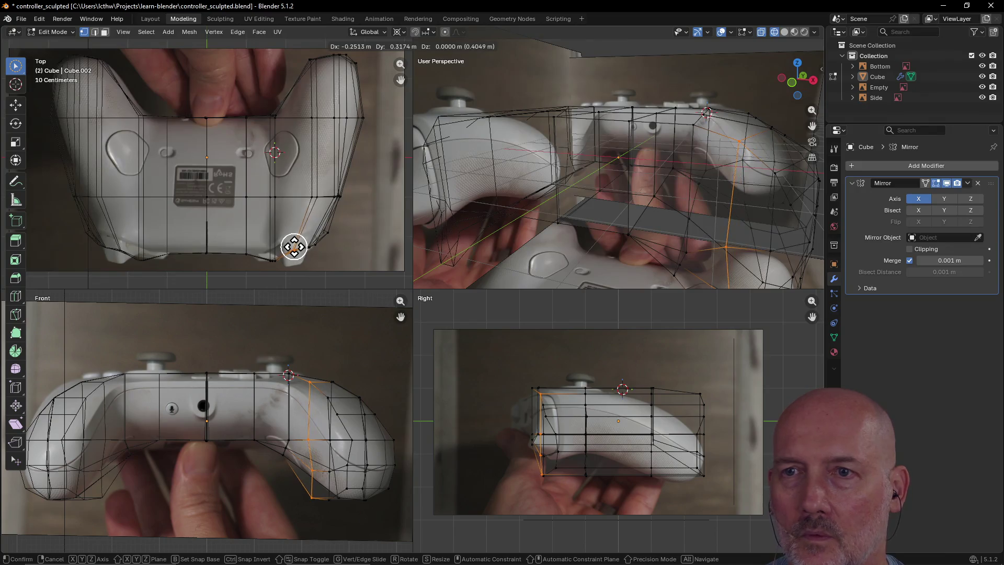
pyautogui.click(294, 247)
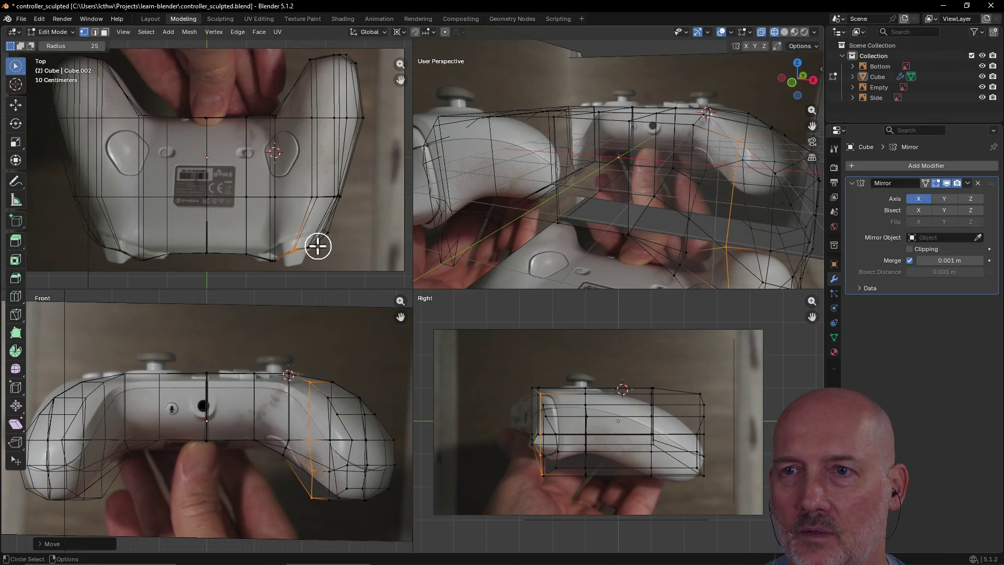
pyautogui.click(317, 246)
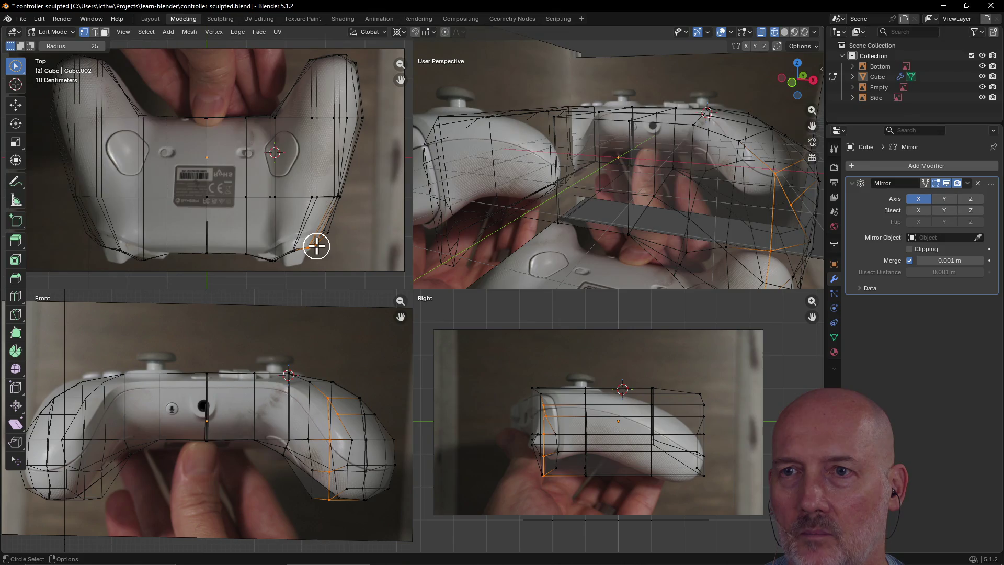
pyautogui.press('Escape')
pyautogui.press('g')
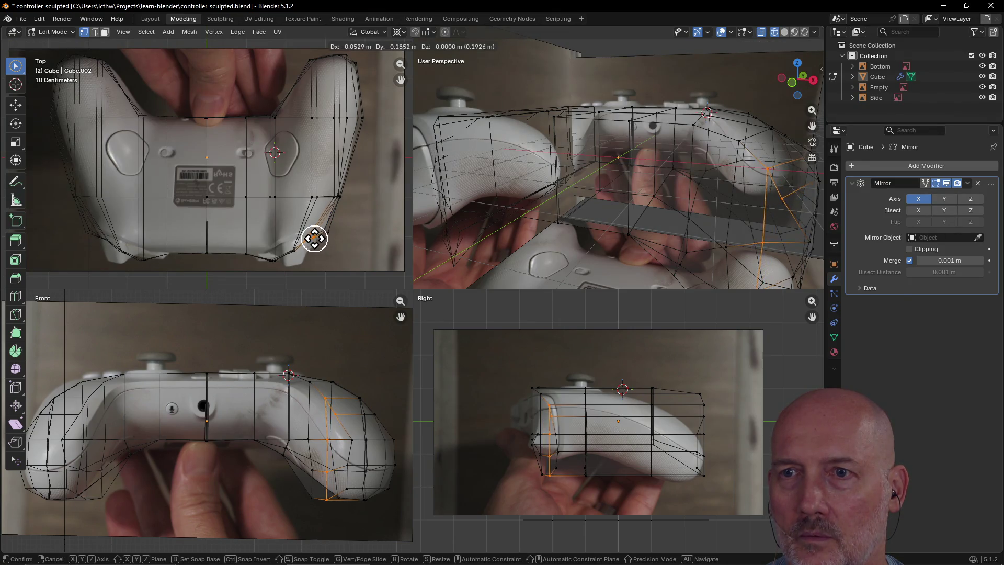
pyautogui.click(314, 234)
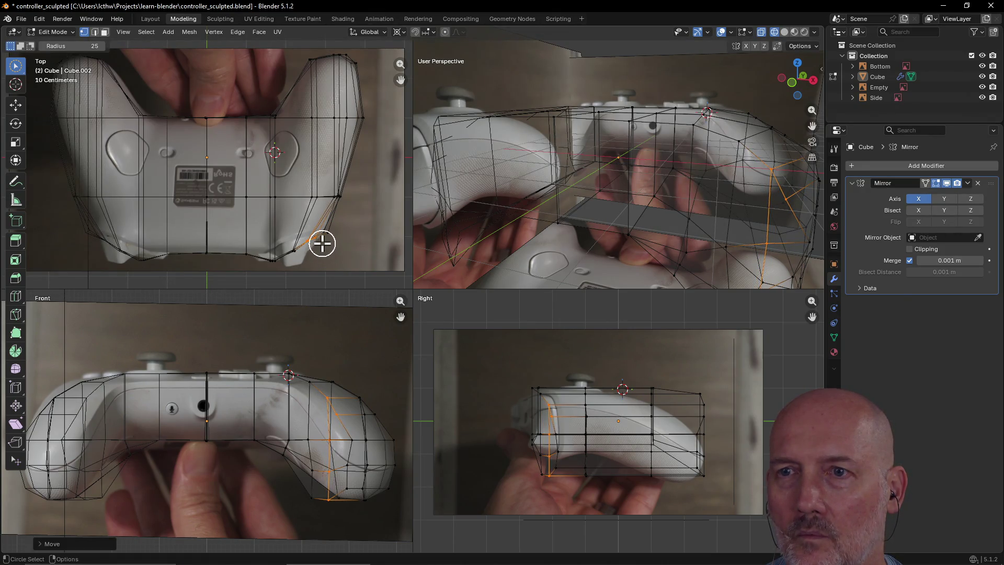
# - Pull the right grip's vertex chain inward to match the reference outline
pyautogui.click(322, 244)
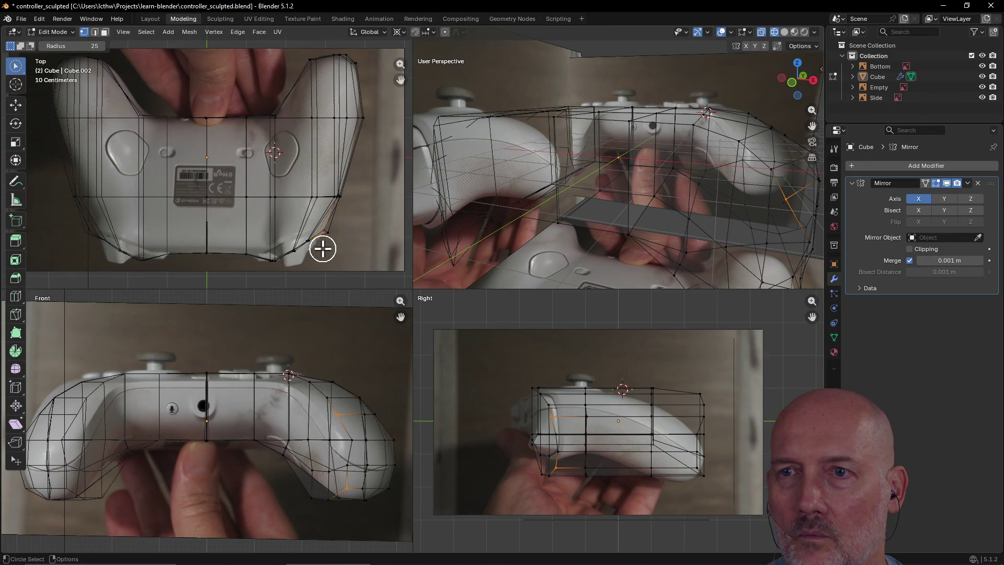
pyautogui.click(323, 249)
pyautogui.scroll(2, 322, 250)
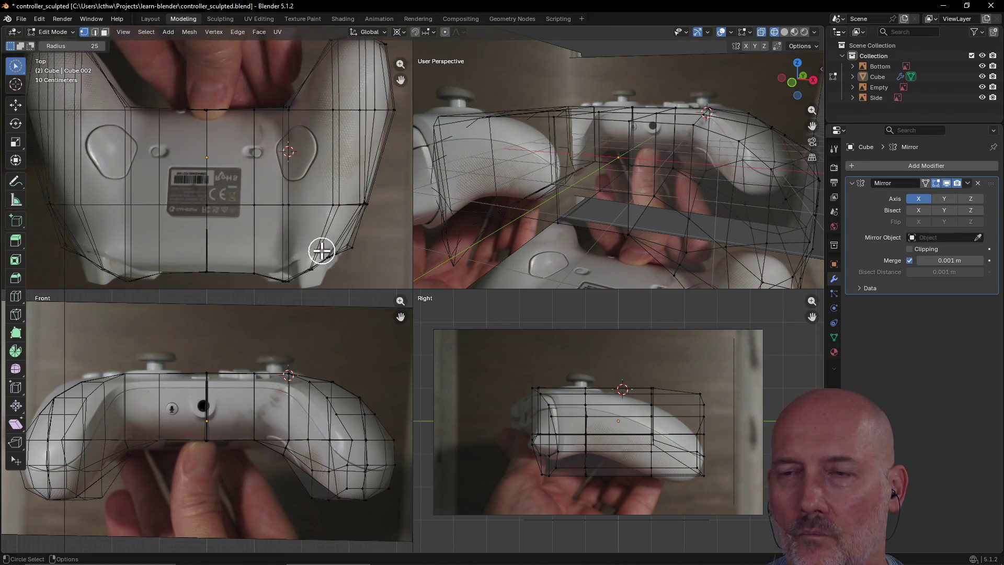
pyautogui.click(317, 276)
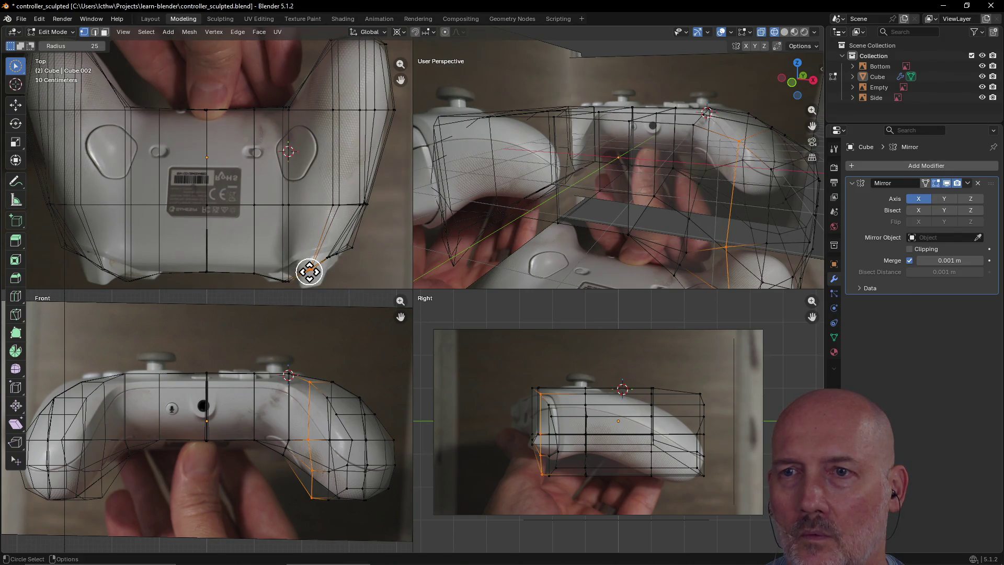
pyautogui.press('g')
pyautogui.click(305, 261)
# - Adjust the grip's lower-edge vertices and side vertex column to trace the photo
pyautogui.press('c')
pyautogui.click(330, 261)
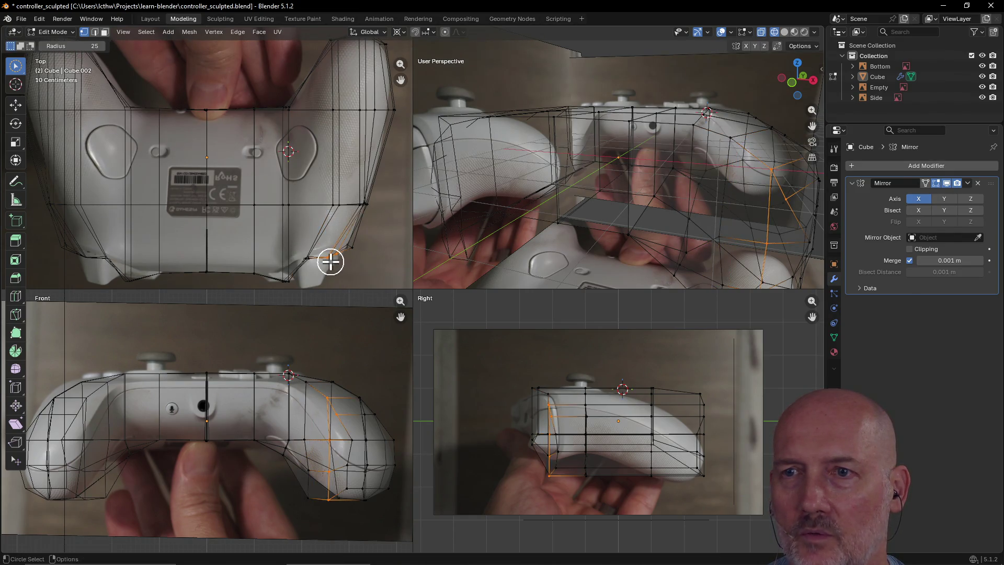
pyautogui.press('g')
pyautogui.click(329, 256)
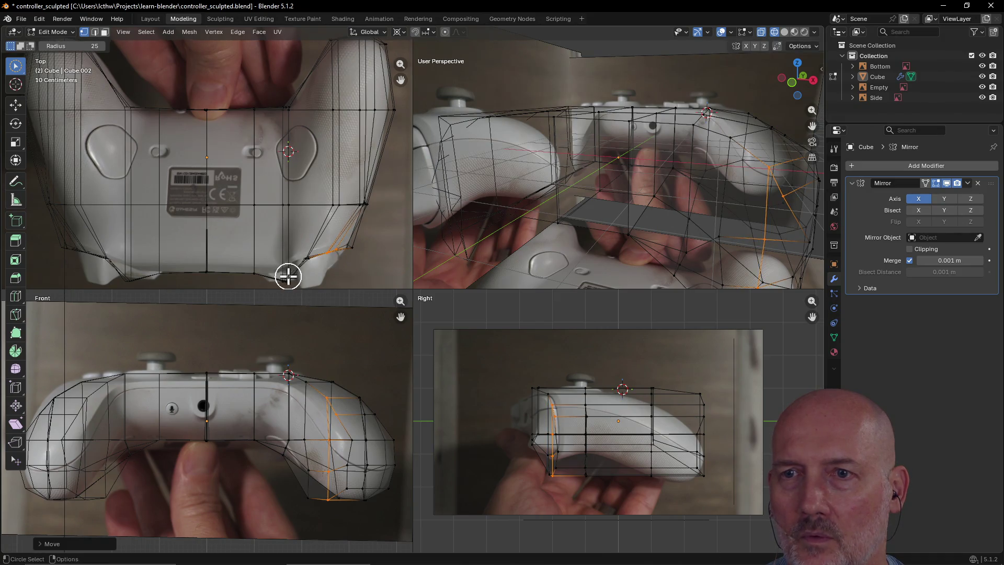
pyautogui.click(287, 281)
pyautogui.press('g')
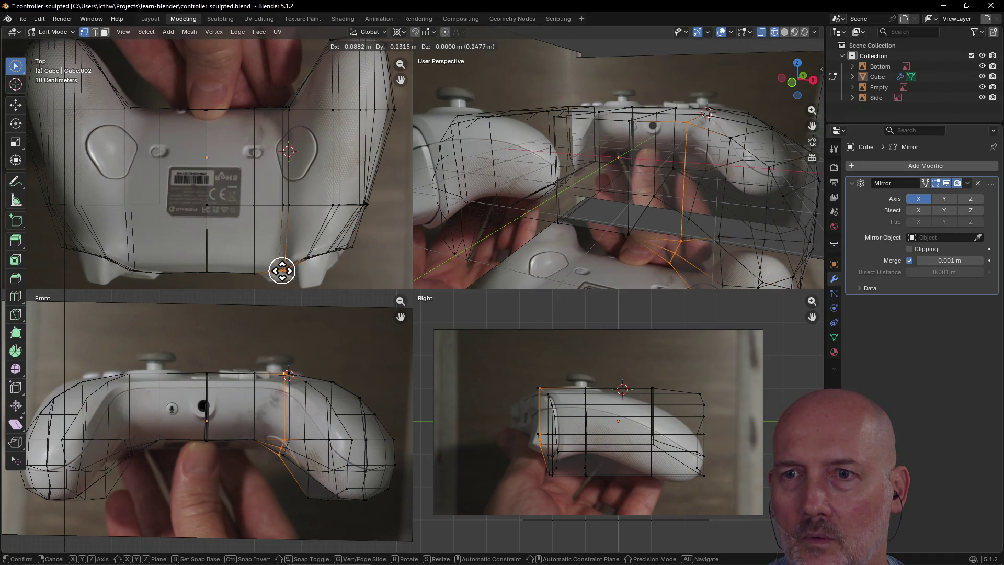
pyautogui.click(281, 271)
# - Move a small vertex group near the grip's bottom edge onto the controller outline
pyautogui.press('c')
pyautogui.click(330, 260)
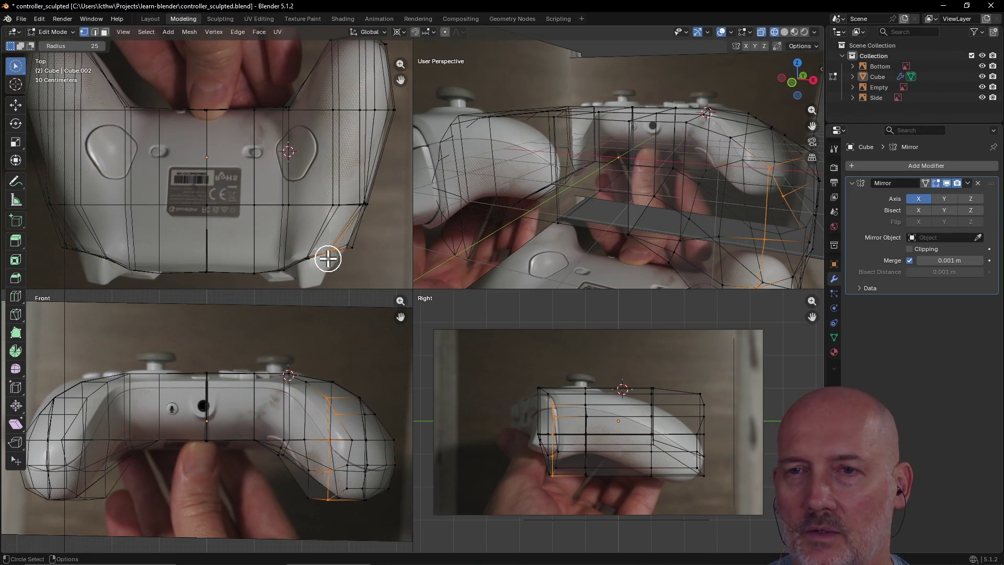
pyautogui.scroll(-1, 222, 258)
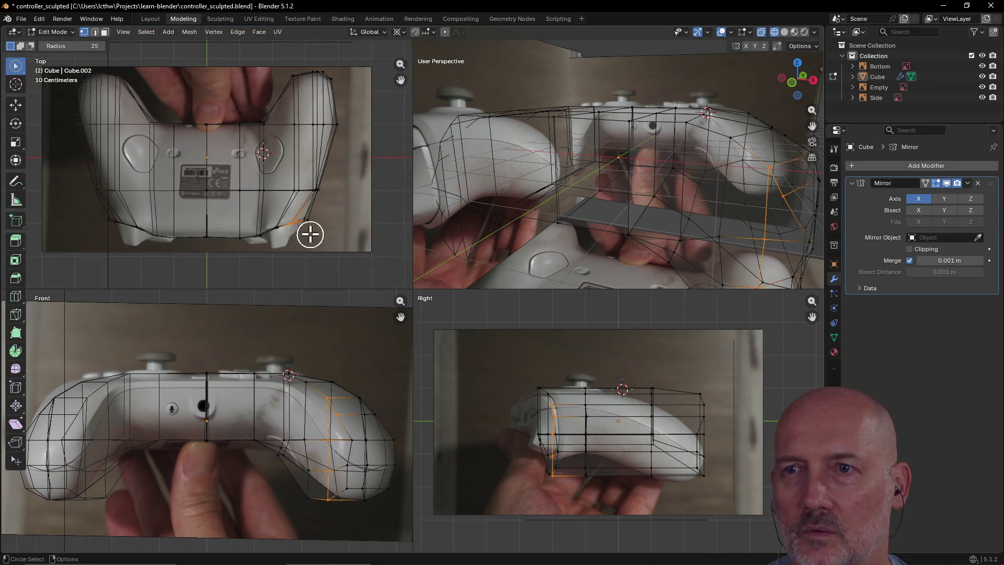
pyautogui.scroll(3, 326, 223)
pyautogui.click(379, 262)
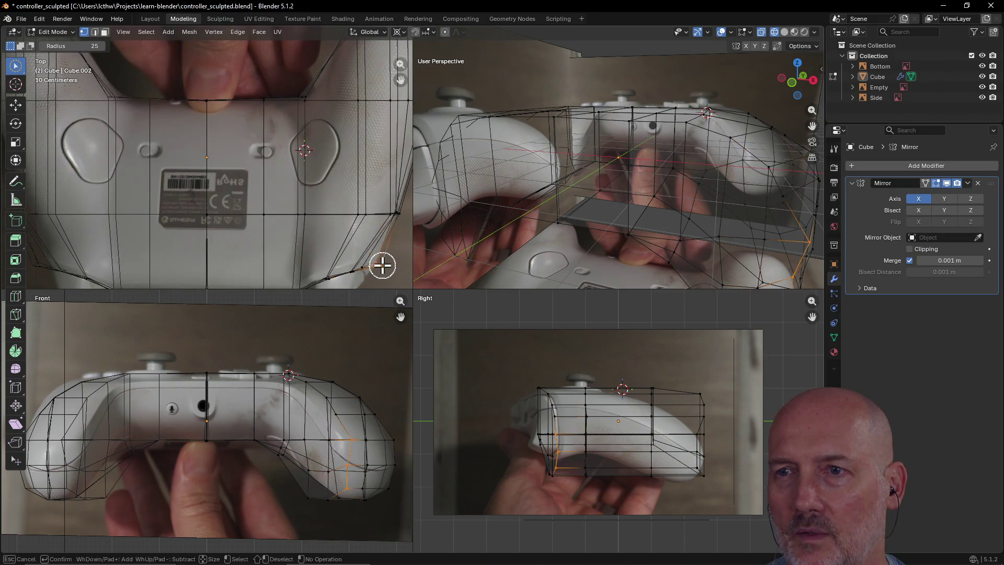
pyautogui.press('g')
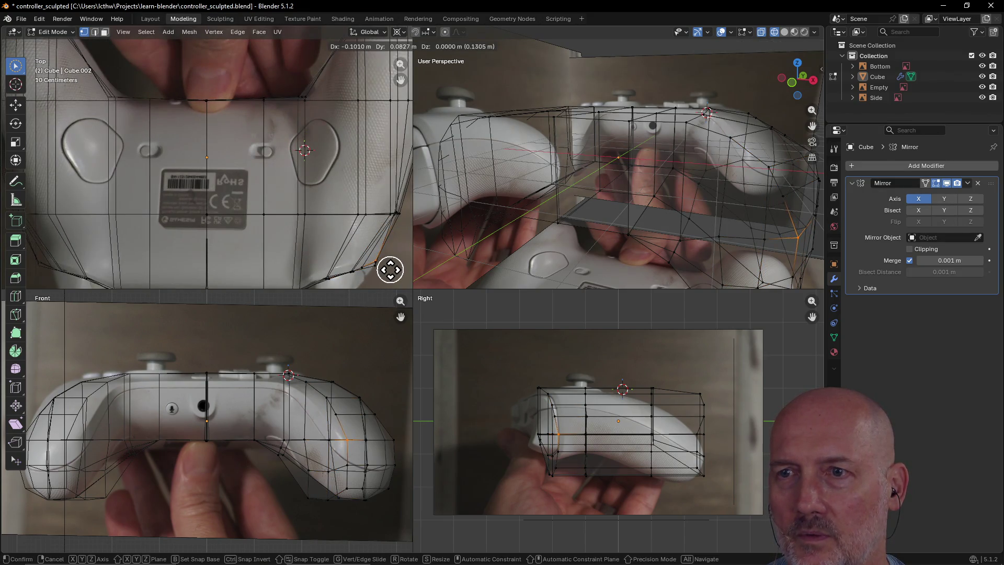
pyautogui.click(387, 268)
pyautogui.scroll(-2, 390, 230)
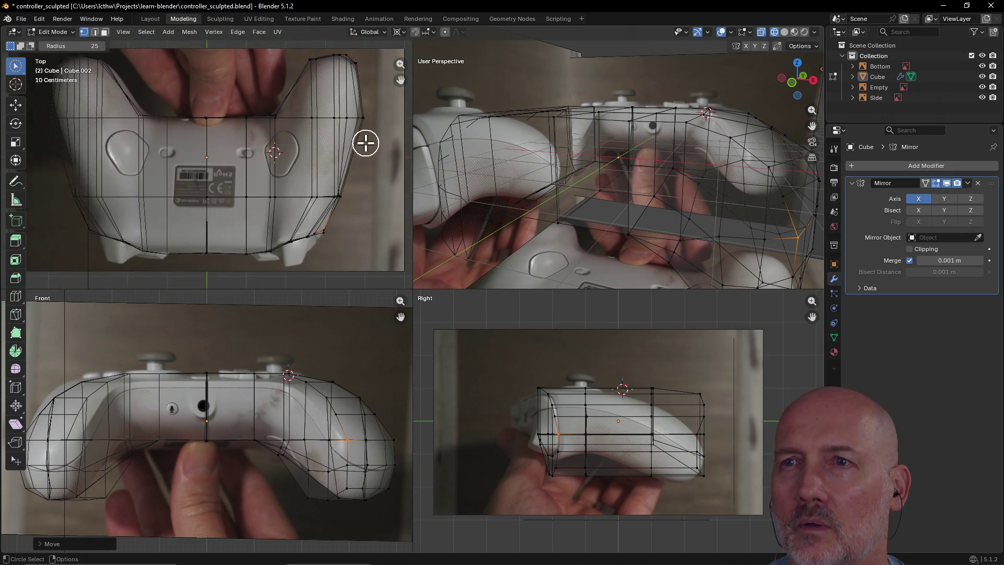
# - Shift the vertices along the right grip's outer edge to match the top photo
pyautogui.scroll(1, 368, 135)
pyautogui.click(401, 111)
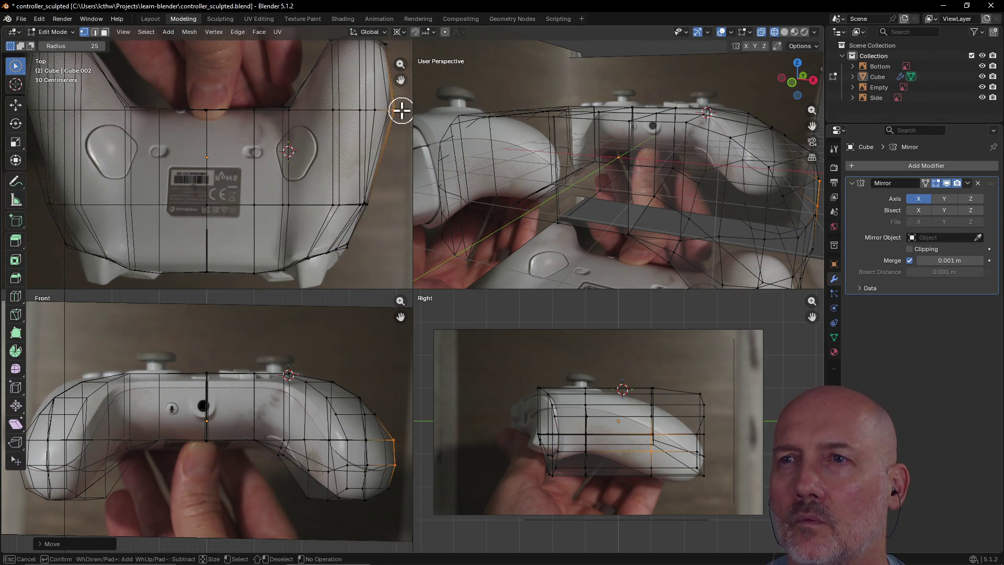
pyautogui.press('g')
pyautogui.click(396, 111)
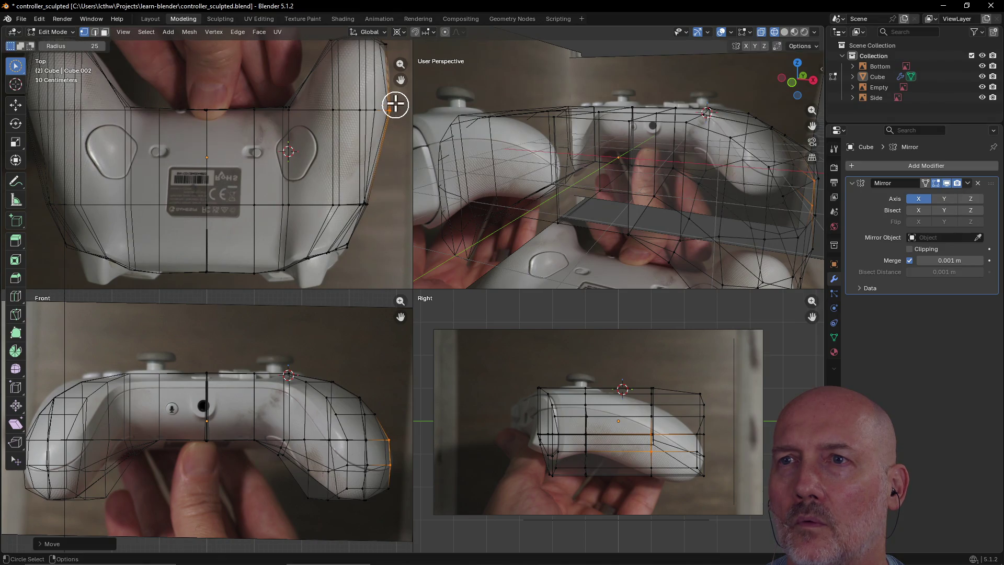
pyautogui.scroll(-1, 385, 116)
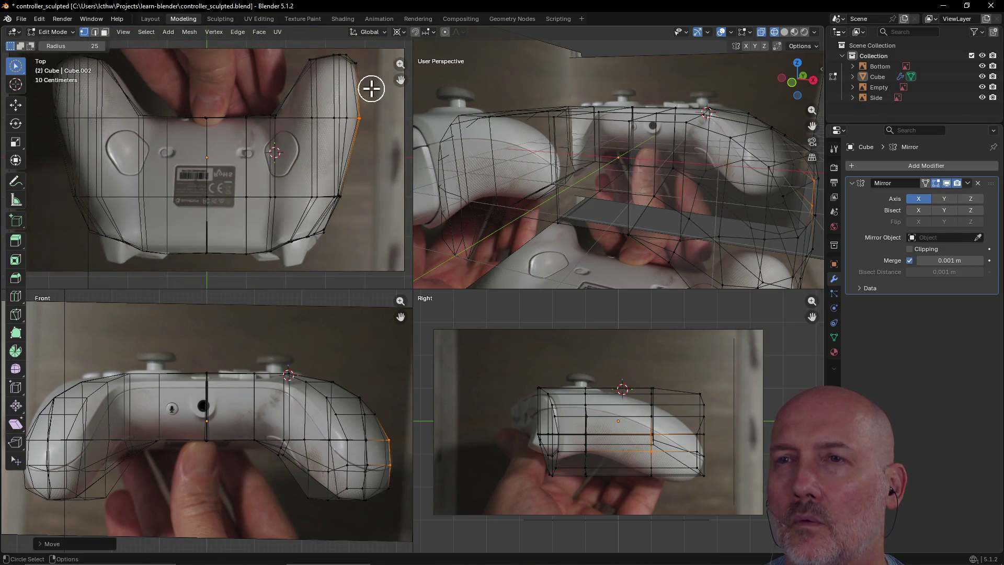
# - Nudge the top-right corner vertices of the grip to fit the outline, then deselect
pyautogui.click(367, 63)
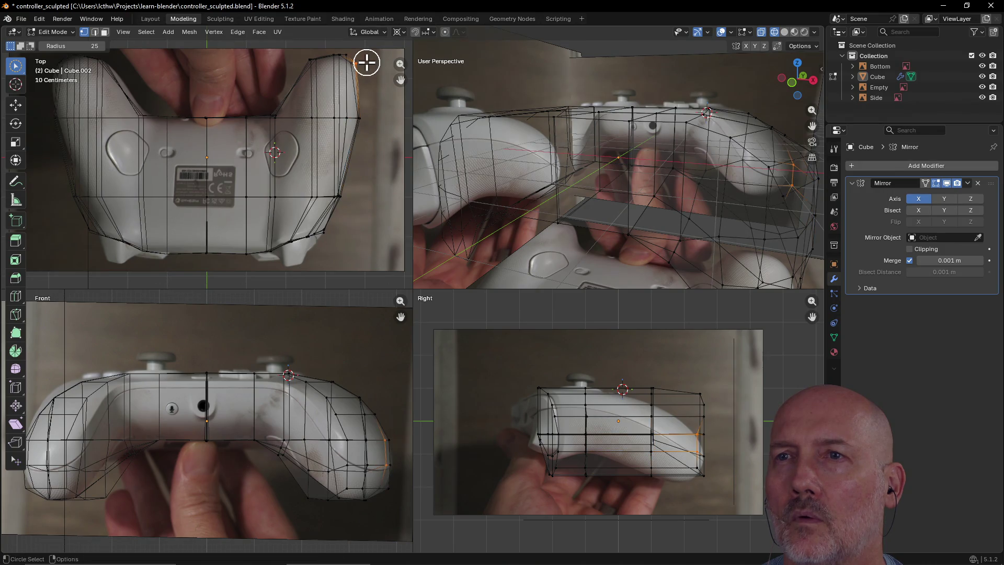
pyautogui.press('g')
pyautogui.click(366, 66)
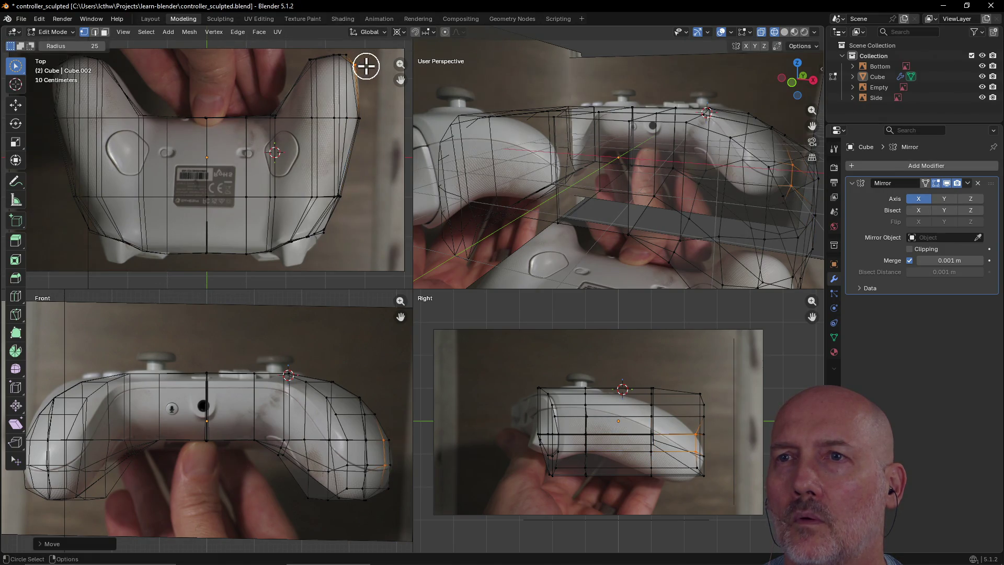
pyautogui.click(355, 46)
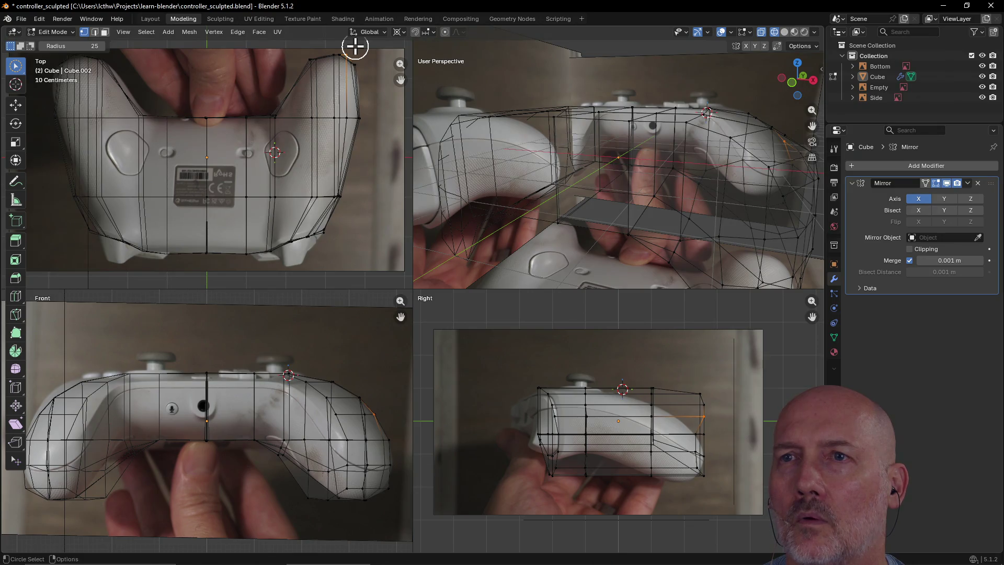
pyautogui.press('g')
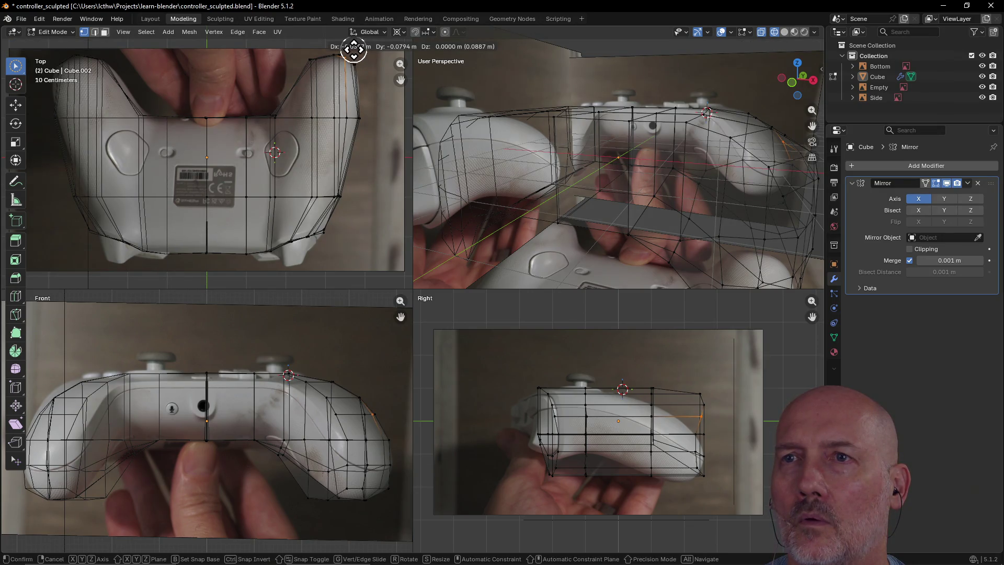
pyautogui.click(355, 49)
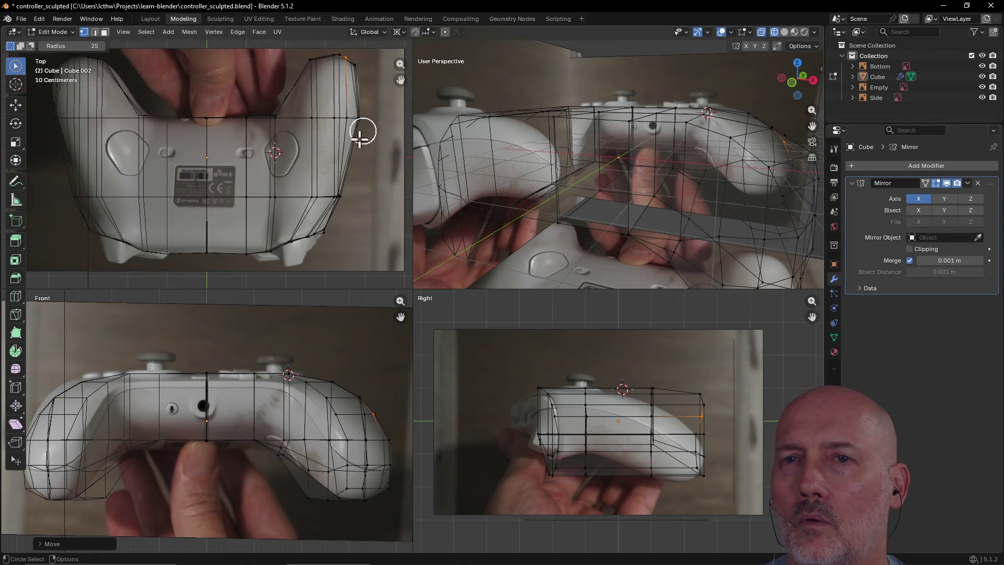
pyautogui.click(211, 154)
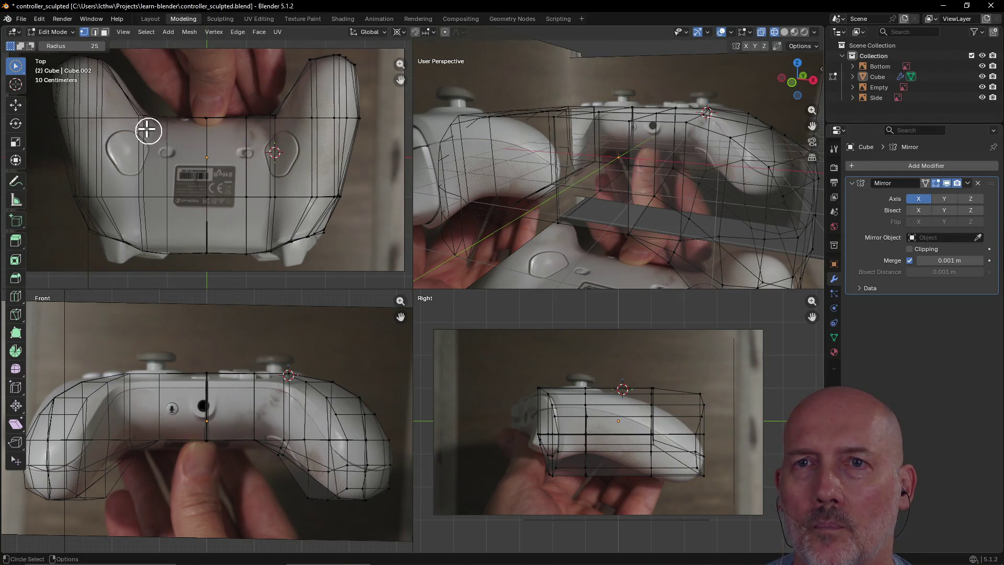
pyautogui.scroll(2, 282, 123)
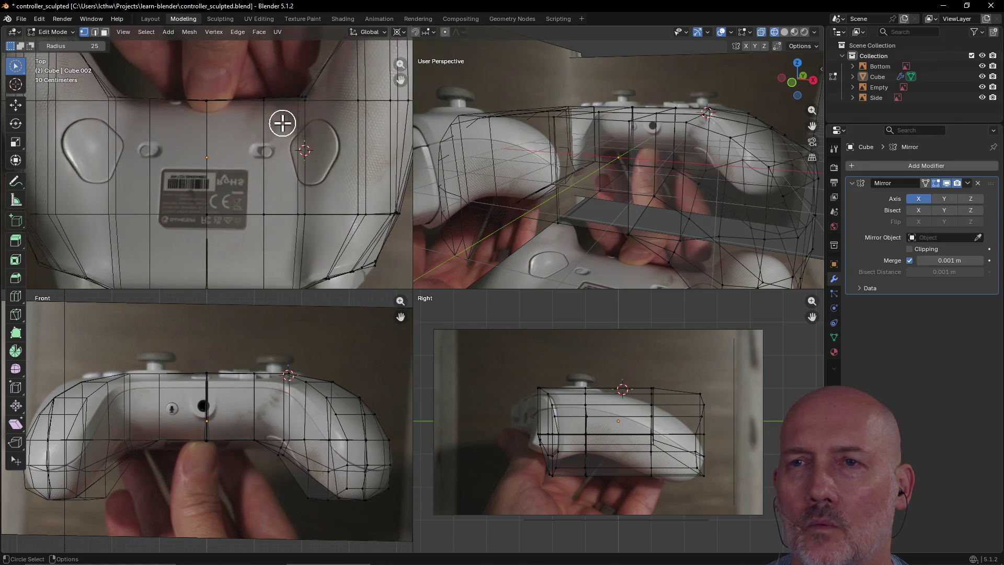
pyautogui.scroll(-4, 296, 114)
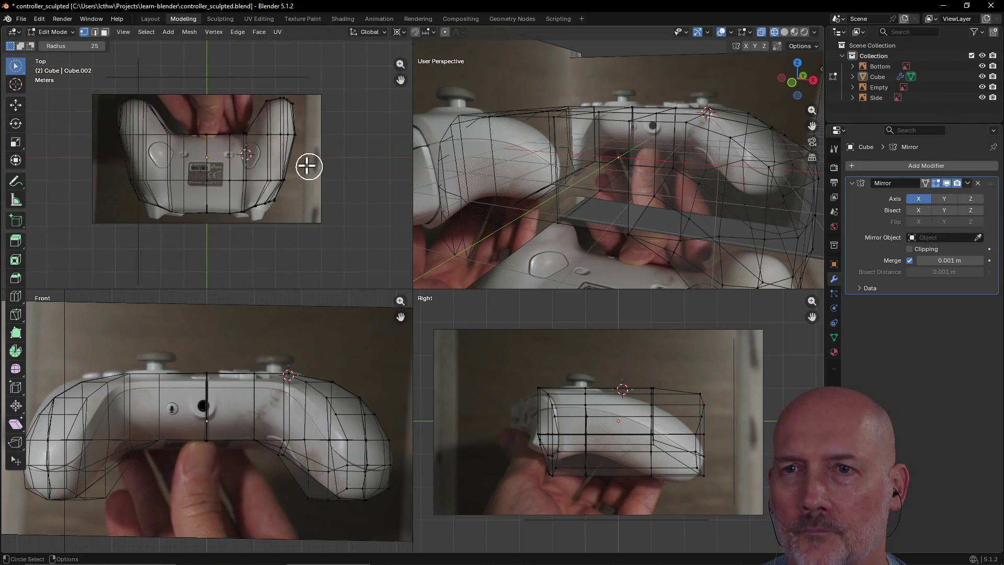
pyautogui.scroll(4, 296, 188)
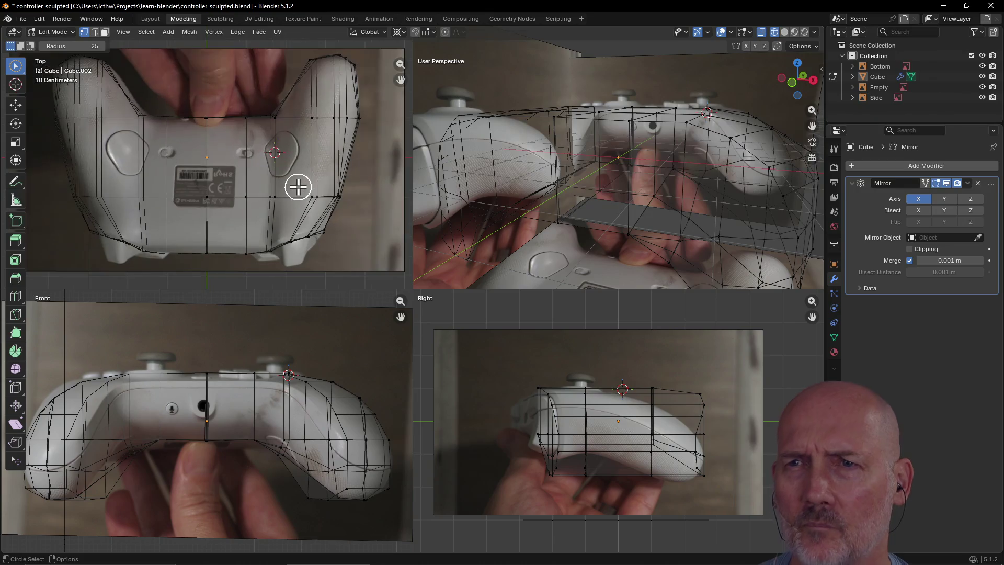
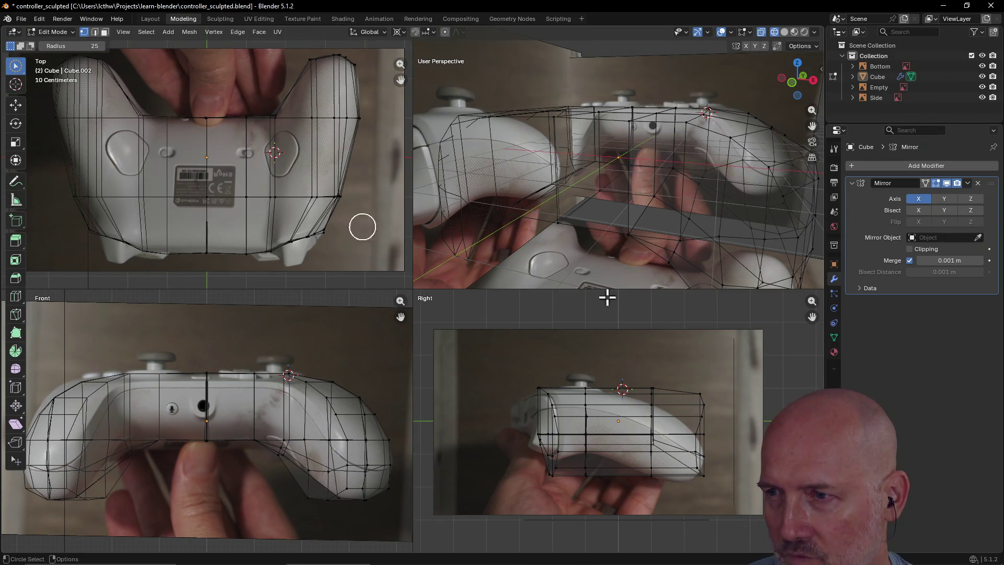
# - Move the right-end top vertices down onto the side photo's outline and fine-tune a neighbouring vertex
pyautogui.click(705, 392)
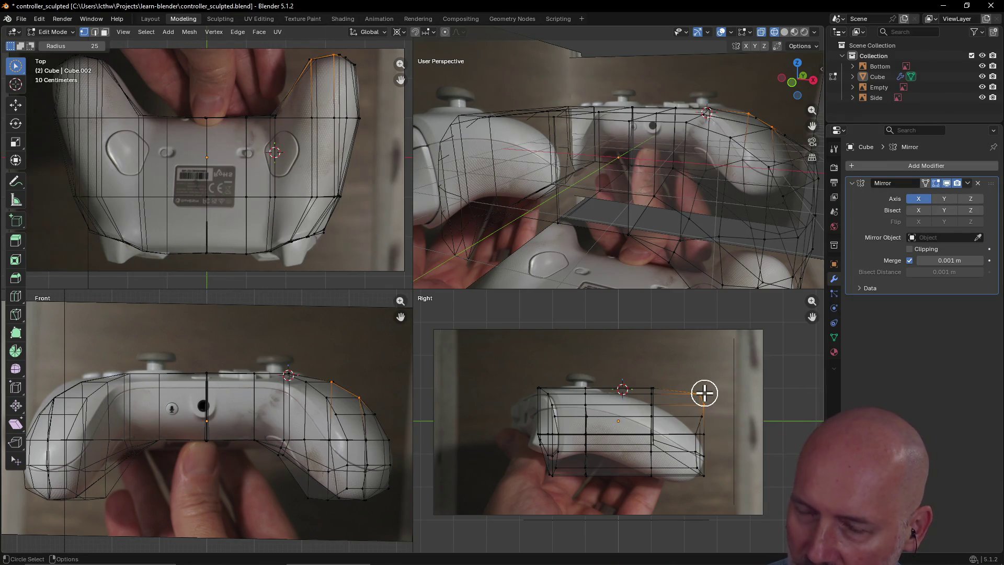
pyautogui.press('g')
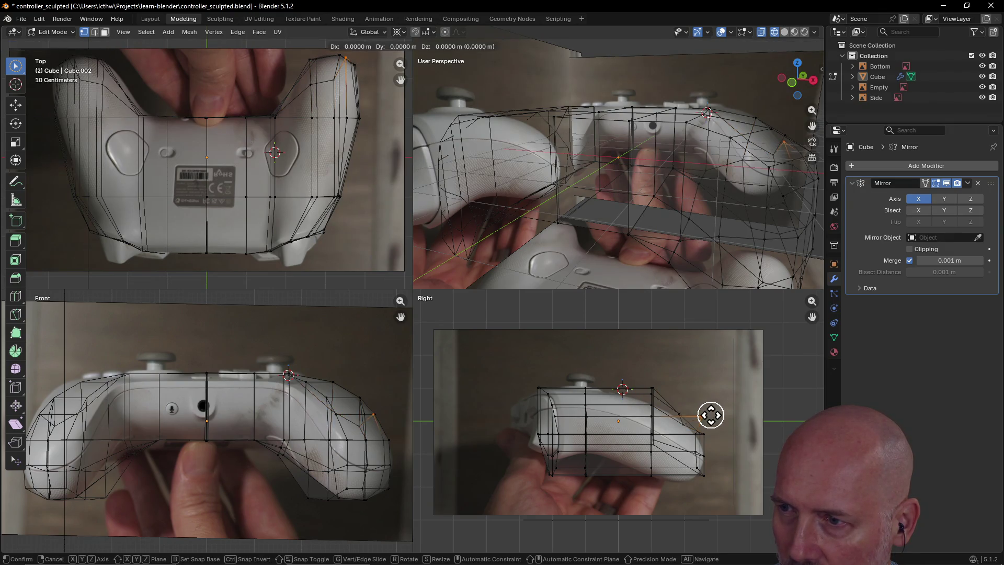
pyautogui.click(692, 421)
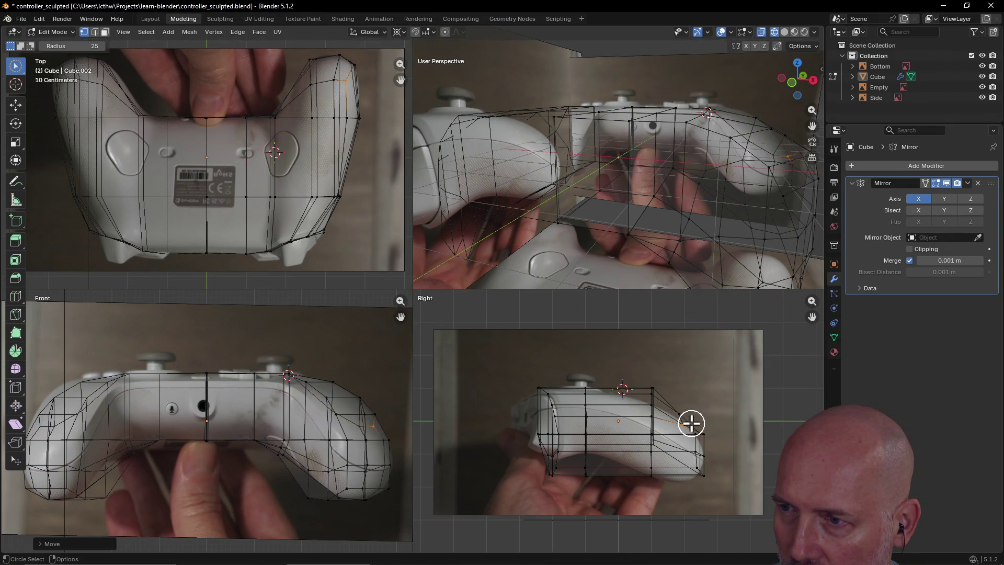
pyautogui.press('g')
pyautogui.click(716, 434)
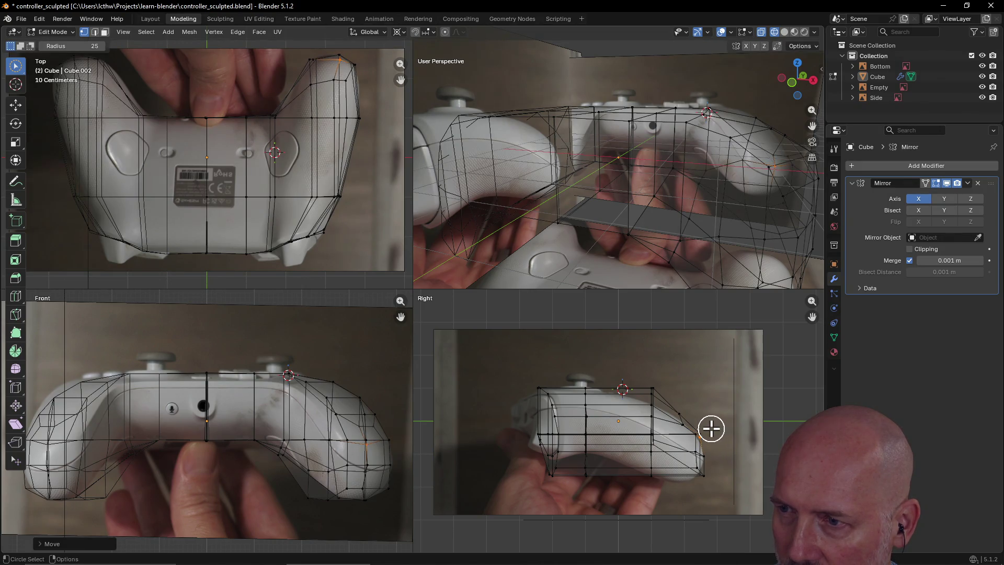
pyautogui.click(711, 428)
pyautogui.press('g')
pyautogui.click(708, 429)
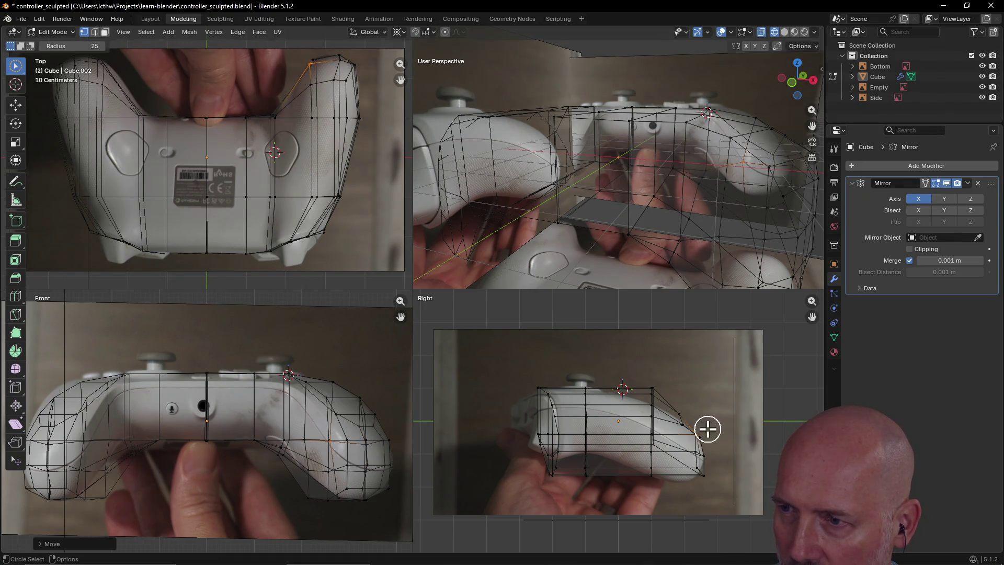
# - Lower a row of top vertices in two passes and nudge a side-profile vertex into place
pyautogui.click(654, 381)
pyautogui.press('g')
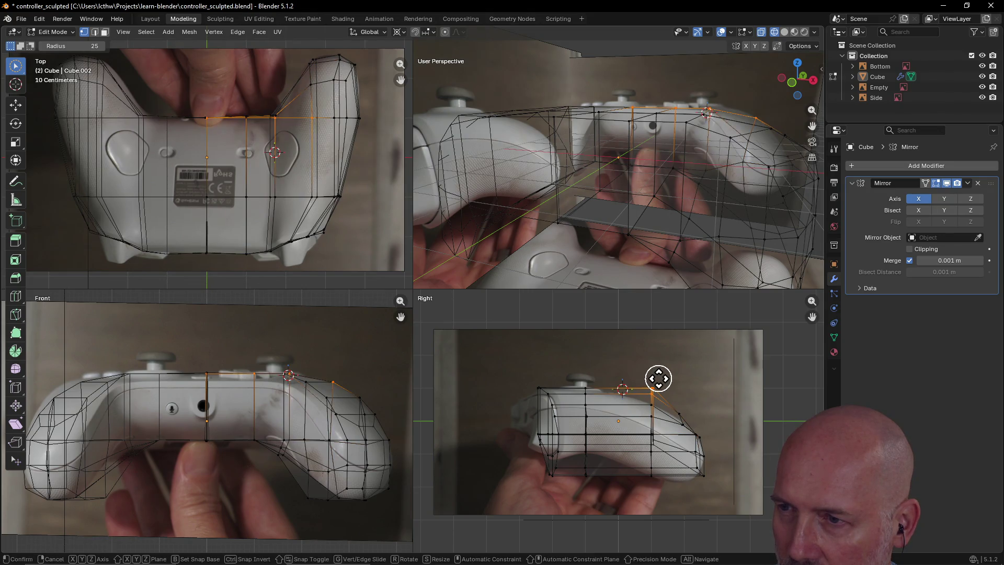
pyautogui.click(658, 387)
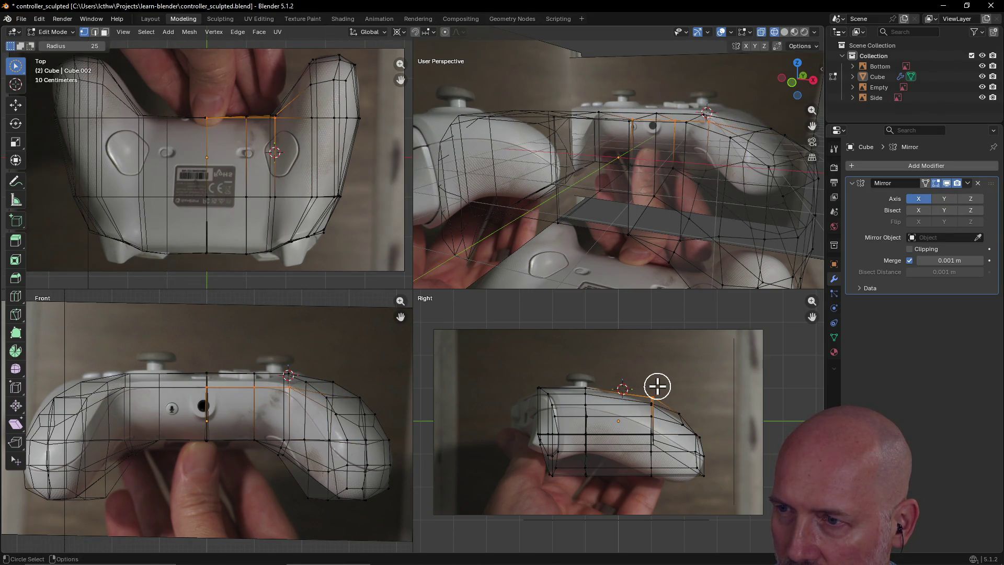
pyautogui.press('g')
pyautogui.click(656, 388)
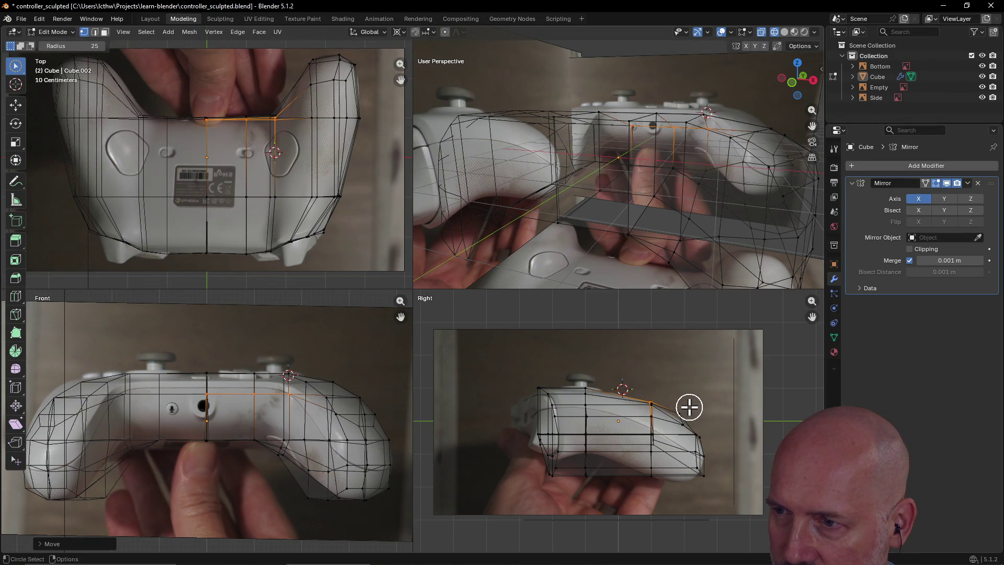
pyautogui.click(689, 407)
pyautogui.press('g')
pyautogui.click(686, 407)
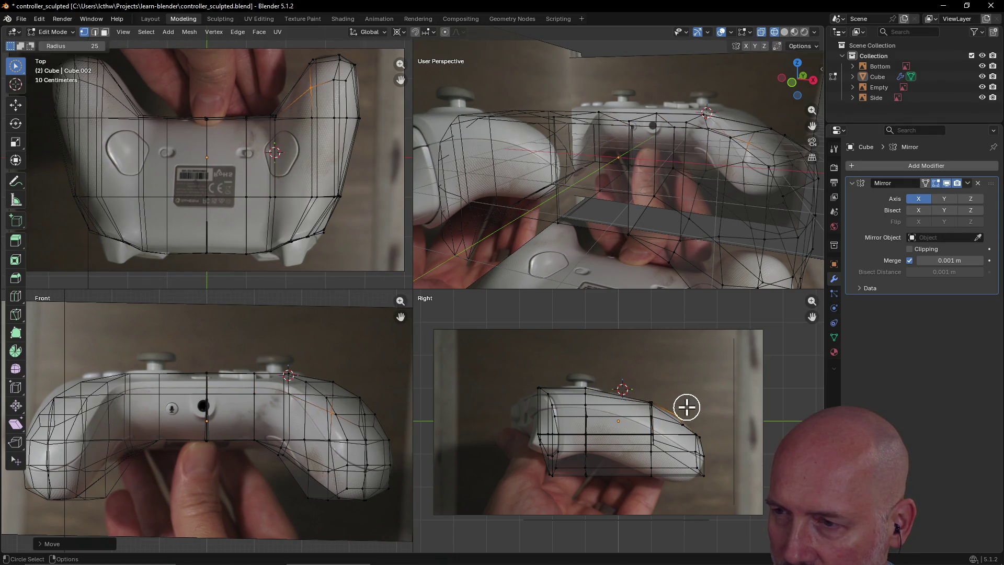
# - Move a bottom-edge vertex onto the photo outline and select the bottom edge loop
pyautogui.click(710, 473)
pyautogui.press('g')
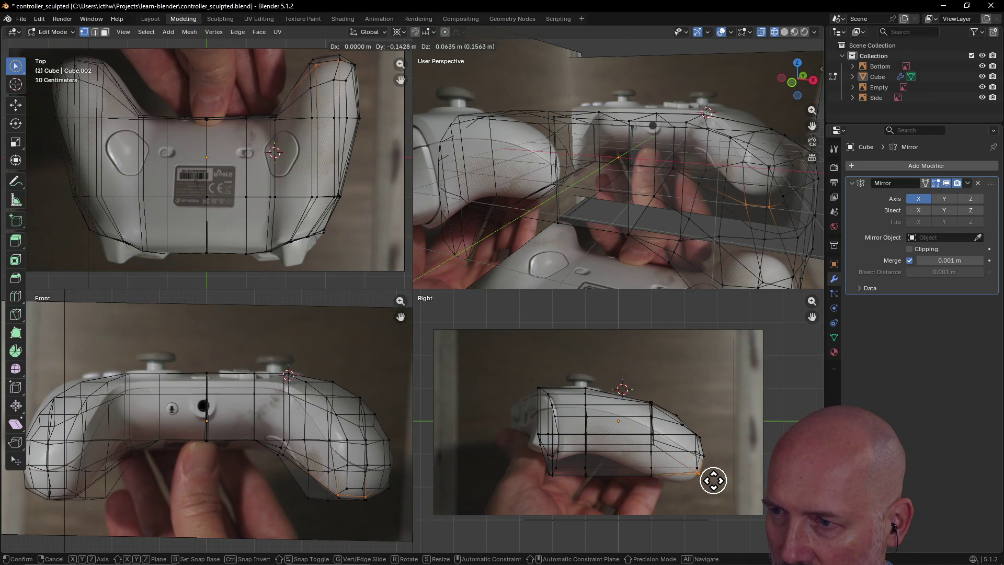
pyautogui.click(713, 480)
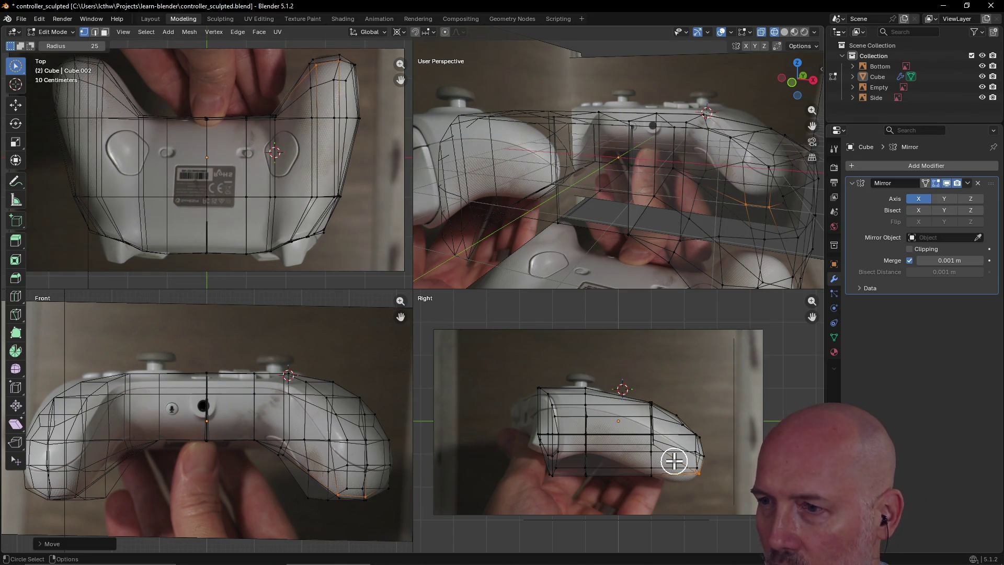
pyautogui.keyDown('alt'); pyautogui.click(674, 466); pyautogui.keyUp('alt')
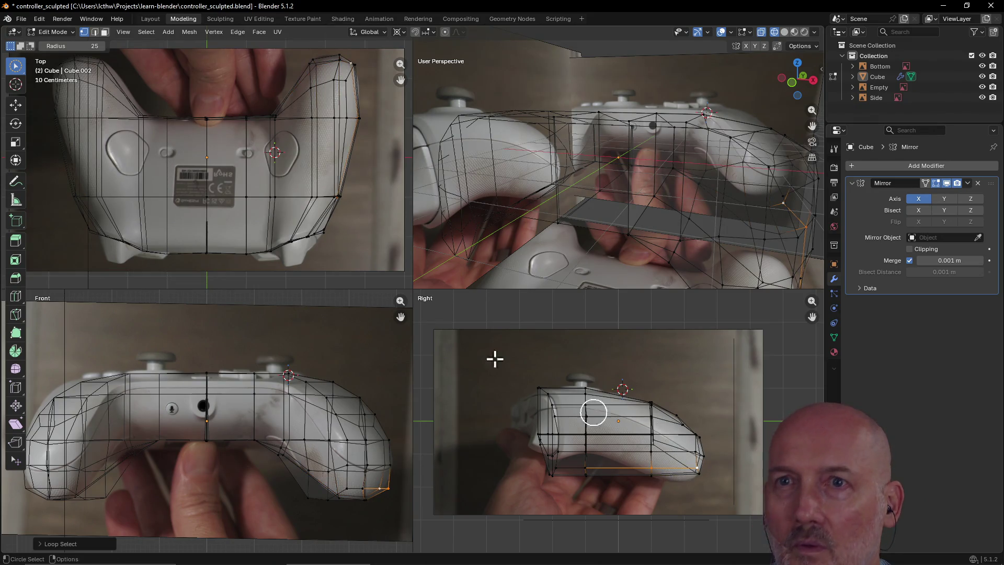
# - In Face select mode, pick the faces at the right grip's end while orbiting around it
pyautogui.click(105, 32)
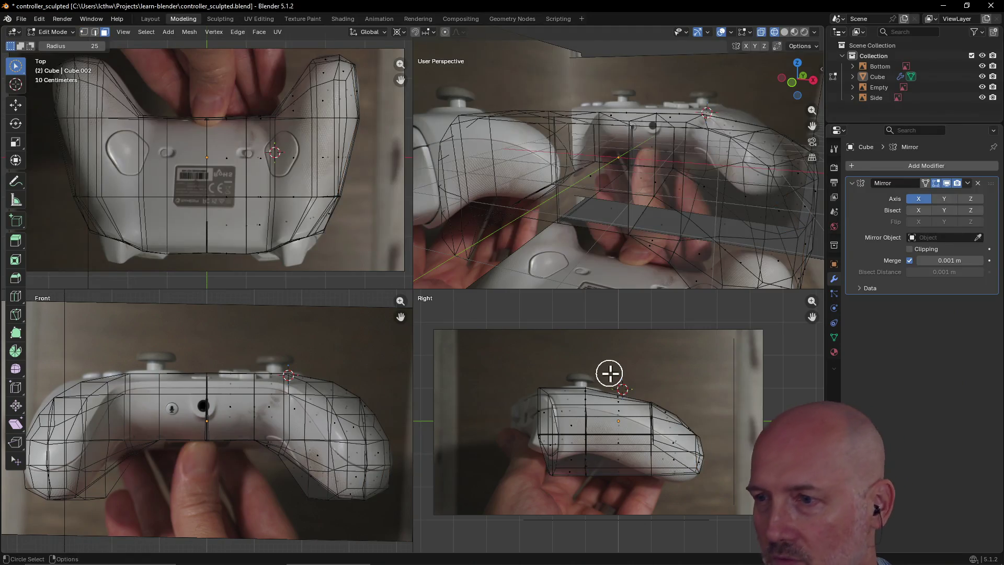
pyautogui.keyDown('alt'); pyautogui.click(678, 459); pyautogui.keyUp('alt')
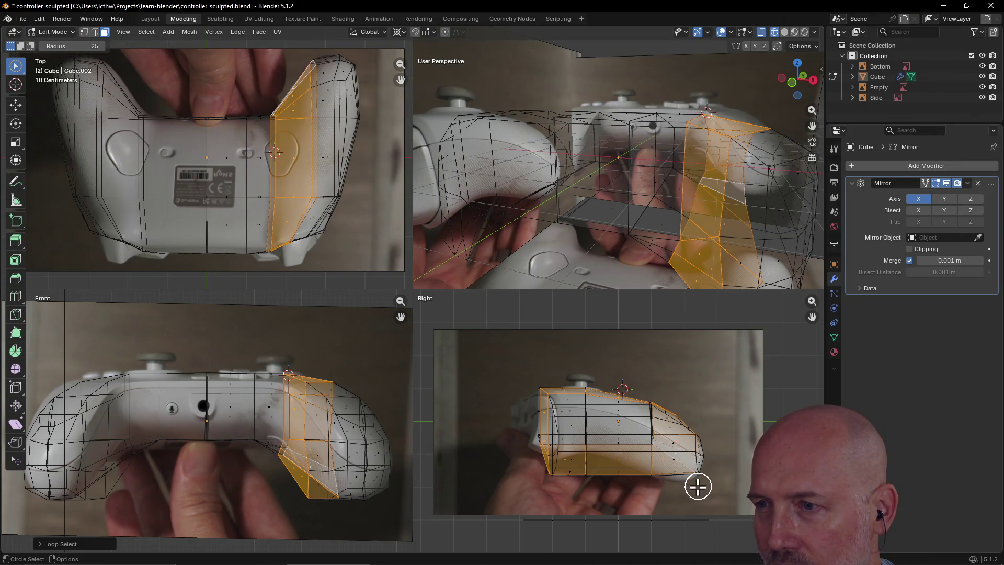
pyautogui.moveTo(701, 275)
pyautogui.mouseDown(button='middle')
pyautogui.moveTo(708, 246)
pyautogui.moveTo(750, 225)
pyautogui.moveTo(717, 242)
pyautogui.moveTo(692, 279)
pyautogui.moveTo(730, 229)
pyautogui.moveTo(707, 281)
pyautogui.moveTo(719, 228)
pyautogui.mouseUp(button='middle')
pyautogui.hotkey('alt', 'a')
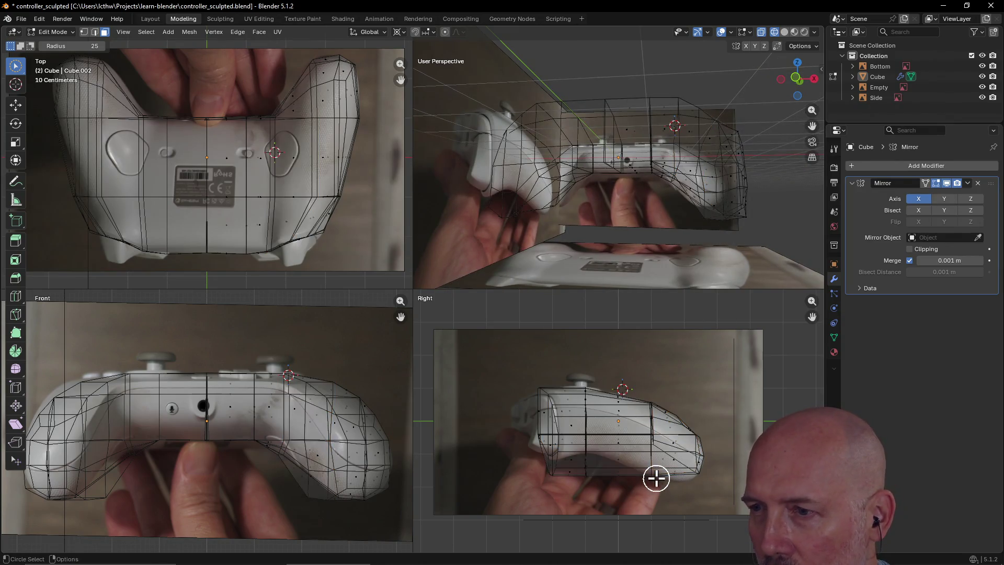
pyautogui.moveTo(658, 469)
pyautogui.mouseDown()
pyautogui.moveTo(672, 464)
pyautogui.moveTo(685, 428)
pyautogui.mouseUp()
pyautogui.moveTo(697, 260)
pyautogui.mouseDown(button='middle')
pyautogui.moveTo(688, 240)
pyautogui.moveTo(606, 248)
pyautogui.moveTo(589, 255)
pyautogui.moveTo(585, 277)
pyautogui.moveTo(589, 245)
pyautogui.moveTo(589, 269)
pyautogui.mouseUp(button='middle')
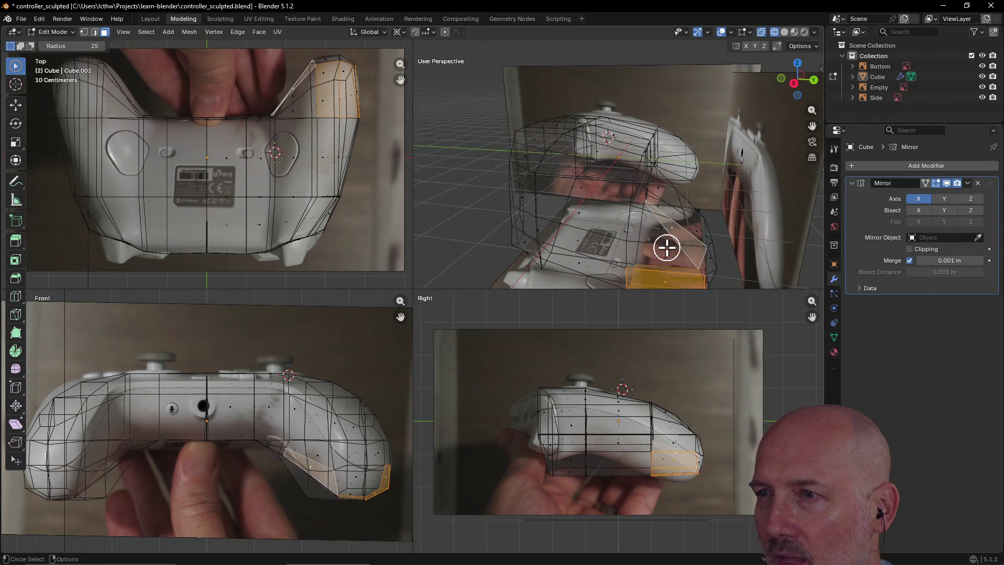
pyautogui.click(667, 248)
pyautogui.moveTo(663, 260)
pyautogui.mouseDown(button='middle')
pyautogui.moveTo(667, 226)
pyautogui.moveTo(685, 222)
pyautogui.mouseUp(button='middle')
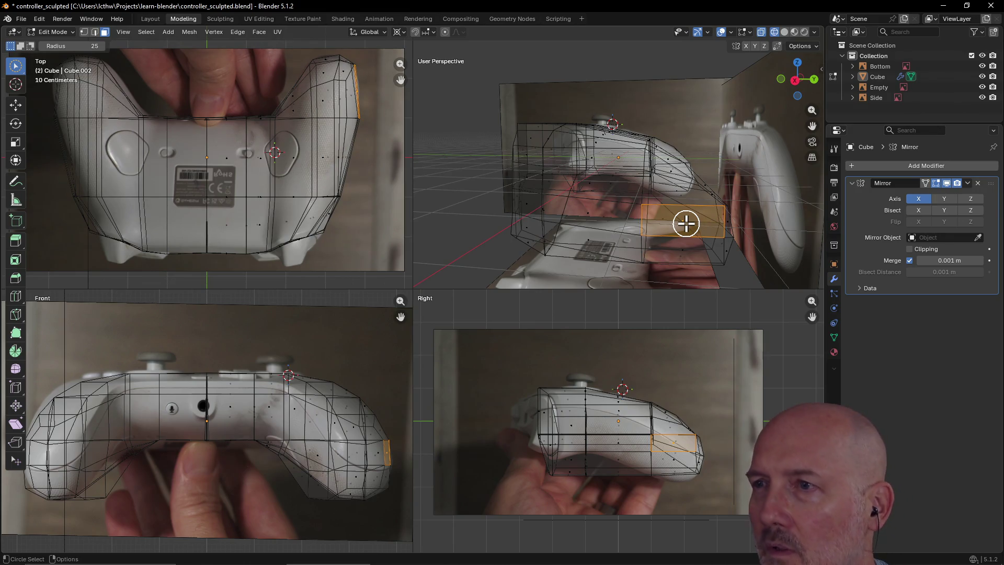
pyautogui.keyDown('alt'); pyautogui.click(686, 224); pyautogui.keyUp('alt')
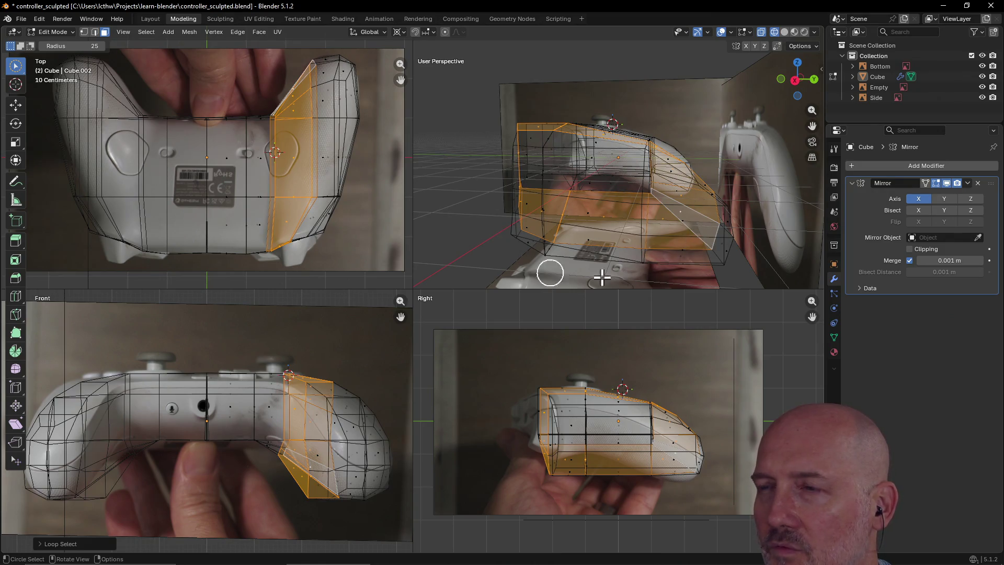
pyautogui.click(681, 251)
pyautogui.moveTo(686, 265)
pyautogui.mouseDown(button='middle')
pyautogui.moveTo(679, 213)
pyautogui.moveTo(679, 284)
pyautogui.moveTo(677, 251)
pyautogui.mouseUp(button='middle')
# - Circle-select the neighbouring grip-end faces to complete the selection
pyautogui.press('c')
pyautogui.moveTo(656, 221); pyautogui.dragTo(660, 198)
pyautogui.press('Return')
pyautogui.moveTo(663, 175); pyautogui.dragTo(642, 227, button='middle')
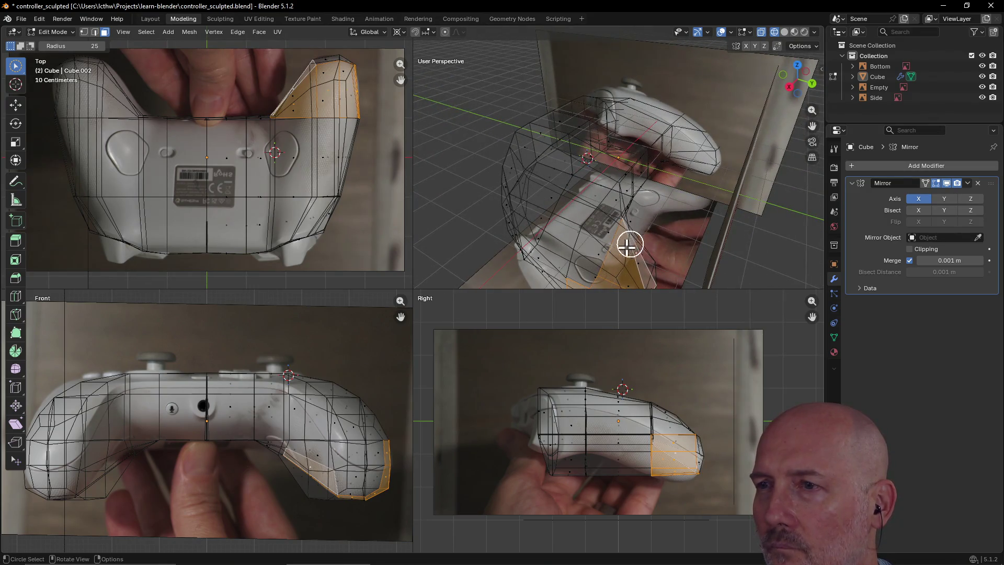
pyautogui.moveTo(626, 250)
pyautogui.mouseDown()
pyautogui.moveTo(596, 280)
pyautogui.moveTo(620, 254)
pyautogui.moveTo(618, 227)
pyautogui.moveTo(629, 231)
pyautogui.moveTo(617, 212)
pyautogui.mouseUp()
pyautogui.press('Escape')
pyautogui.moveTo(673, 224)
pyautogui.mouseDown(button='middle')
pyautogui.moveTo(657, 211)
pyautogui.moveTo(666, 218)
pyautogui.moveTo(666, 164)
pyautogui.moveTo(655, 206)
pyautogui.moveTo(583, 246)
pyautogui.moveTo(547, 230)
pyautogui.mouseUp(button='middle')
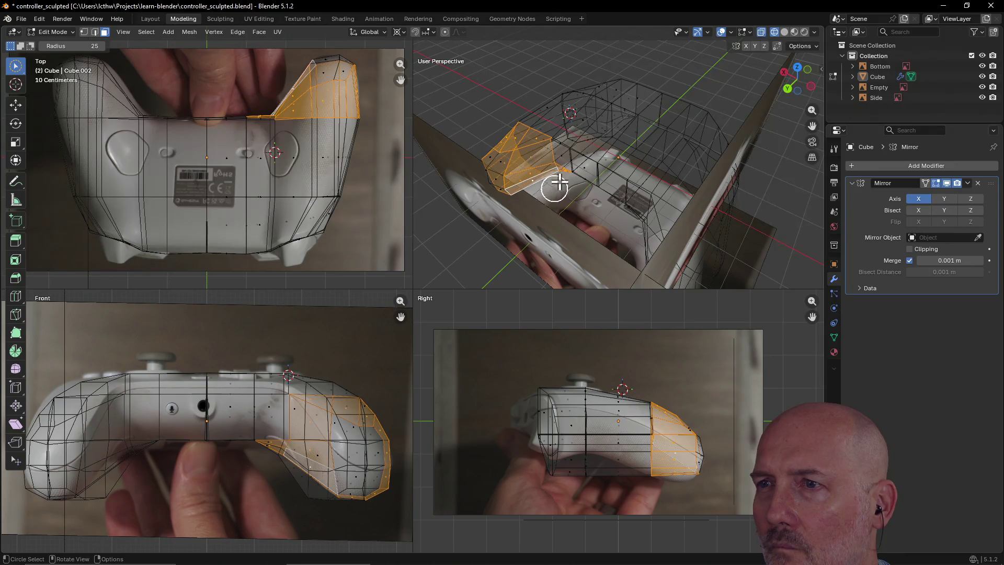
pyautogui.moveTo(554, 181)
pyautogui.mouseDown(button='middle')
pyautogui.moveTo(555, 166)
pyautogui.moveTo(650, 130)
pyautogui.moveTo(574, 215)
pyautogui.moveTo(632, 182)
pyautogui.moveTo(607, 231)
pyautogui.moveTo(621, 188)
pyautogui.moveTo(654, 227)
pyautogui.mouseUp(button='middle')
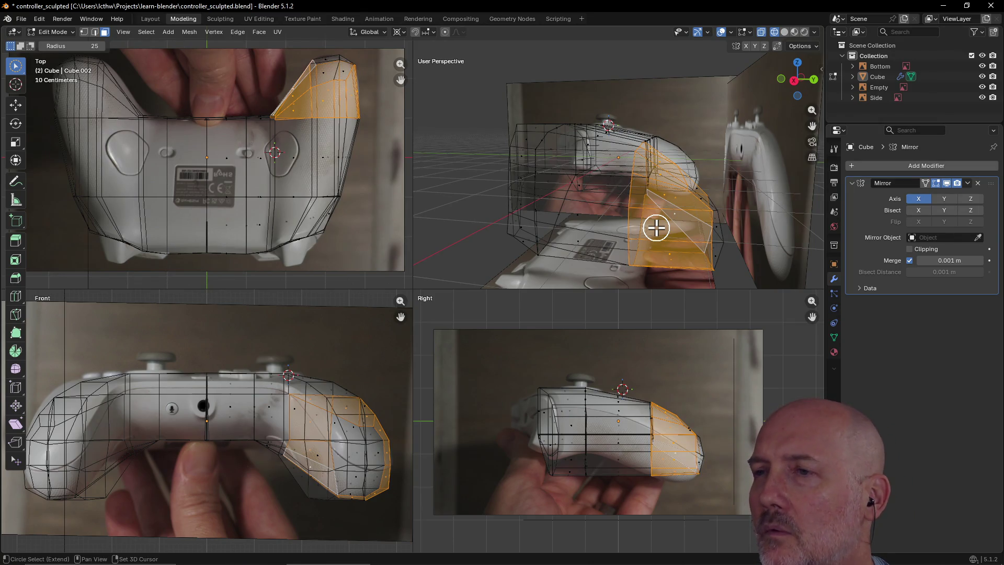
pyautogui.hotkey('ctrl', 'r')
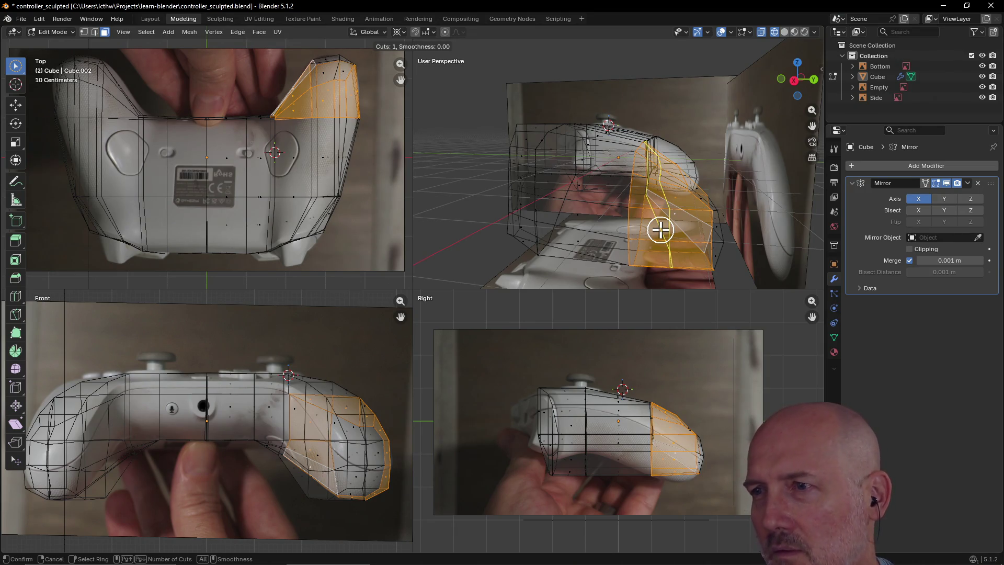
# - Place a loop cut around the right grip, slide it toward the outer end, then select a grip edge loop
pyautogui.click(660, 230)
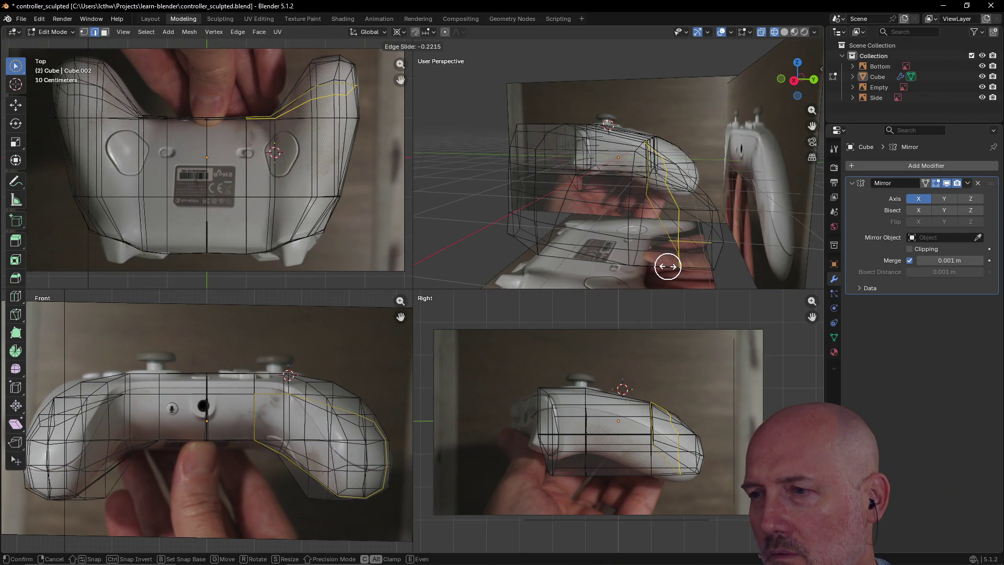
pyautogui.click(668, 266)
pyautogui.click(664, 275)
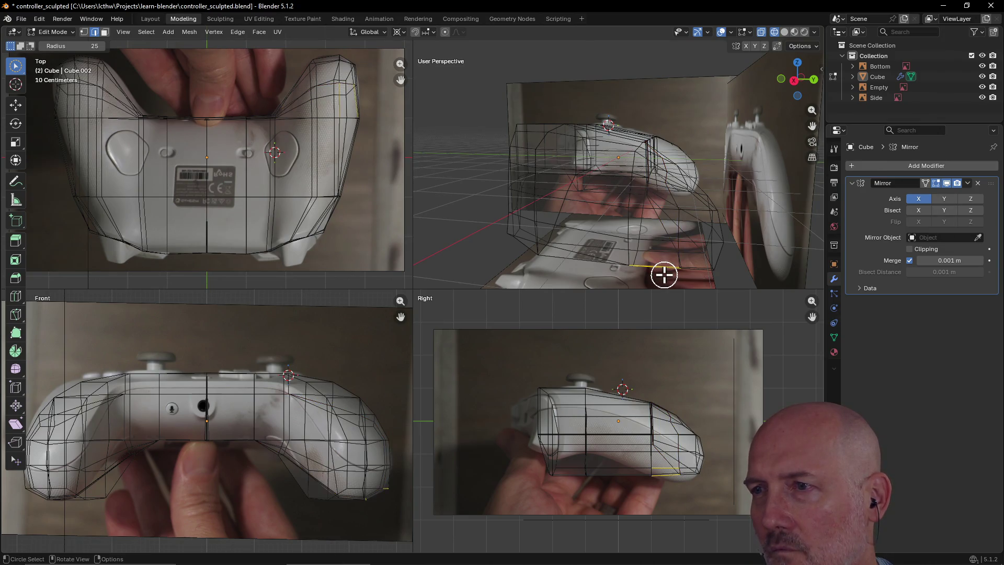
pyautogui.keyDown('alt'); pyautogui.click(694, 259); pyautogui.keyUp('alt')
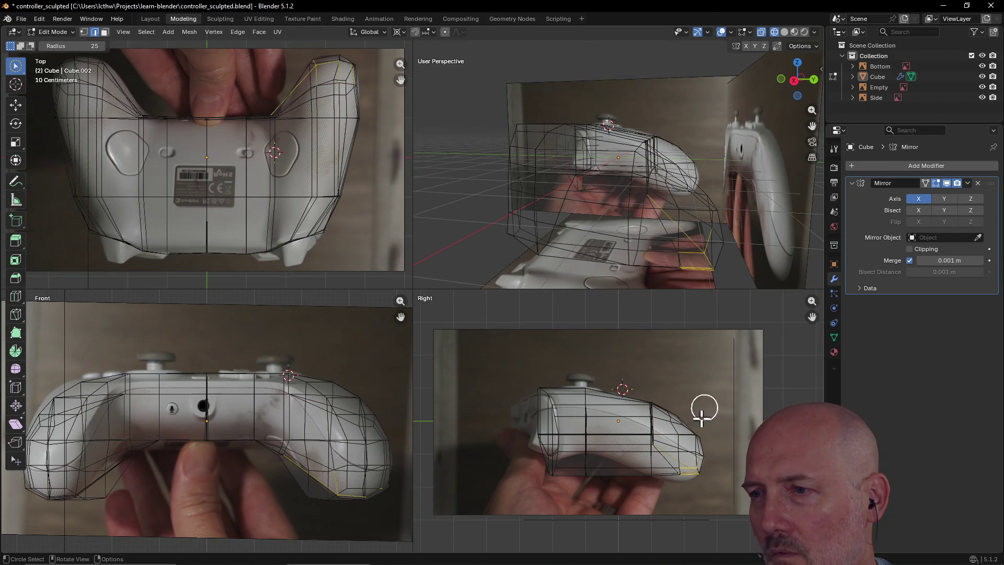
# - In vertex mode, lower the underside vertices at the grip's end onto the photo outline
pyautogui.click(679, 480)
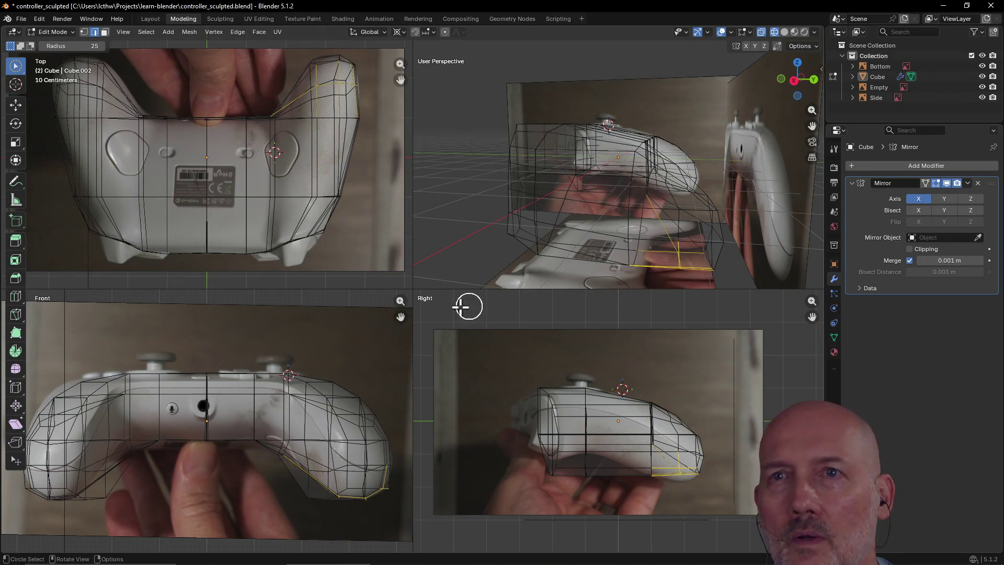
pyautogui.click(82, 32)
pyautogui.moveTo(687, 478); pyautogui.dragTo(679, 484)
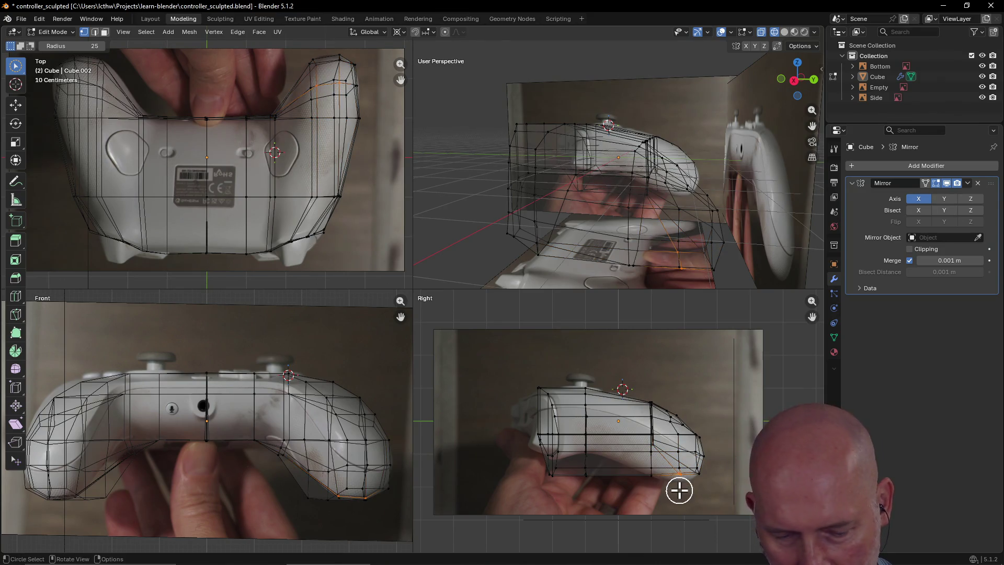
pyautogui.press('g')
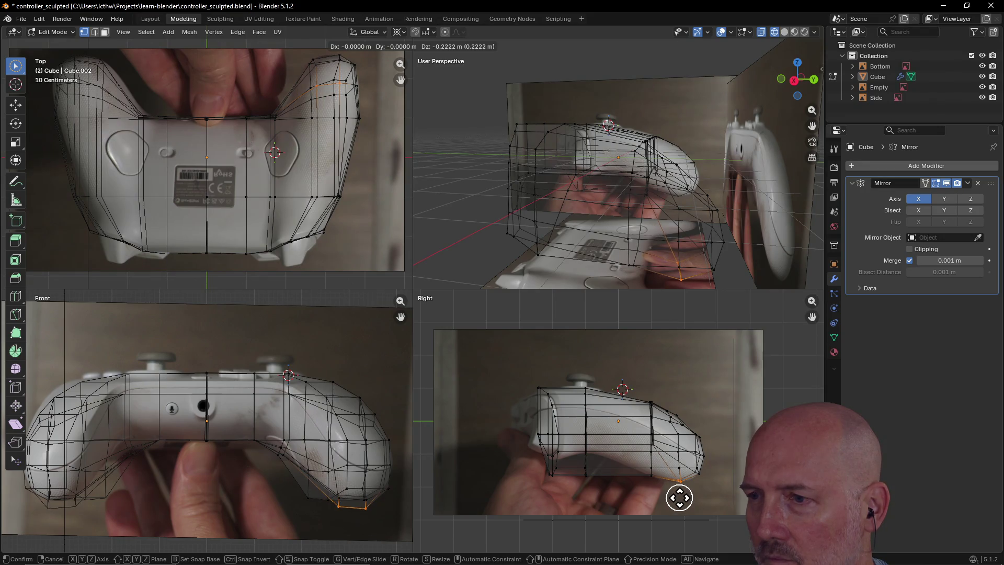
pyautogui.click(679, 497)
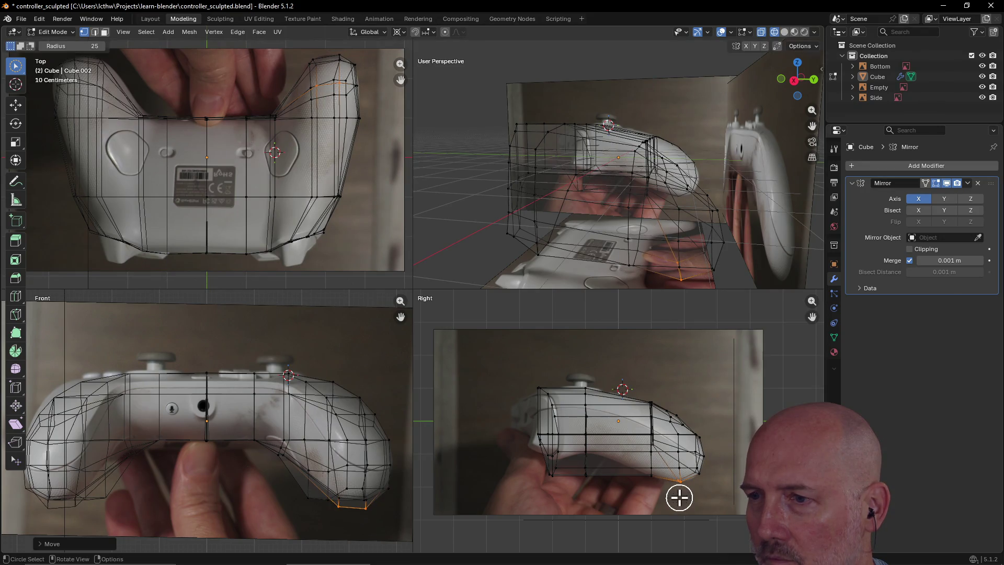
pyautogui.click(614, 471)
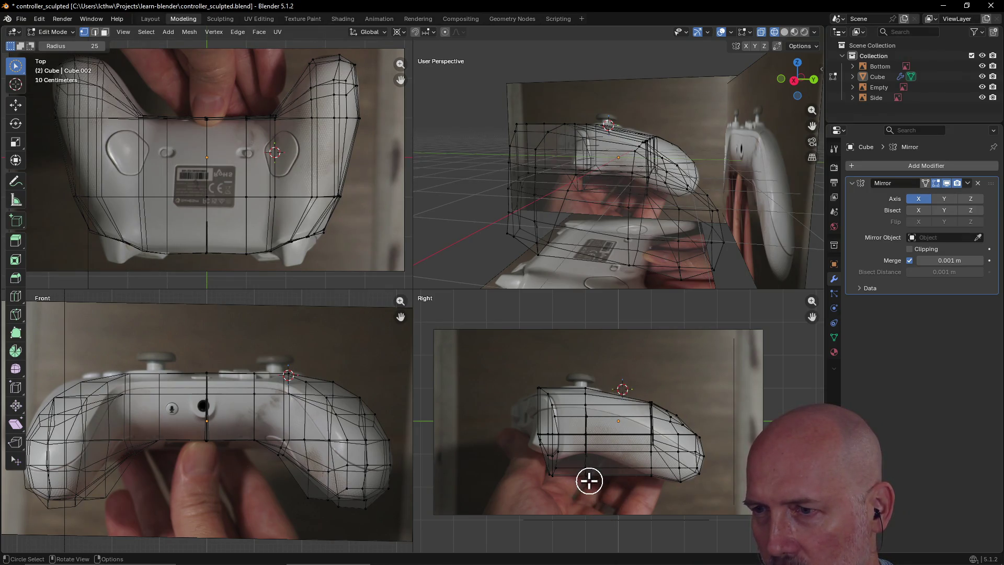
# - Raise the remaining grip-underside vertex groups to follow the side photo's outline
pyautogui.click(588, 482)
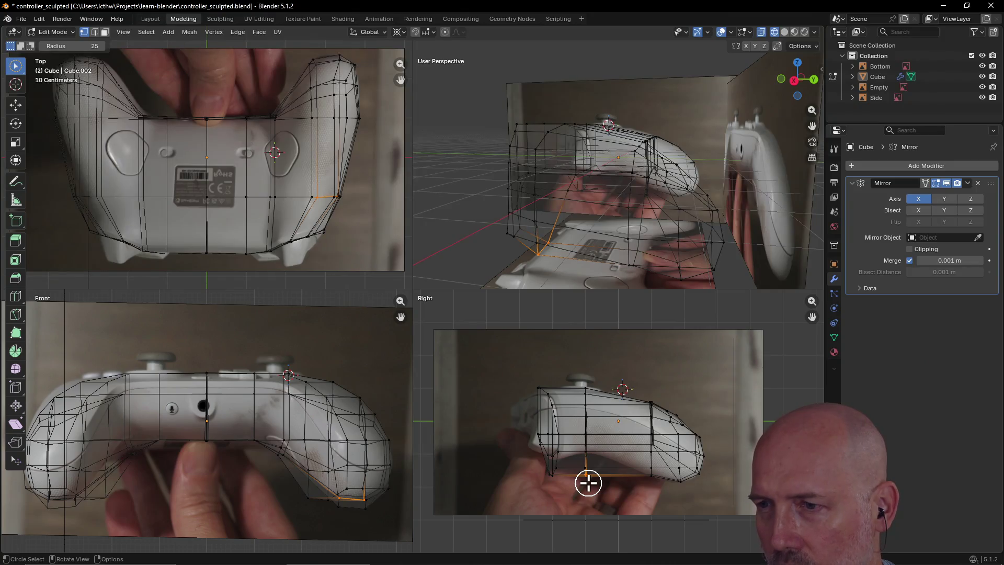
pyautogui.press('g')
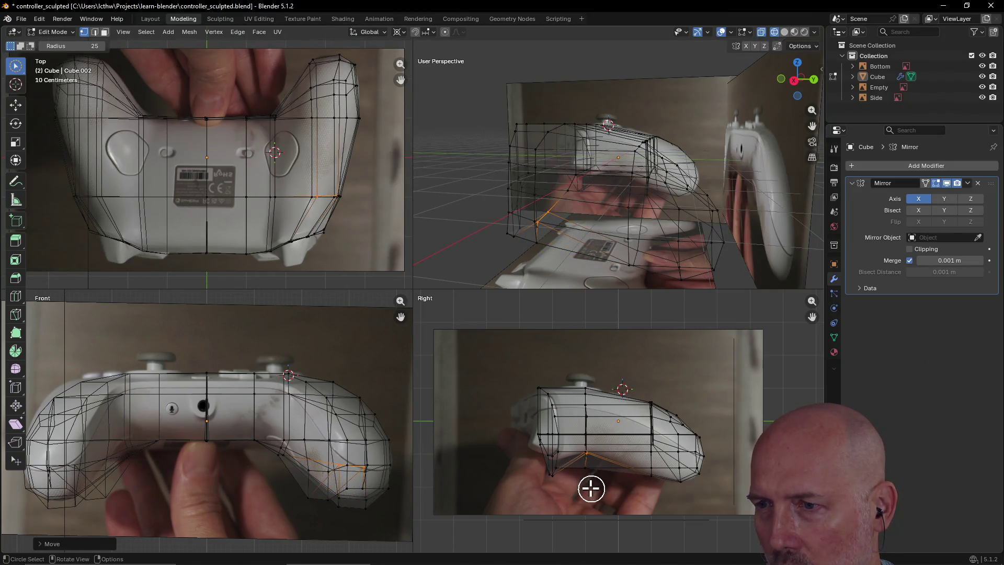
pyautogui.click(588, 461)
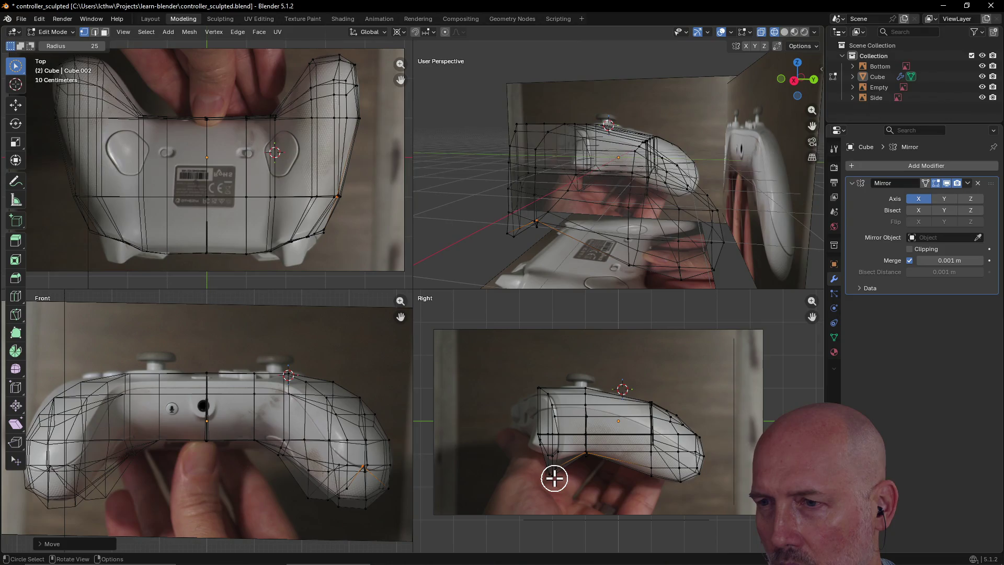
pyautogui.click(554, 478)
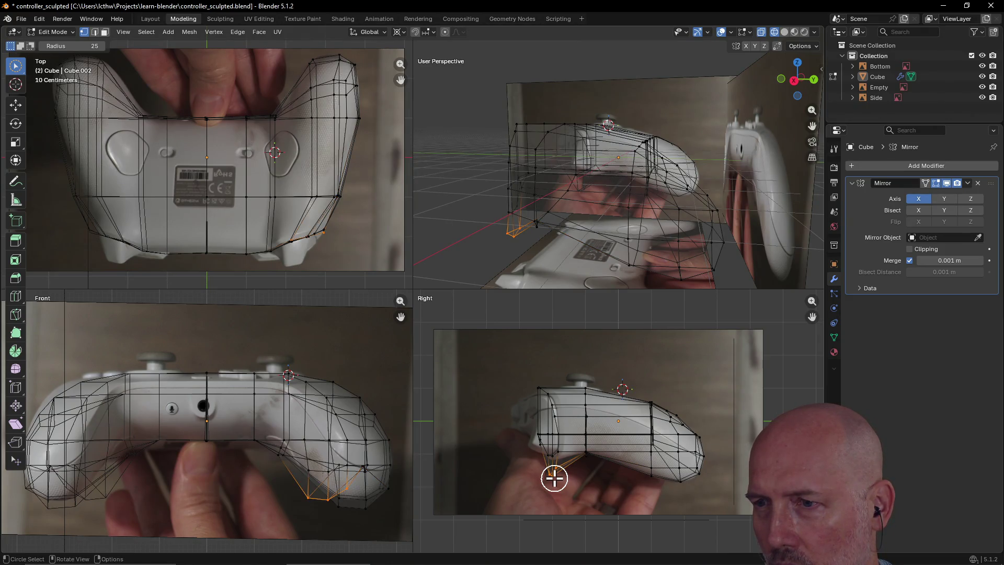
pyautogui.press('g')
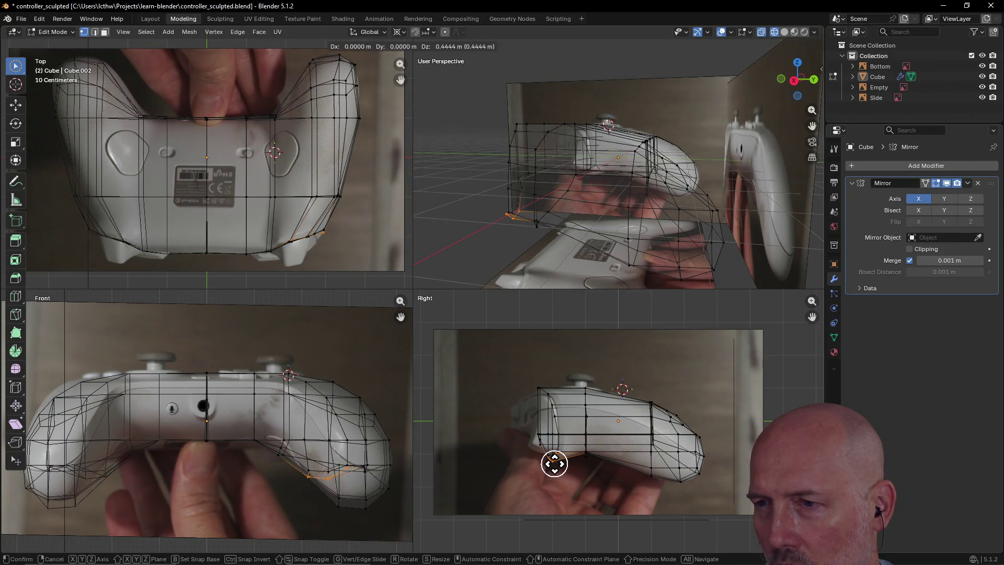
pyautogui.click(554, 463)
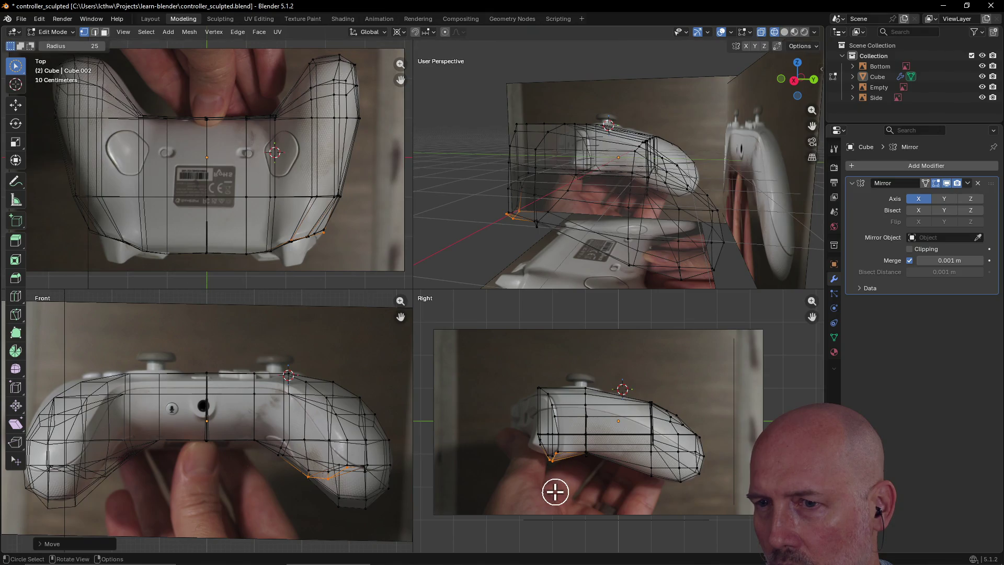
pyautogui.click(565, 456)
pyautogui.press('g')
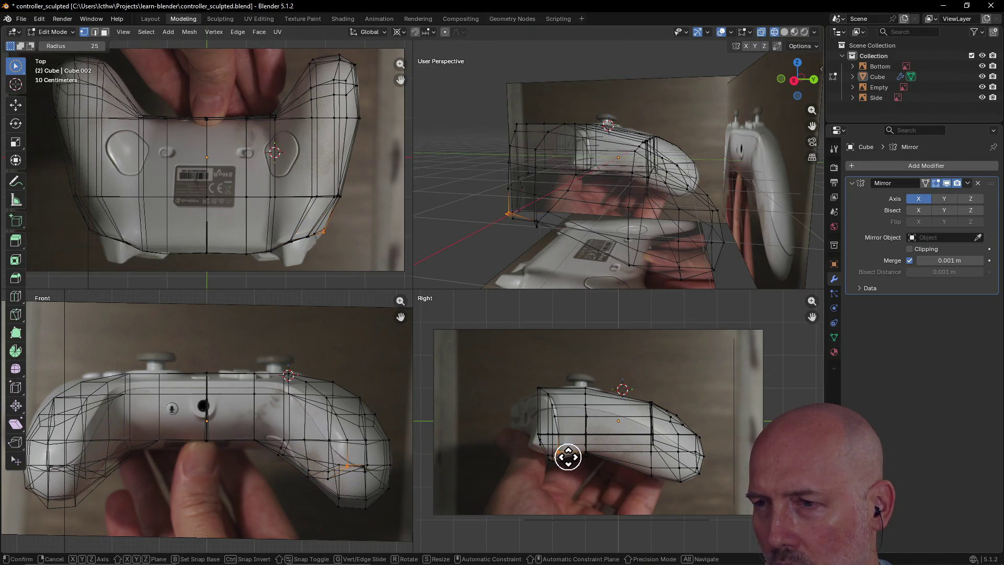
pyautogui.click(567, 476)
pyautogui.scroll(3, 555, 477)
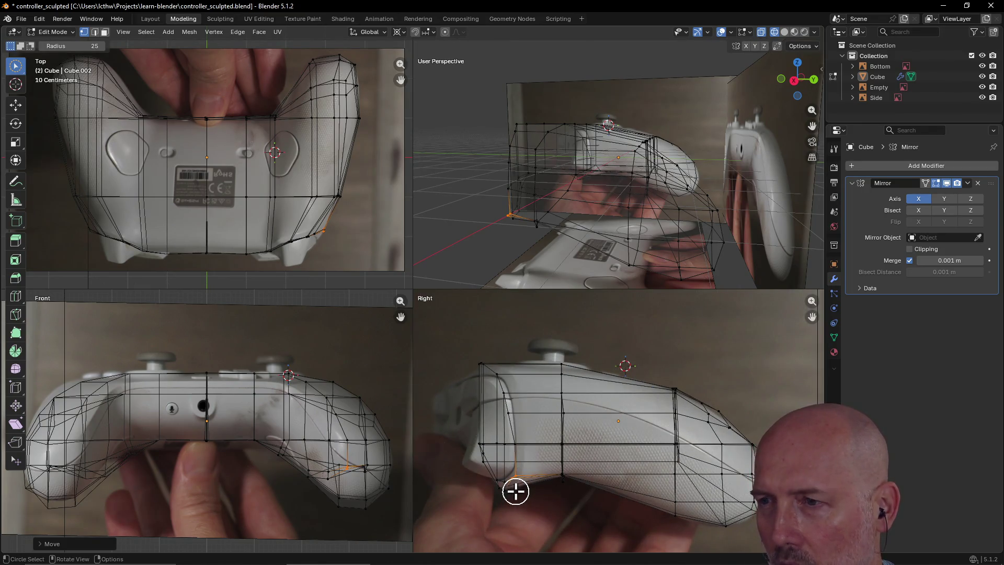
pyautogui.scroll(-2, 516, 489)
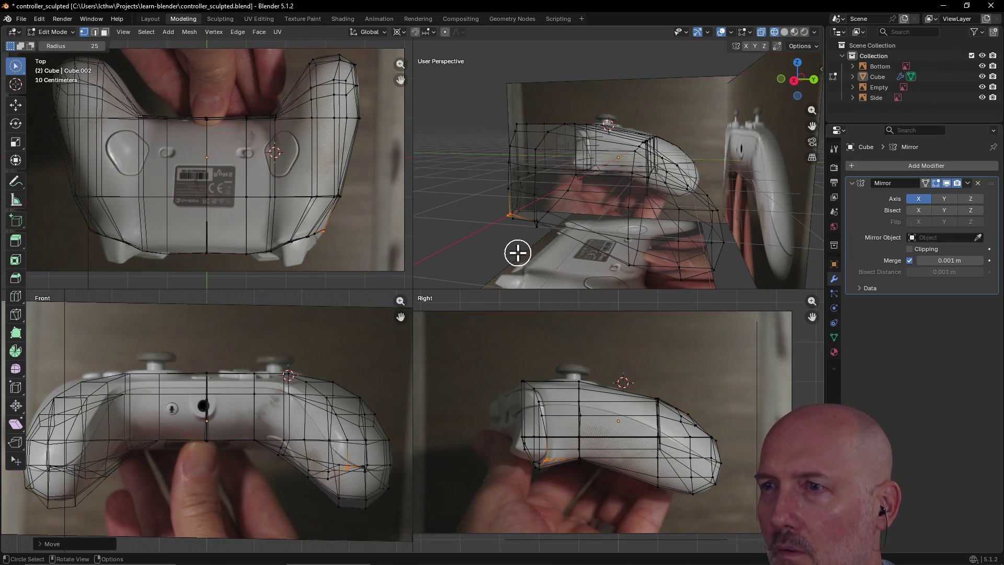
pyautogui.moveTo(518, 251)
pyautogui.mouseDown(button='middle')
pyautogui.moveTo(520, 242)
pyautogui.moveTo(615, 265)
pyautogui.moveTo(610, 256)
pyautogui.moveTo(542, 258)
pyautogui.moveTo(556, 283)
pyautogui.mouseUp(button='middle')
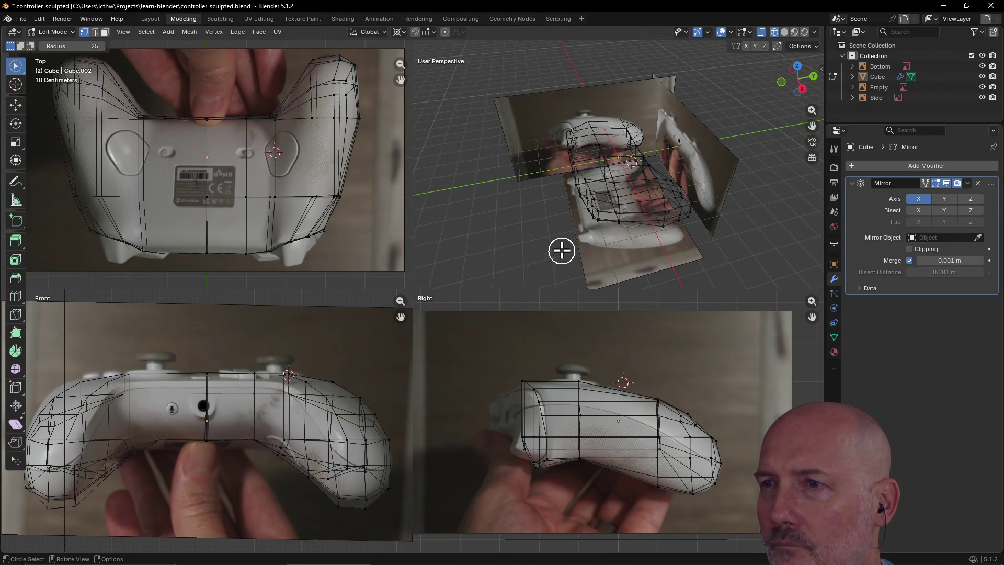
# - Switch to Solid shading, zoom and orbit to inspect the mesh, and select the grip's inner-corner vertex
pyautogui.press('z')
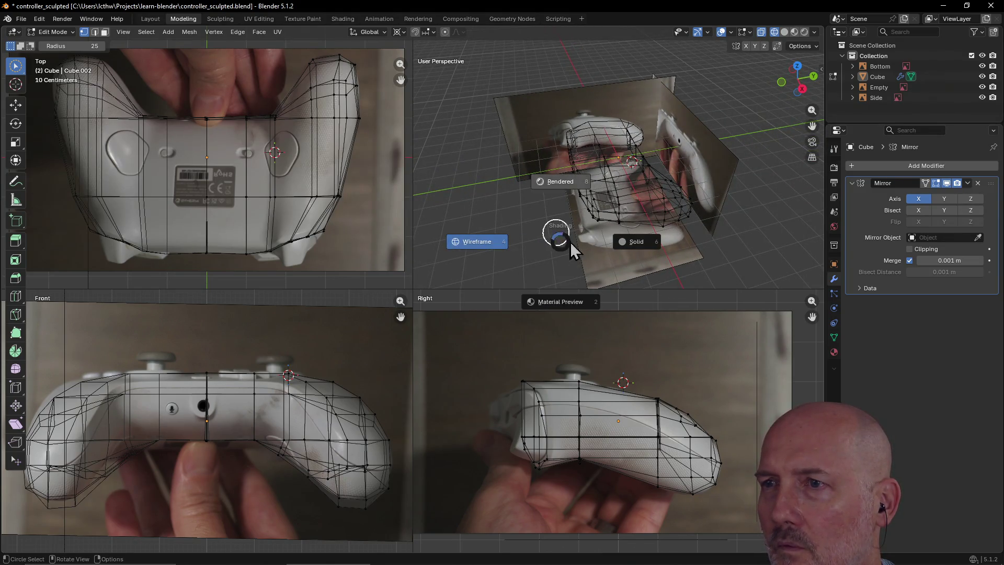
pyautogui.click(636, 250)
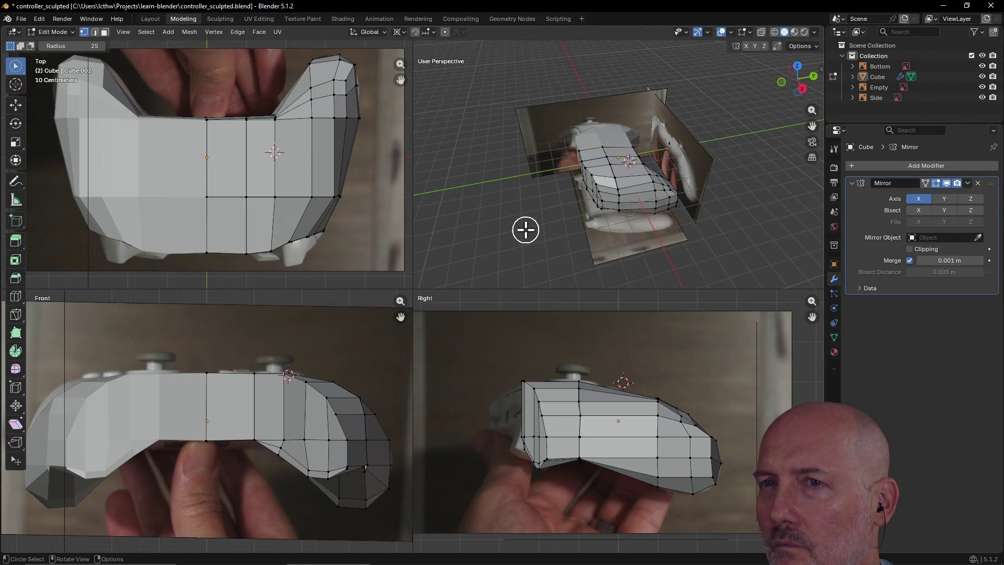
pyautogui.scroll(5, 534, 220)
pyautogui.moveTo(609, 197)
pyautogui.mouseDown(button='middle')
pyautogui.moveTo(587, 213)
pyautogui.moveTo(563, 204)
pyautogui.mouseUp(button='middle')
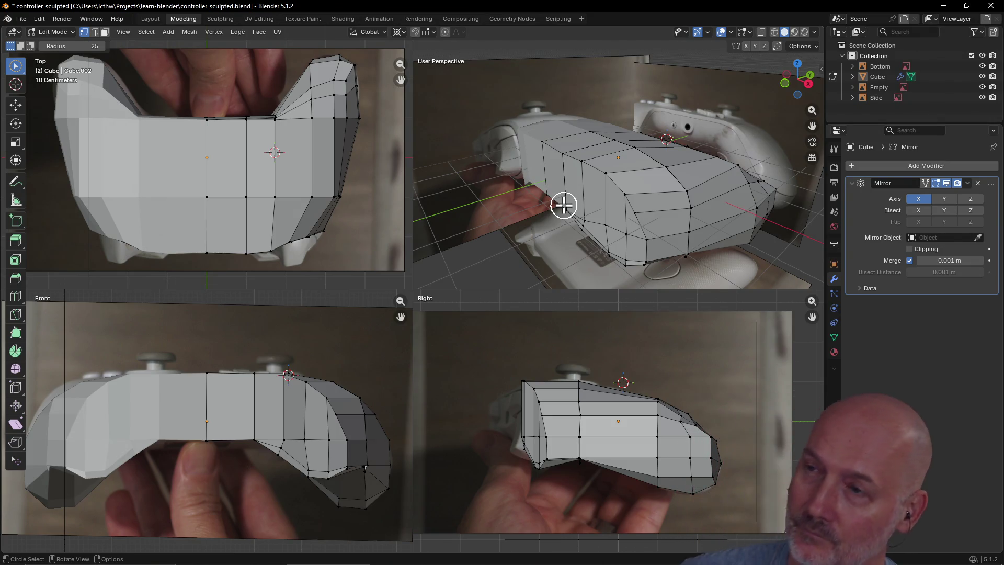
pyautogui.moveTo(563, 205)
pyautogui.mouseDown(button='middle')
pyautogui.moveTo(641, 197)
pyautogui.moveTo(650, 186)
pyautogui.moveTo(557, 220)
pyautogui.moveTo(488, 215)
pyautogui.moveTo(507, 226)
pyautogui.moveTo(538, 184)
pyautogui.moveTo(529, 201)
pyautogui.moveTo(550, 208)
pyautogui.moveTo(657, 215)
pyautogui.moveTo(729, 200)
pyautogui.moveTo(692, 143)
pyautogui.moveTo(679, 162)
pyautogui.moveTo(655, 162)
pyautogui.moveTo(646, 142)
pyautogui.moveTo(651, 163)
pyautogui.moveTo(638, 155)
pyautogui.moveTo(630, 163)
pyautogui.mouseUp(button='middle')
pyautogui.scroll(3, 556, 220)
pyautogui.scroll(2, 506, 227)
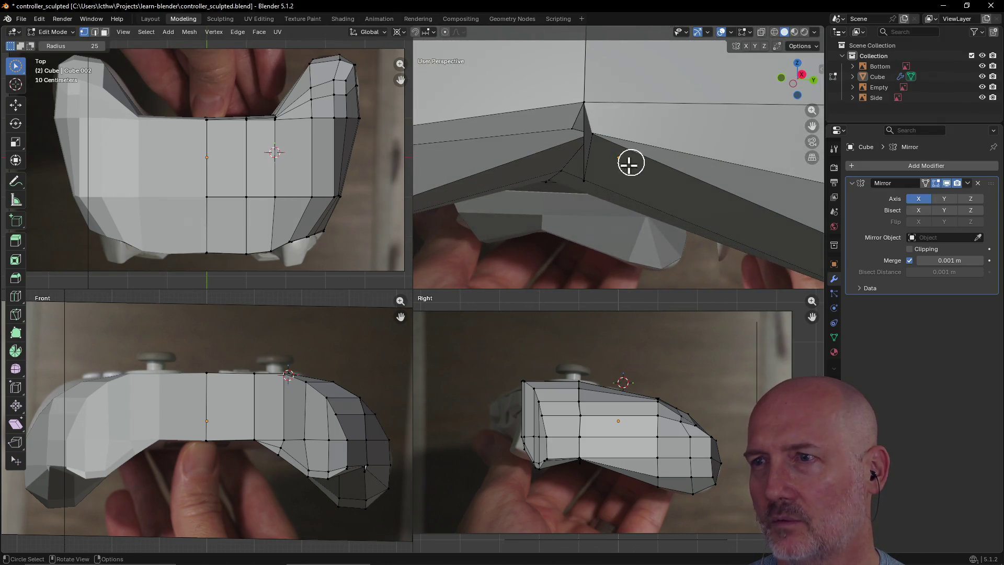
pyautogui.click(587, 183)
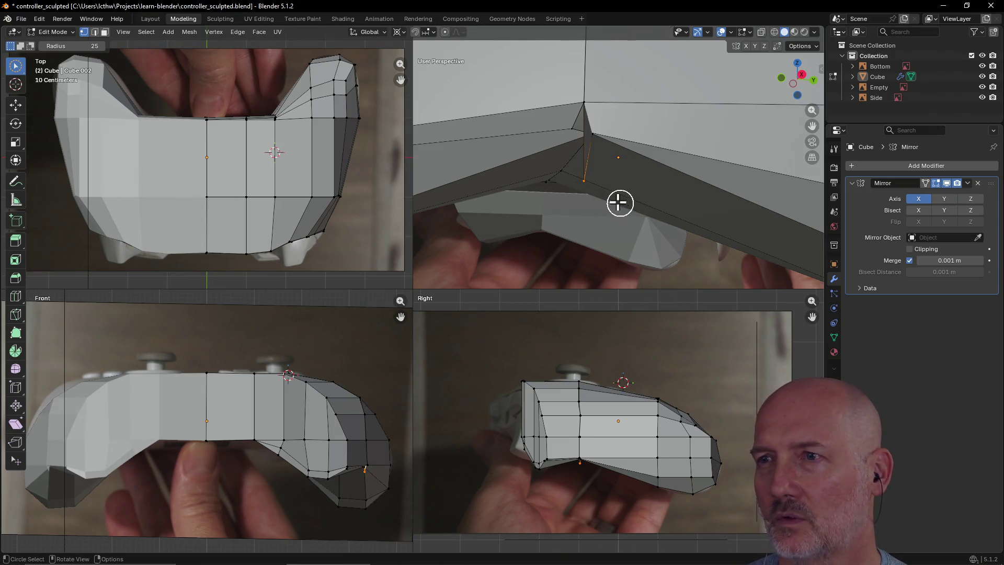
# - In Face select mode, circle-select the grip's underside corner faces and drop the two extra upper faces
pyautogui.moveTo(611, 182)
pyautogui.mouseDown(button='middle')
pyautogui.moveTo(609, 193)
pyautogui.moveTo(613, 182)
pyautogui.mouseUp(button='middle')
pyautogui.moveTo(610, 143); pyautogui.dragTo(565, 157, button='middle')
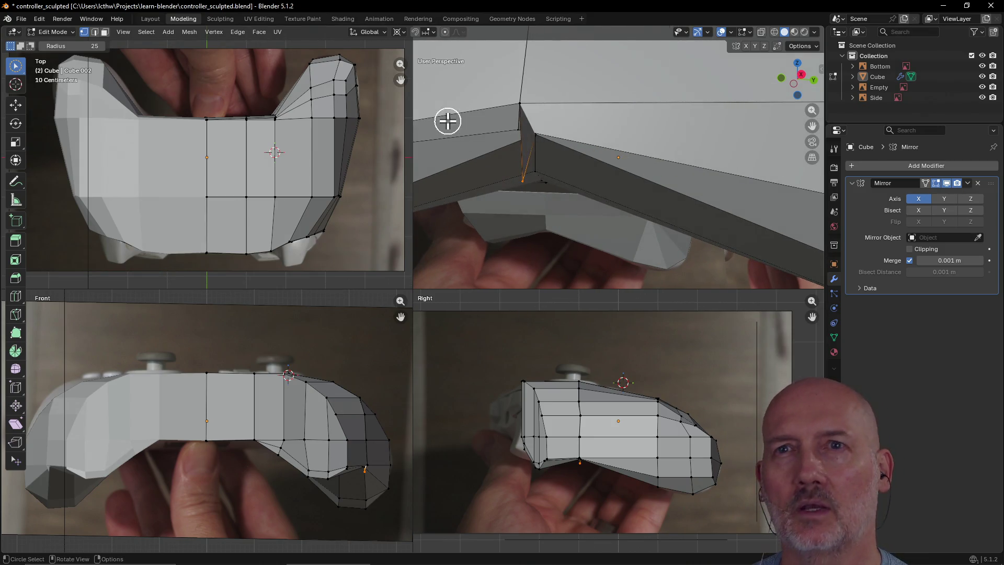
pyautogui.click(105, 32)
pyautogui.press('c')
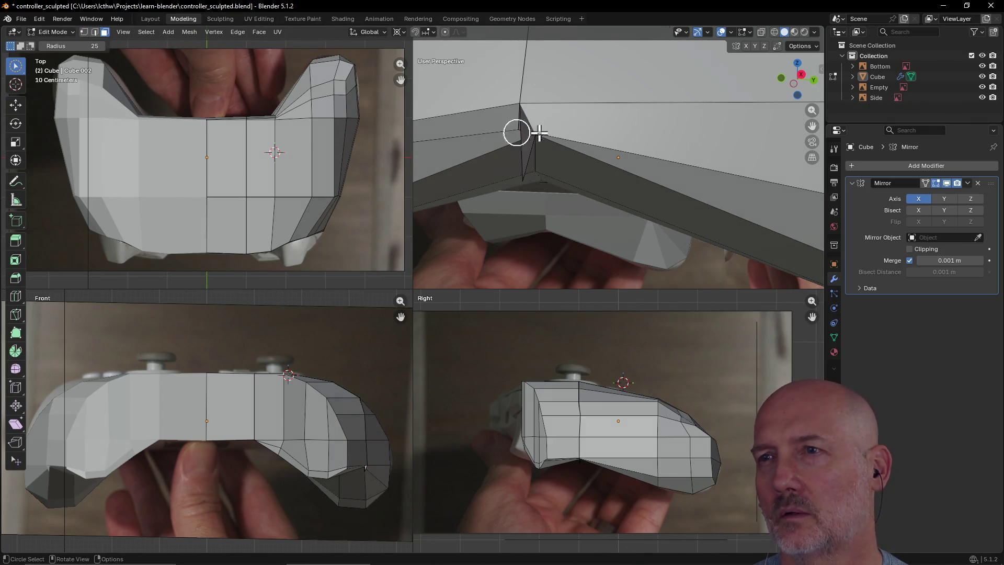
pyautogui.click(527, 138)
pyautogui.keyDown('ctrl'); pyautogui.click(526, 141); pyautogui.keyUp('ctrl')
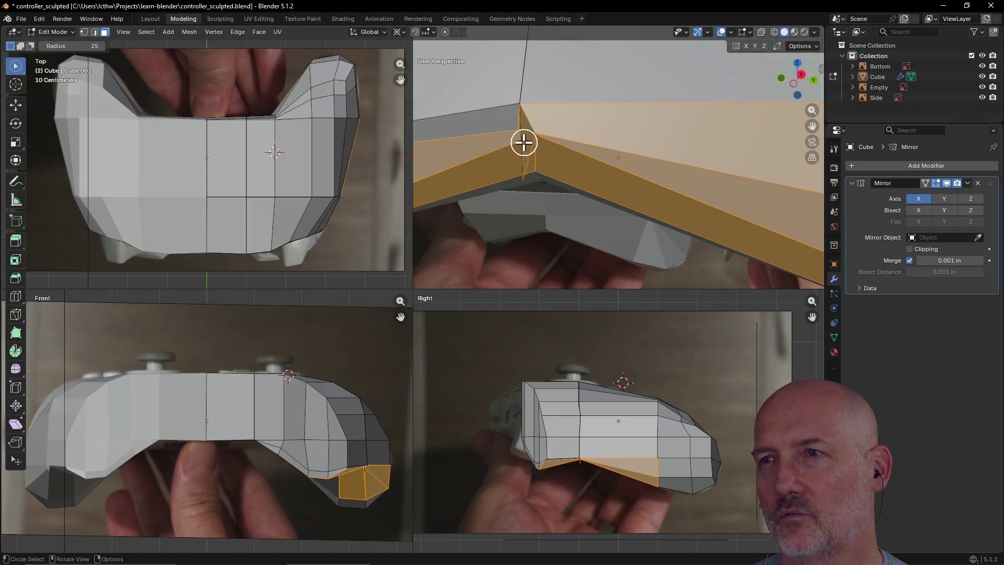
pyautogui.keyDown('ctrl'); pyautogui.click(523, 142); pyautogui.keyUp('ctrl')
pyautogui.scroll(3, 523, 158)
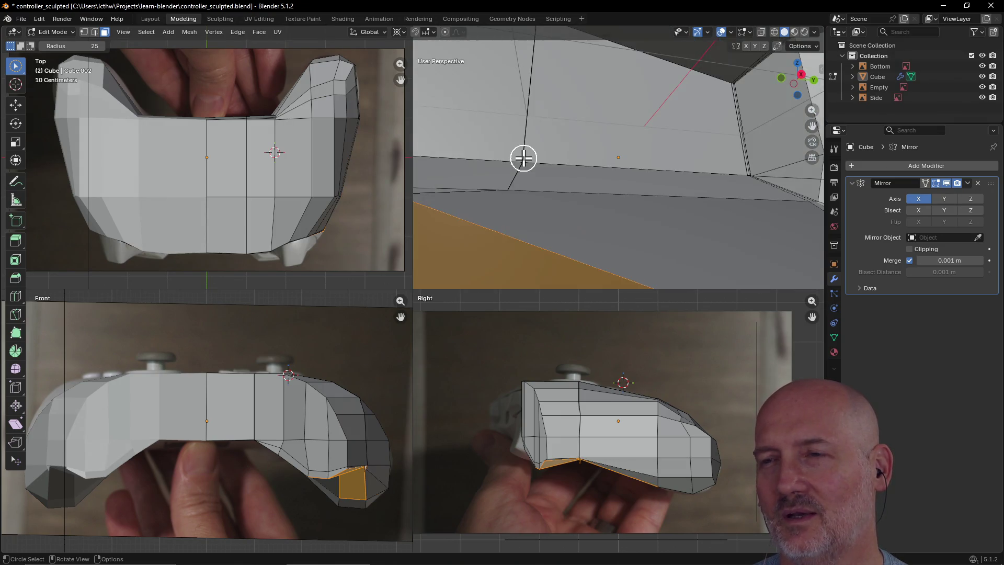
pyautogui.scroll(-3, 523, 158)
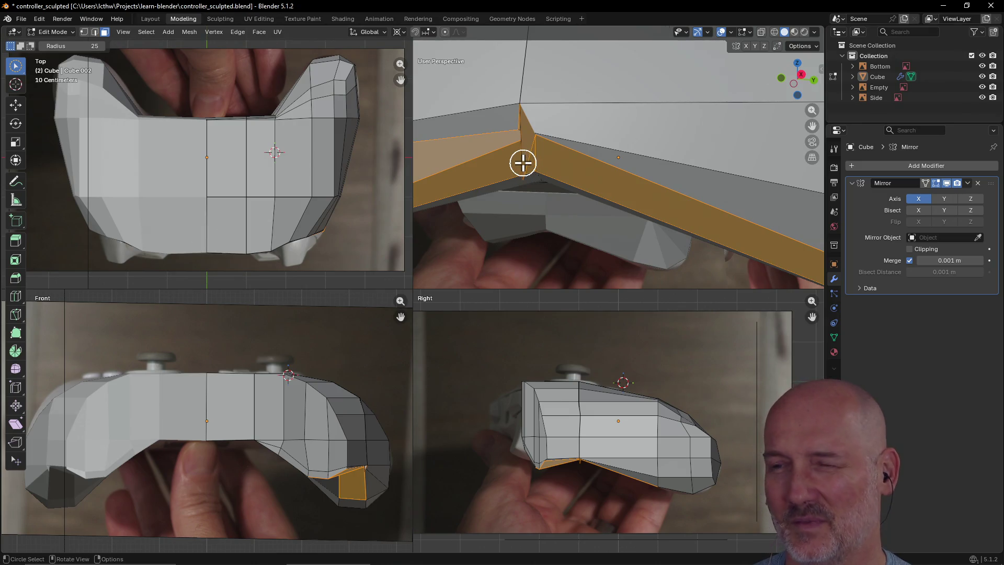
# - Orbit and zoom to check the selected faces, then select a single vertex at the corner
pyautogui.moveTo(515, 190); pyautogui.dragTo(540, 191, button='middle')
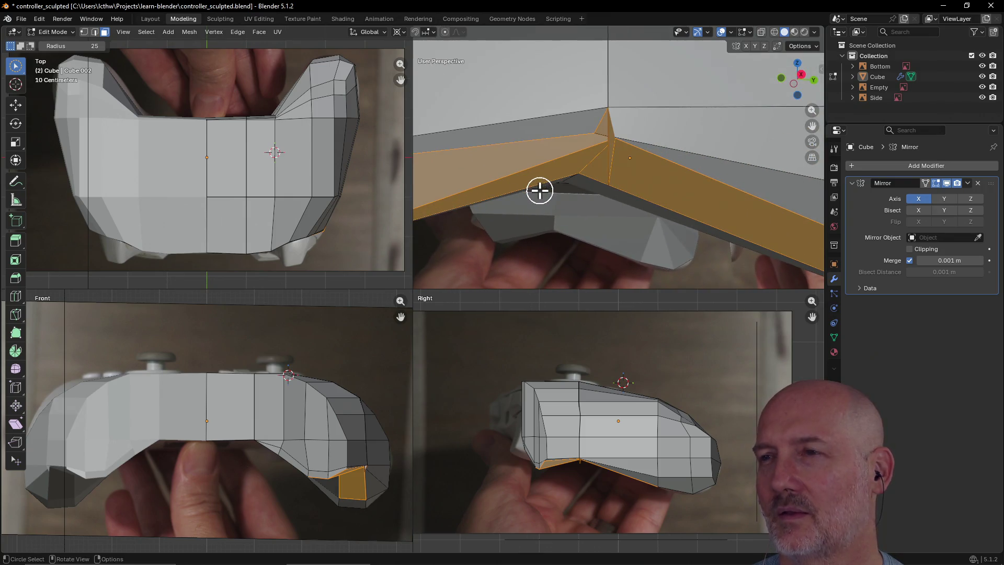
pyautogui.scroll(3, 539, 191)
pyautogui.scroll(-3, 540, 190)
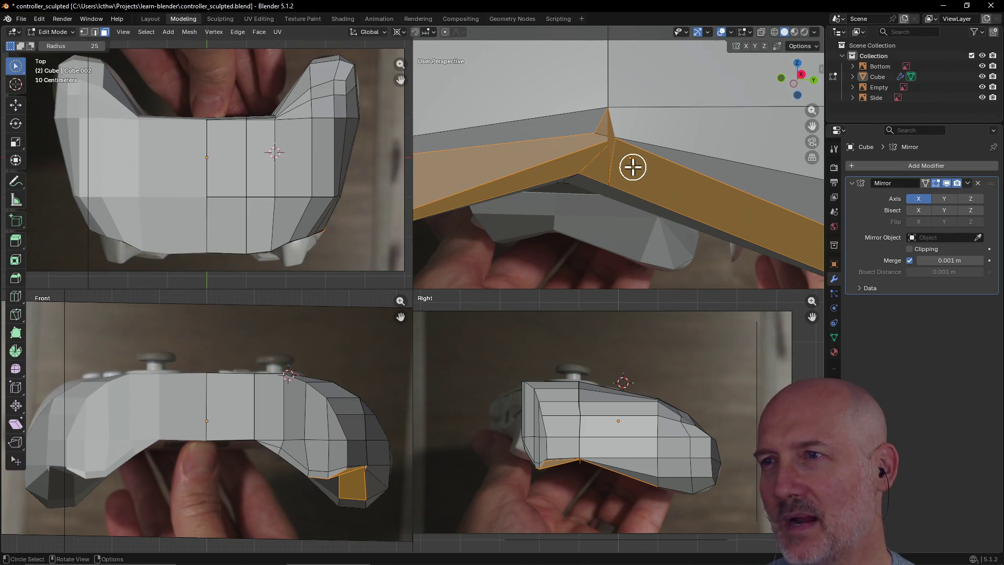
pyautogui.scroll(3, 631, 166)
pyautogui.scroll(-3, 631, 166)
pyautogui.scroll(3, 631, 165)
pyautogui.scroll(-3, 630, 165)
pyautogui.scroll(3, 630, 166)
pyautogui.moveTo(629, 164)
pyautogui.mouseDown(button='middle')
pyautogui.moveTo(629, 117)
pyautogui.moveTo(613, 96)
pyautogui.moveTo(538, 89)
pyautogui.moveTo(585, 127)
pyautogui.moveTo(601, 171)
pyautogui.moveTo(627, 193)
pyautogui.moveTo(610, 195)
pyautogui.moveTo(645, 177)
pyautogui.moveTo(657, 206)
pyautogui.moveTo(648, 206)
pyautogui.mouseUp(button='middle')
pyautogui.scroll(-5, 614, 197)
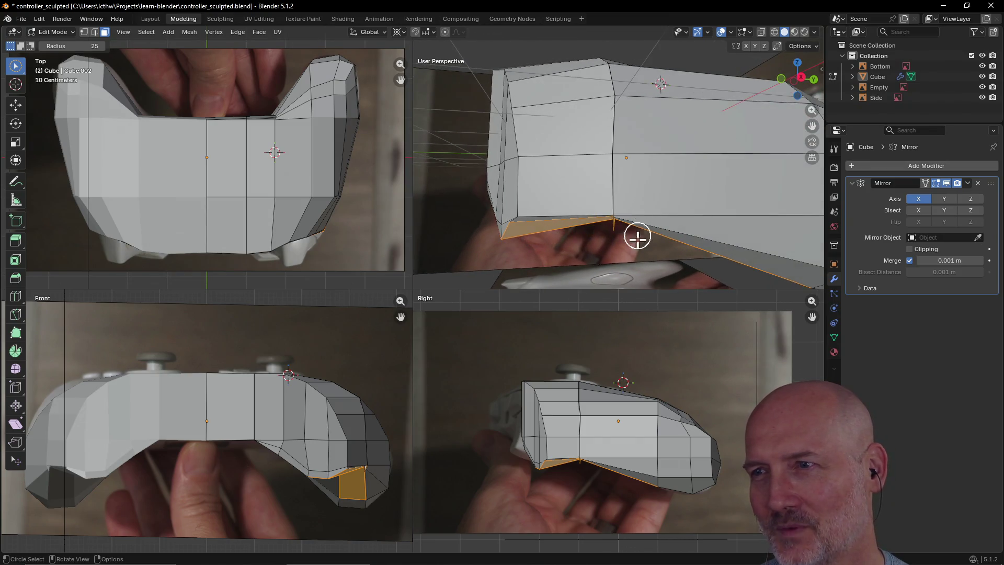
pyautogui.click(614, 239)
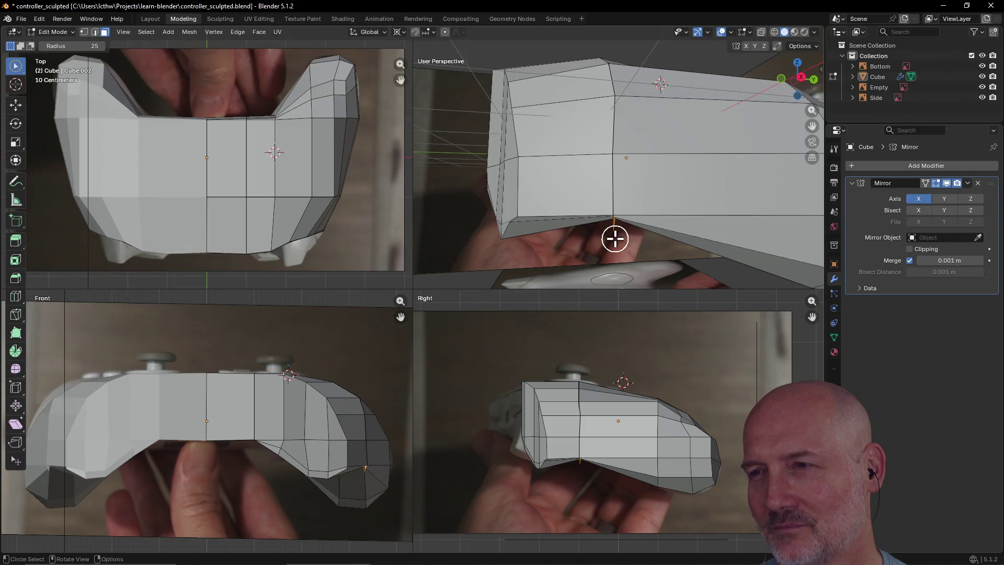
# - Delete the faces attached to the selected corner vertex
pyautogui.press('x')
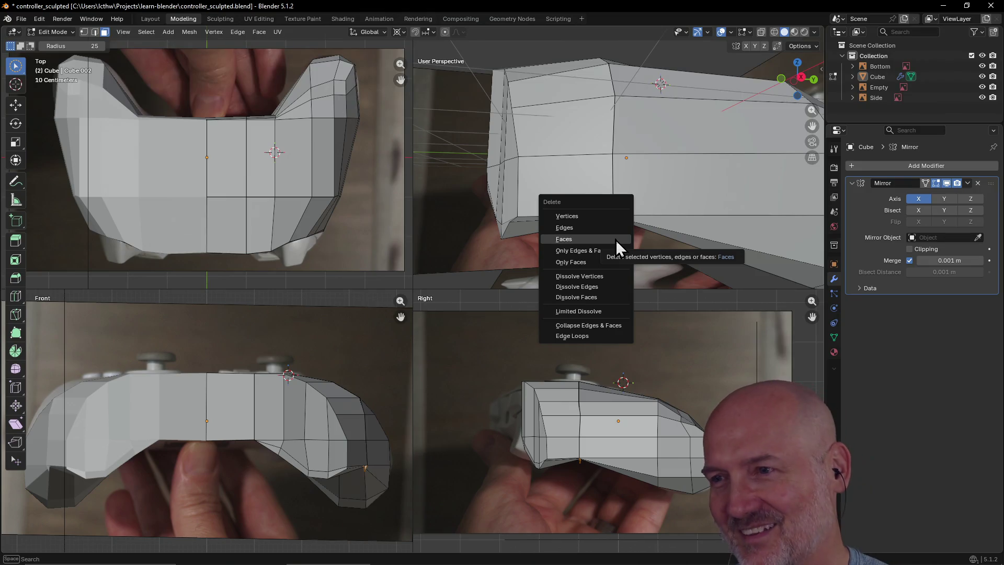
pyautogui.click(612, 237)
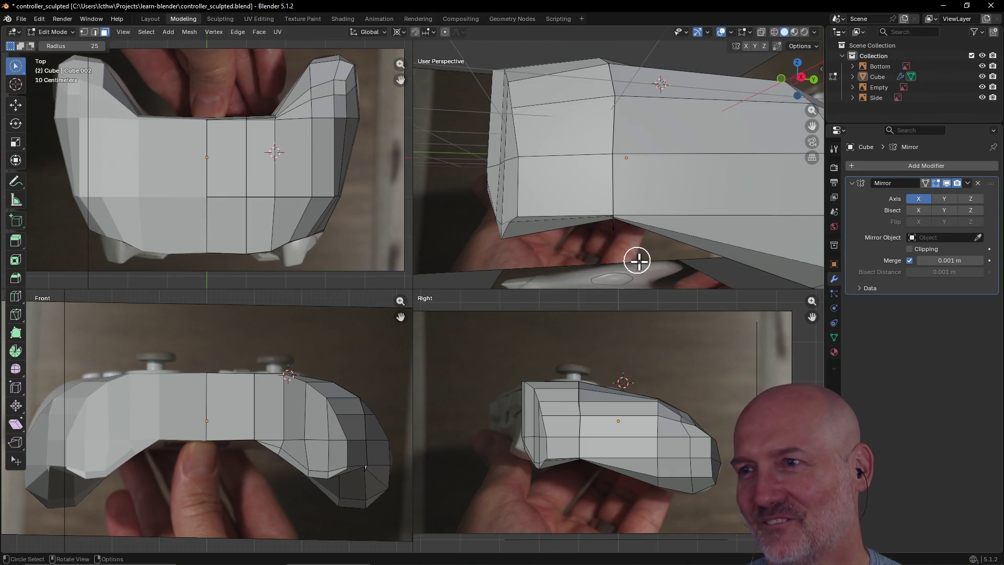
pyautogui.scroll(2, 636, 242)
pyautogui.scroll(-3, 636, 243)
pyautogui.moveTo(637, 240); pyautogui.dragTo(643, 232, button='middle')
pyautogui.scroll(2, 643, 232)
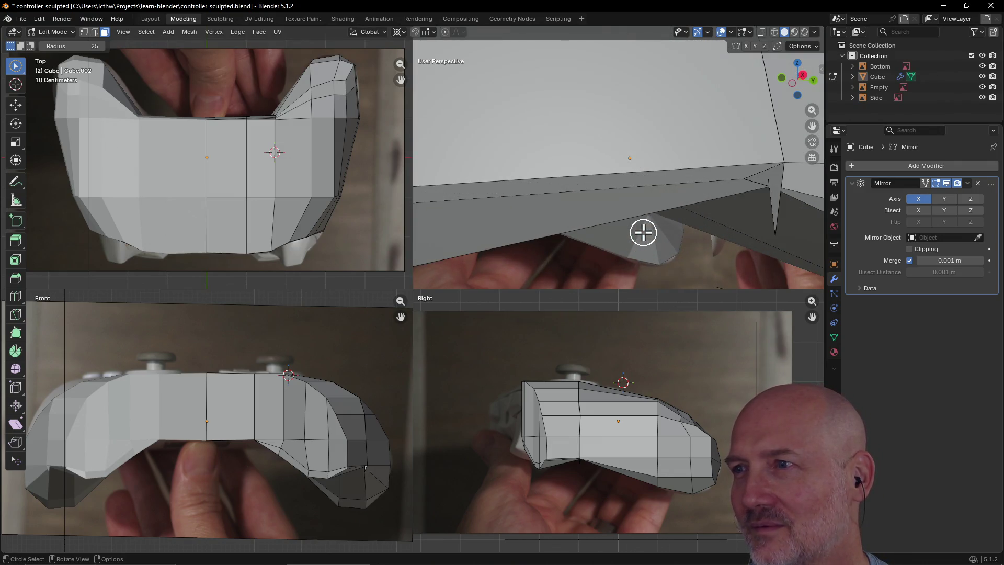
# - Select an underside edge of the grip and delete the faces around it
pyautogui.click(770, 198)
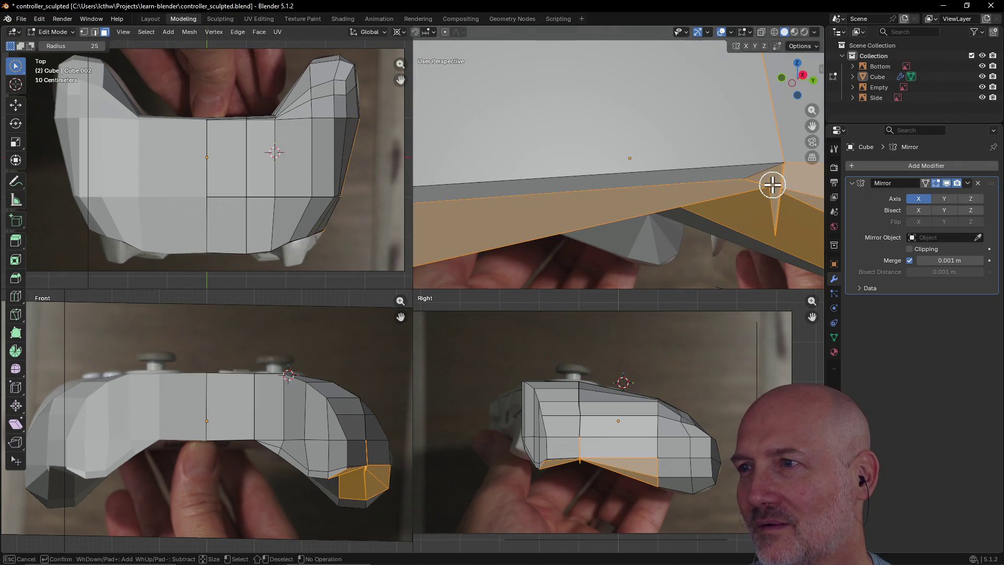
pyautogui.scroll(3, 762, 217)
pyautogui.scroll(-5, 748, 219)
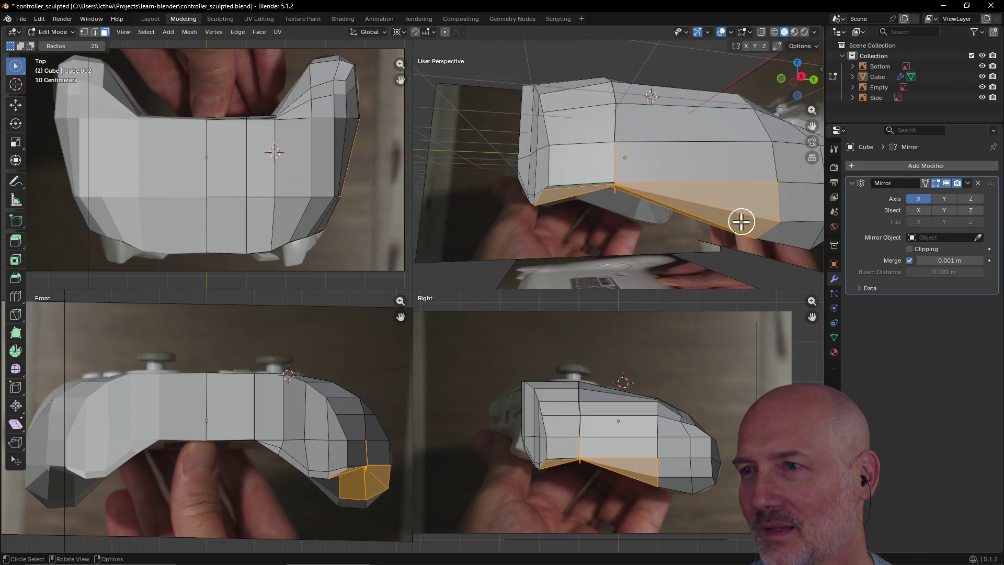
pyautogui.moveTo(740, 220)
pyautogui.keyDown('ctrl'); pyautogui.mouseDown()
pyautogui.moveTo(726, 168)
pyautogui.moveTo(701, 230)
pyautogui.moveTo(559, 211)
pyautogui.mouseUp(); pyautogui.keyUp('ctrl')
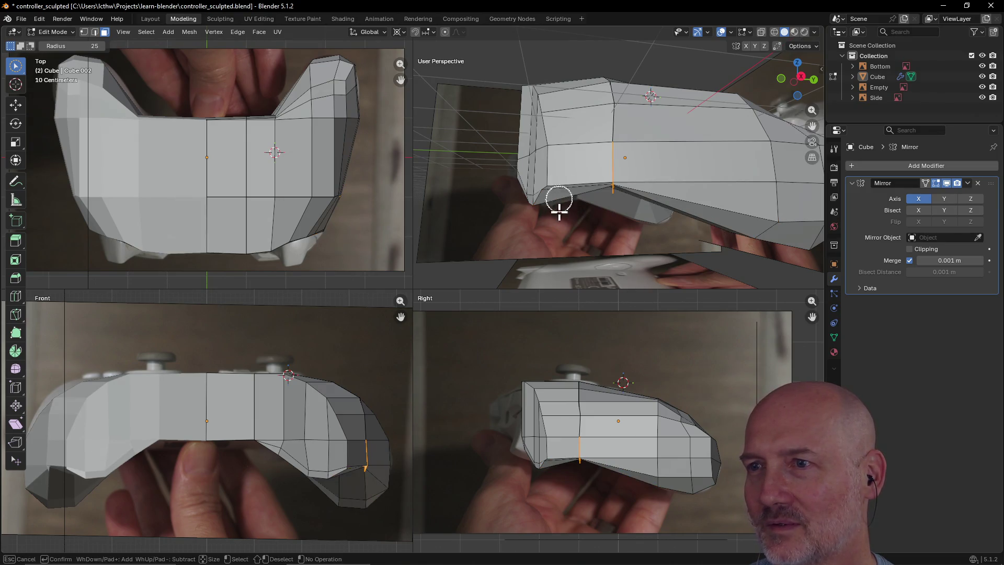
pyautogui.rightClick(580, 258)
pyautogui.scroll(4, 650, 218)
pyautogui.moveTo(650, 218)
pyautogui.mouseDown(button='middle')
pyautogui.moveTo(660, 191)
pyautogui.moveTo(651, 197)
pyautogui.mouseUp(button='middle')
pyautogui.scroll(3, 659, 197)
pyautogui.press('x')
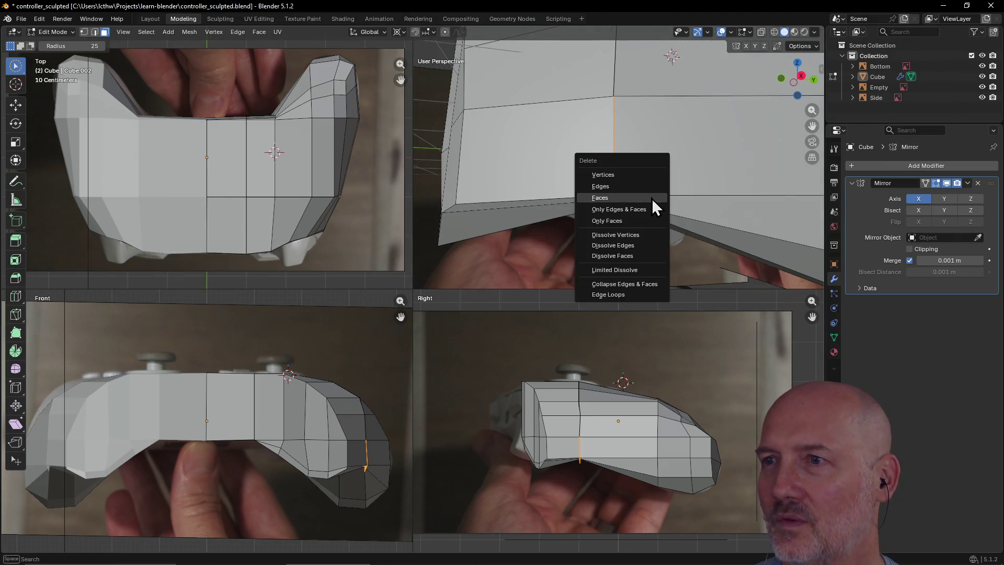
pyautogui.click(641, 198)
pyautogui.moveTo(643, 199)
pyautogui.mouseDown(button='middle')
pyautogui.moveTo(634, 251)
pyautogui.moveTo(643, 242)
pyautogui.moveTo(624, 248)
pyautogui.mouseUp(button='middle')
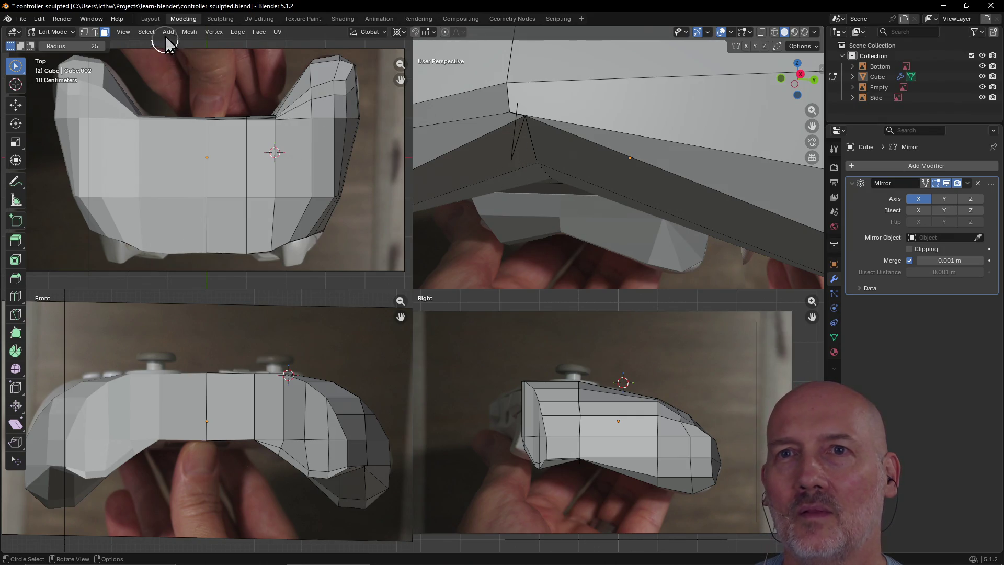
# - In Edge select mode, delete the leftover underside edges to leave an open notch
pyautogui.click(95, 33)
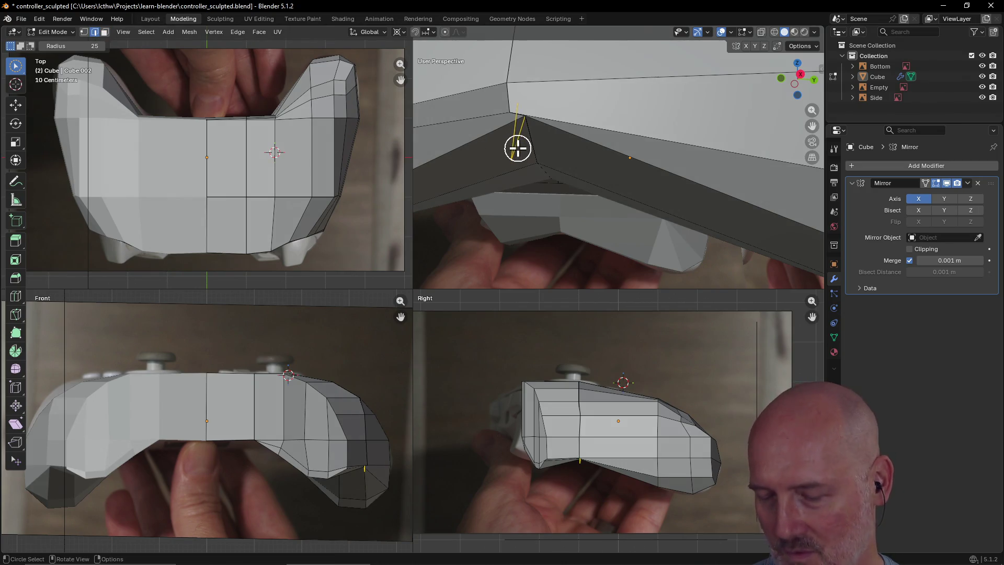
pyautogui.press('x')
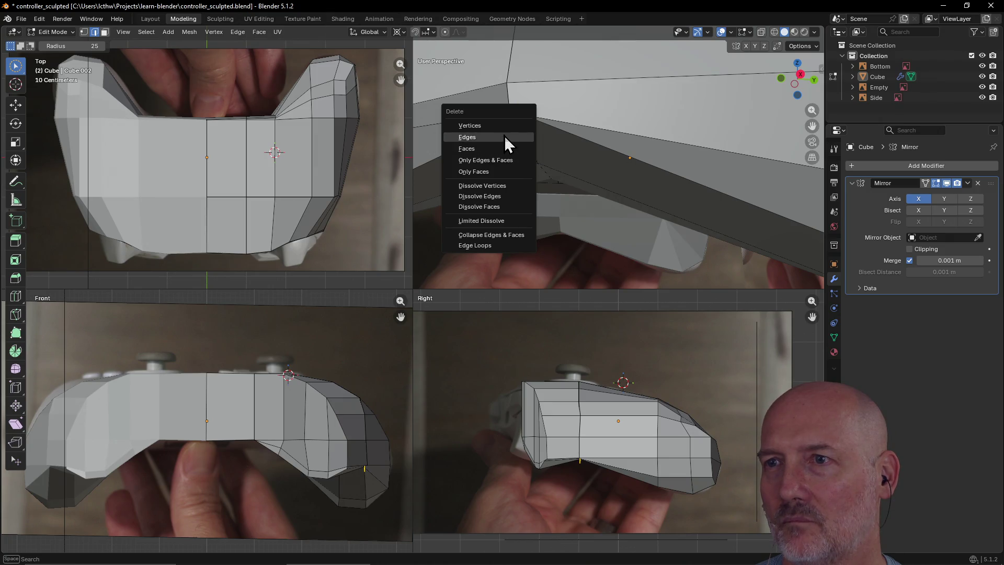
pyautogui.click(505, 138)
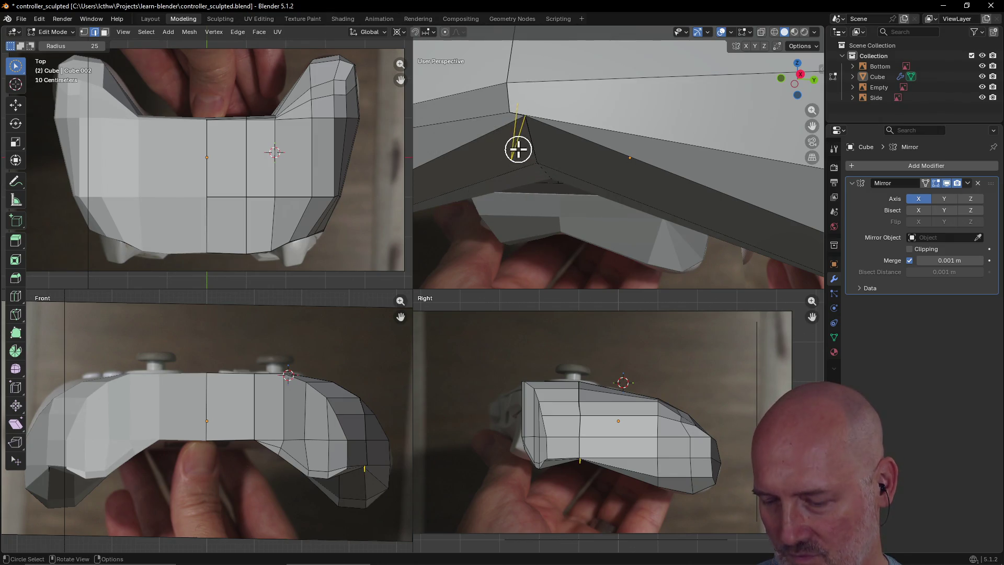
pyautogui.press('x')
pyautogui.press('Escape')
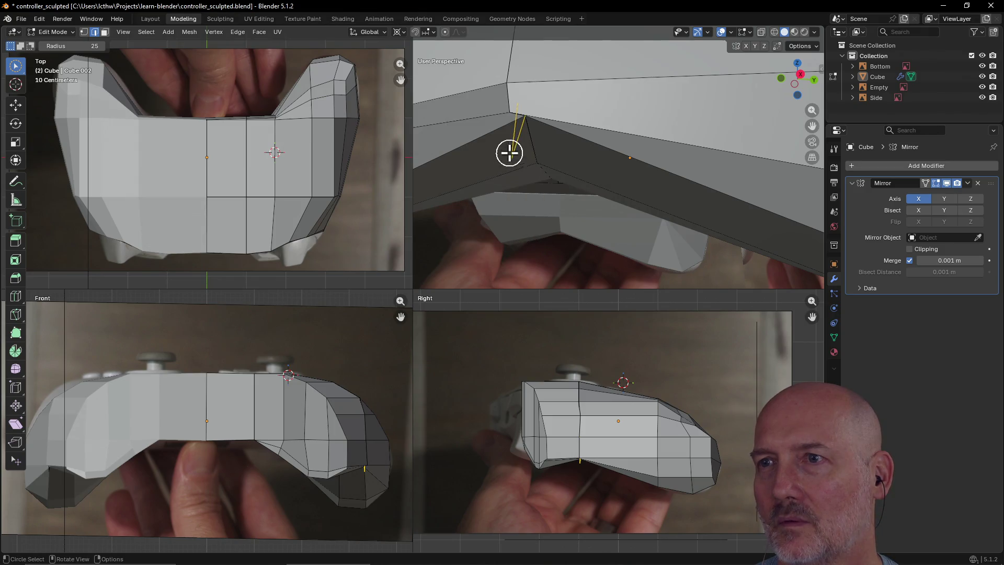
pyautogui.press('x')
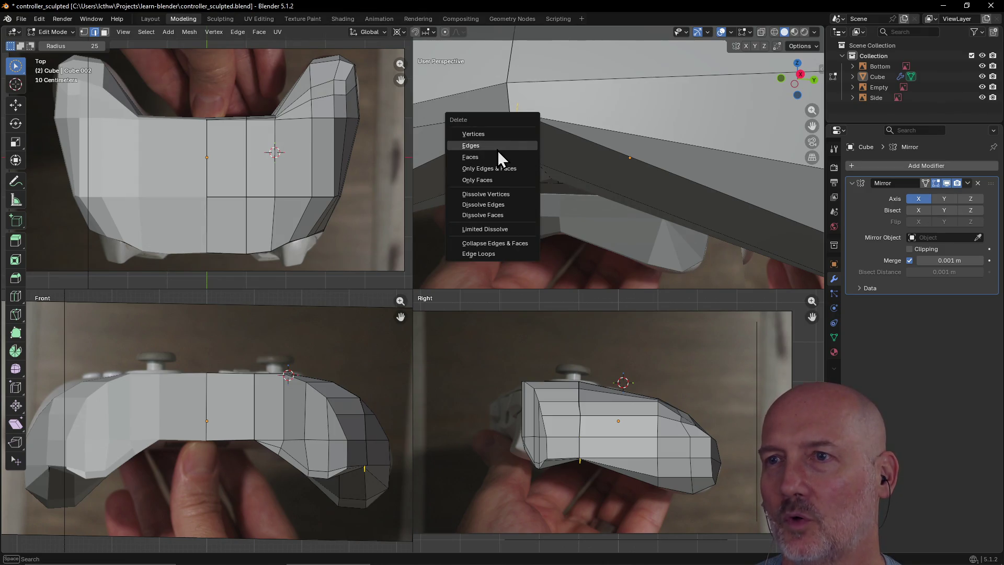
pyautogui.click(499, 139)
pyautogui.scroll(-3, 548, 185)
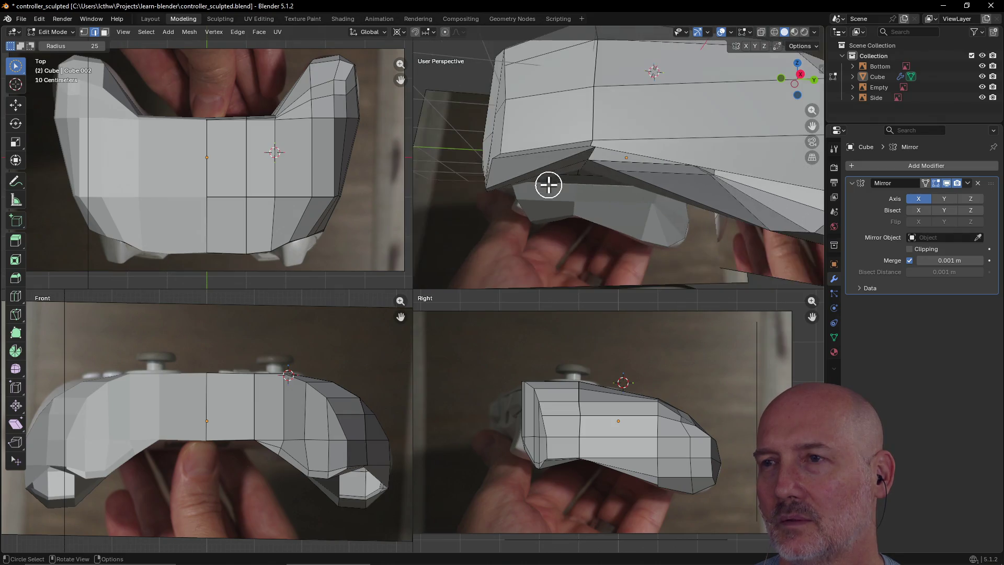
pyautogui.moveTo(585, 195)
pyautogui.mouseDown(button='middle')
pyautogui.moveTo(565, 184)
pyautogui.moveTo(576, 171)
pyautogui.moveTo(576, 193)
pyautogui.moveTo(603, 190)
pyautogui.moveTo(578, 192)
pyautogui.moveTo(566, 178)
pyautogui.moveTo(528, 182)
pyautogui.mouseUp(button='middle')
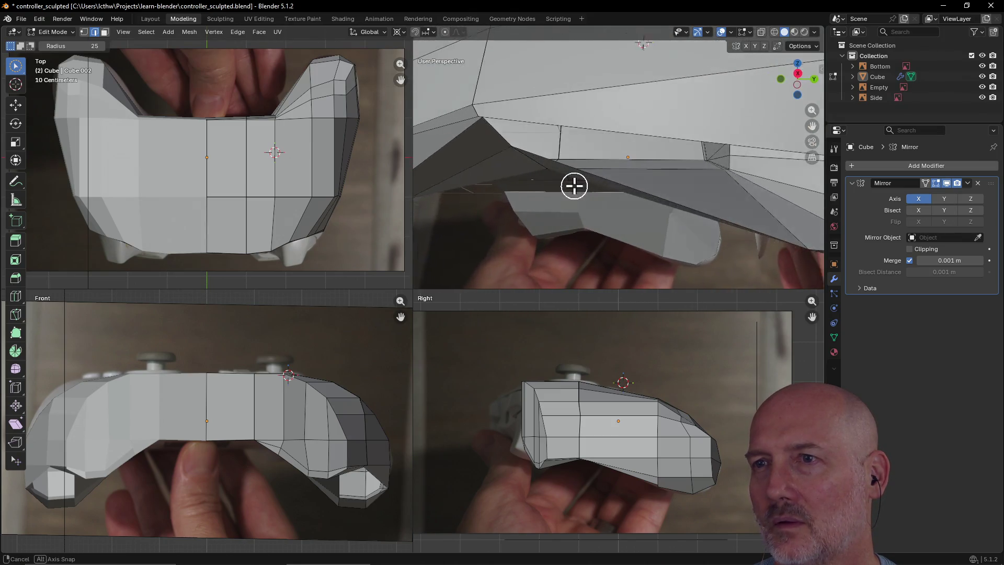
# - Undo the last change made to the underside edge loop
pyautogui.keyDown('alt'); pyautogui.click(515, 116); pyautogui.keyUp('alt')
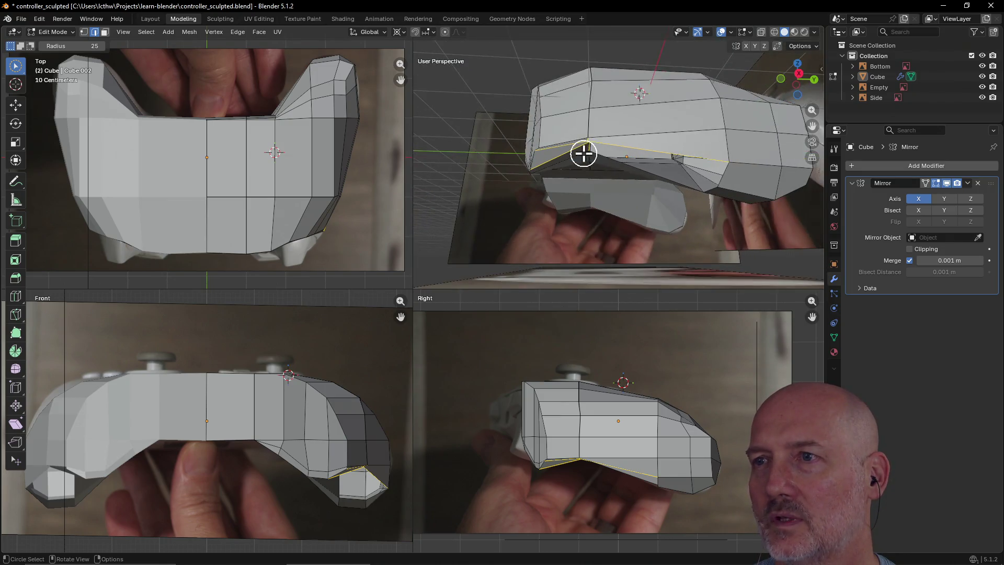
pyautogui.moveTo(584, 153)
pyautogui.mouseDown(button='middle')
pyautogui.moveTo(566, 112)
pyautogui.moveTo(554, 110)
pyautogui.moveTo(669, 114)
pyautogui.moveTo(677, 166)
pyautogui.moveTo(666, 177)
pyautogui.moveTo(629, 161)
pyautogui.moveTo(610, 120)
pyautogui.moveTo(607, 171)
pyautogui.moveTo(625, 150)
pyautogui.moveTo(598, 114)
pyautogui.moveTo(652, 145)
pyautogui.moveTo(651, 170)
pyautogui.mouseUp(button='middle')
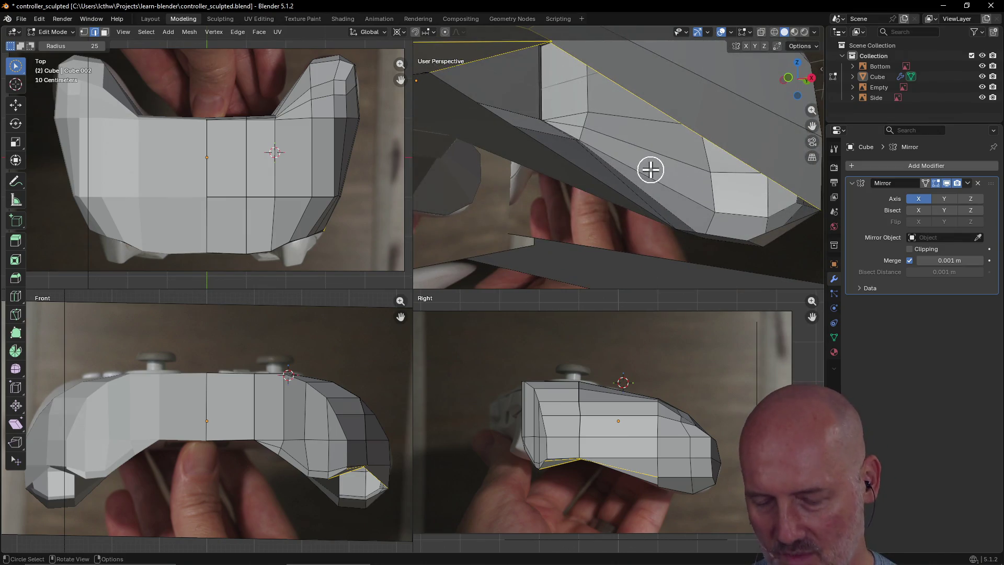
pyautogui.hotkey('ctrl', 'z')
pyautogui.hotkey('ctrl', 'z')
pyautogui.hotkey('ctrl', 'z')
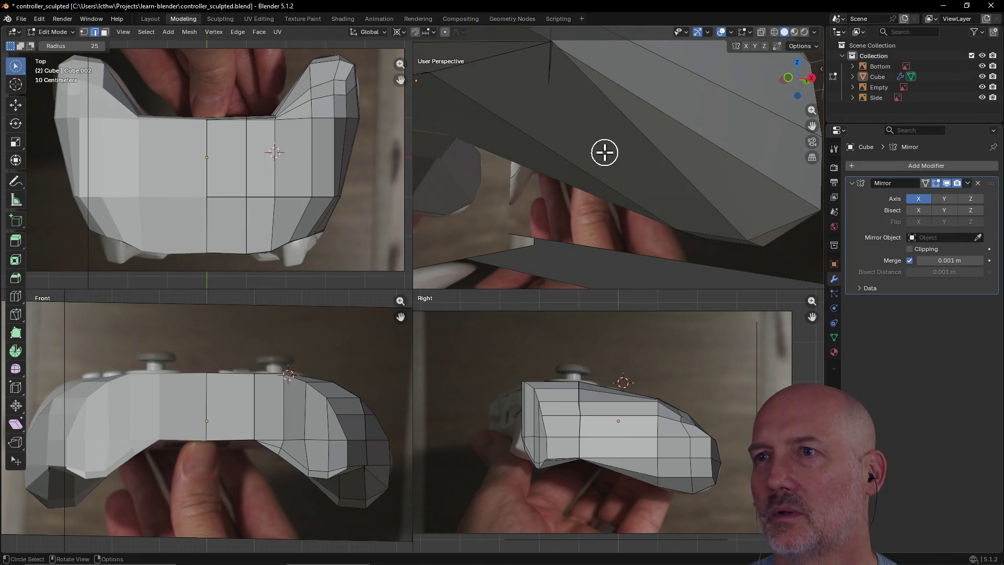
# - Select the stray vertical edge below the mesh, then pick its vertex in Vertex mode
pyautogui.moveTo(597, 148)
pyautogui.mouseDown(button='middle')
pyautogui.moveTo(589, 99)
pyautogui.moveTo(589, 137)
pyautogui.moveTo(542, 107)
pyautogui.moveTo(547, 128)
pyautogui.moveTo(533, 128)
pyautogui.moveTo(542, 152)
pyautogui.mouseUp(button='middle')
pyautogui.moveTo(542, 153); pyautogui.dragTo(537, 169)
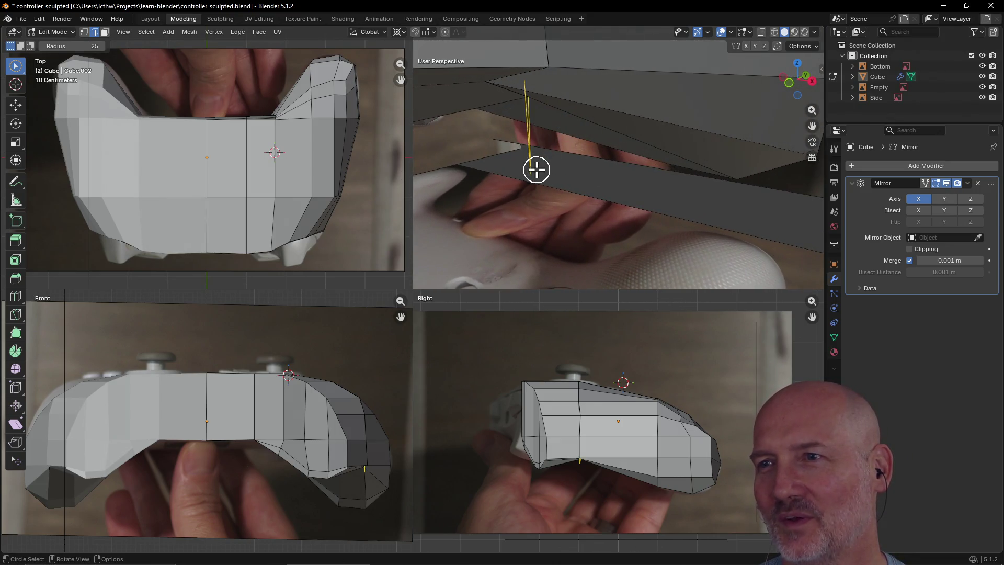
pyautogui.moveTo(532, 172)
pyautogui.mouseDown(button='middle')
pyautogui.moveTo(519, 157)
pyautogui.moveTo(520, 171)
pyautogui.mouseUp(button='middle')
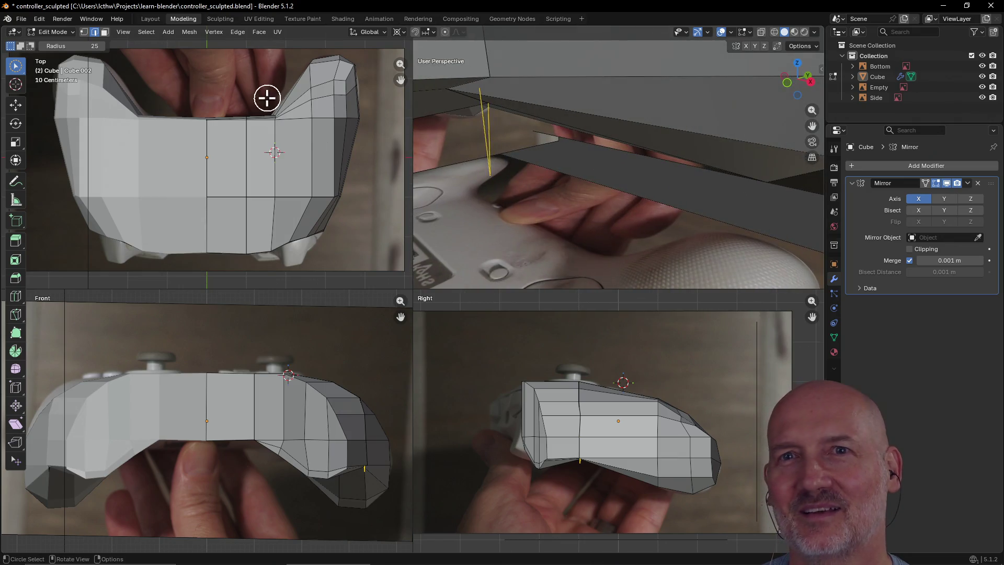
pyautogui.click(84, 32)
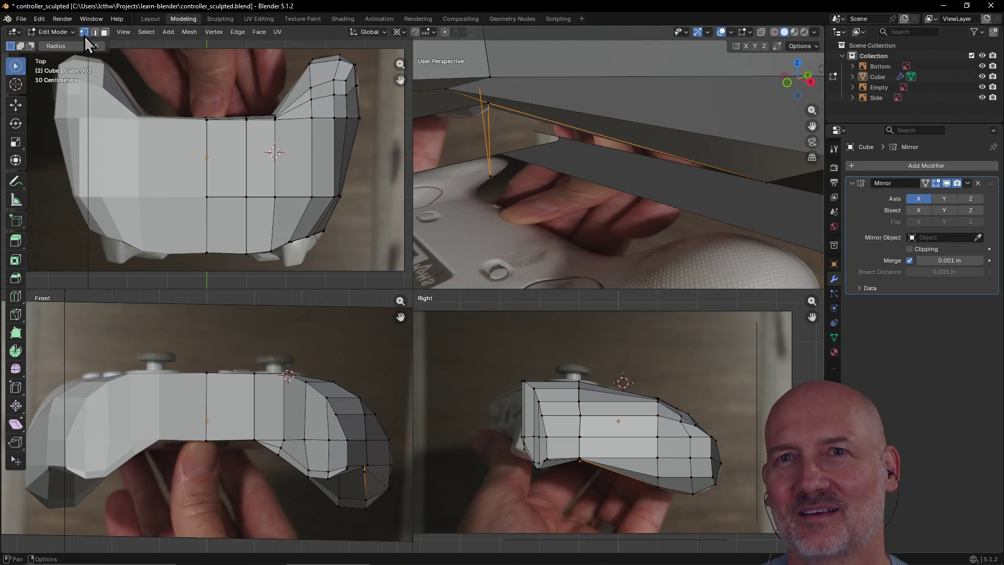
pyautogui.click(488, 164)
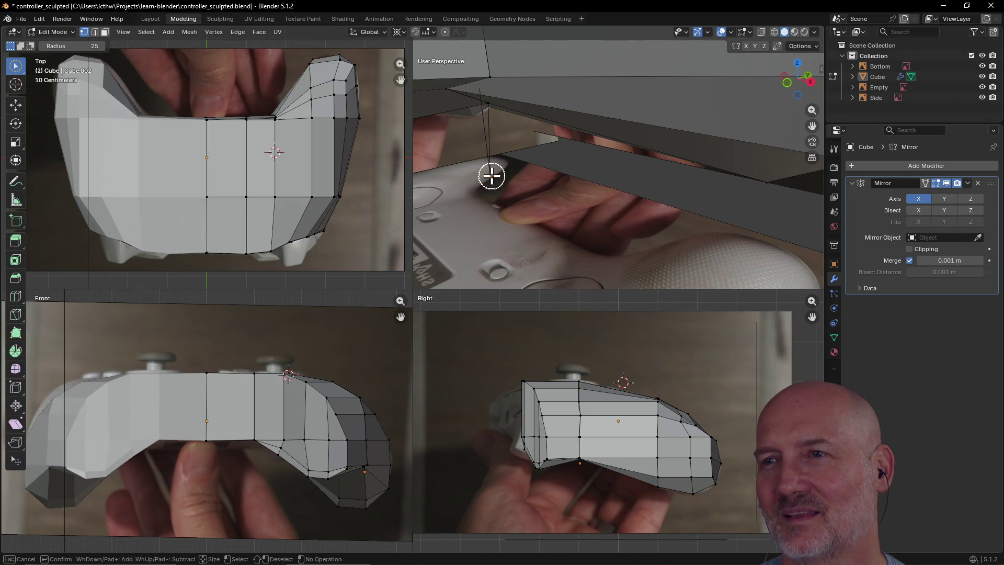
pyautogui.moveTo(516, 204); pyautogui.dragTo(516, 199, button='middle')
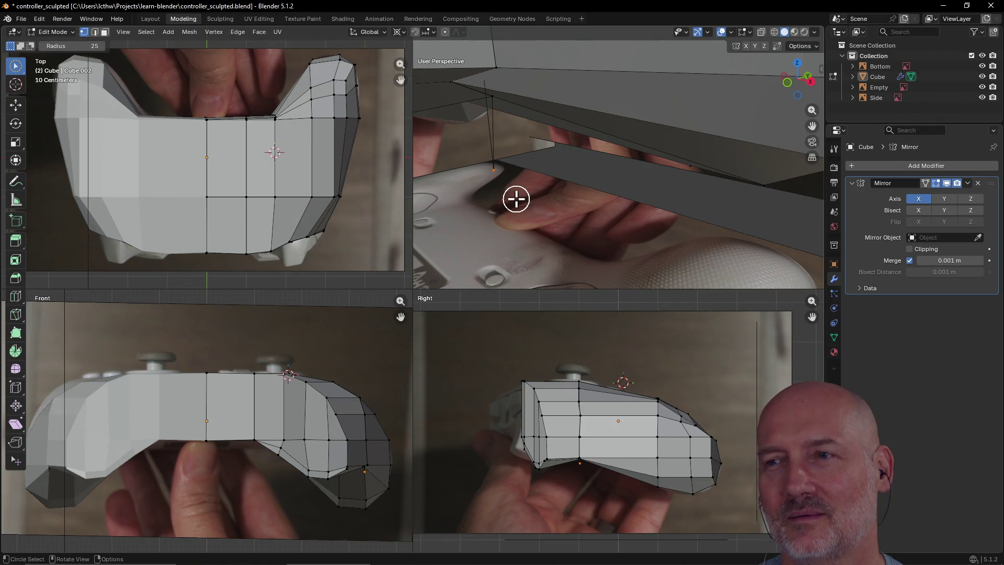
pyautogui.press('`')
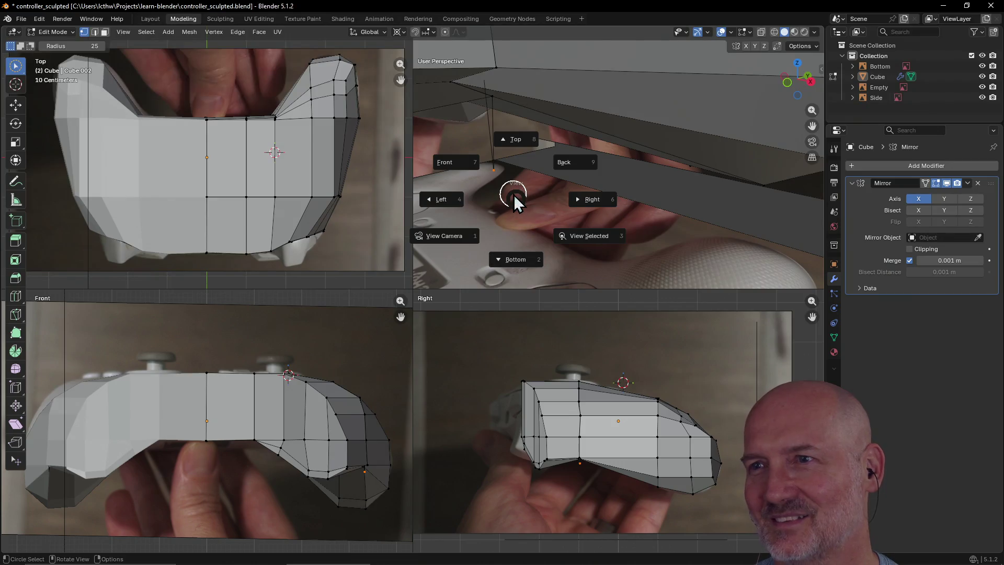
pyautogui.press('Escape')
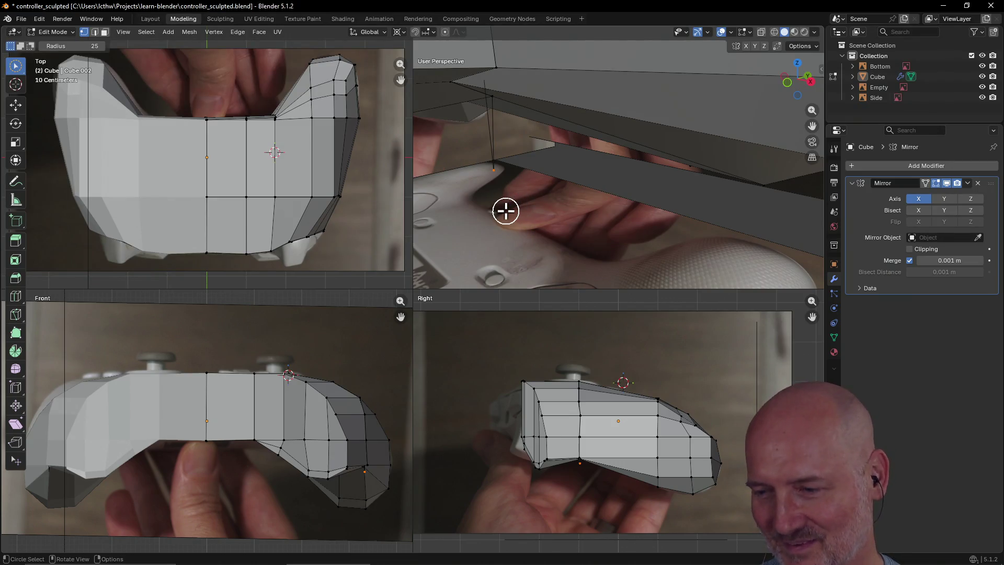
# - Re-select the stray edge's vertex with circle select
pyautogui.rightClick(505, 211)
pyautogui.press('Escape')
pyautogui.press('c')
pyautogui.click(494, 178)
pyautogui.press('Escape')
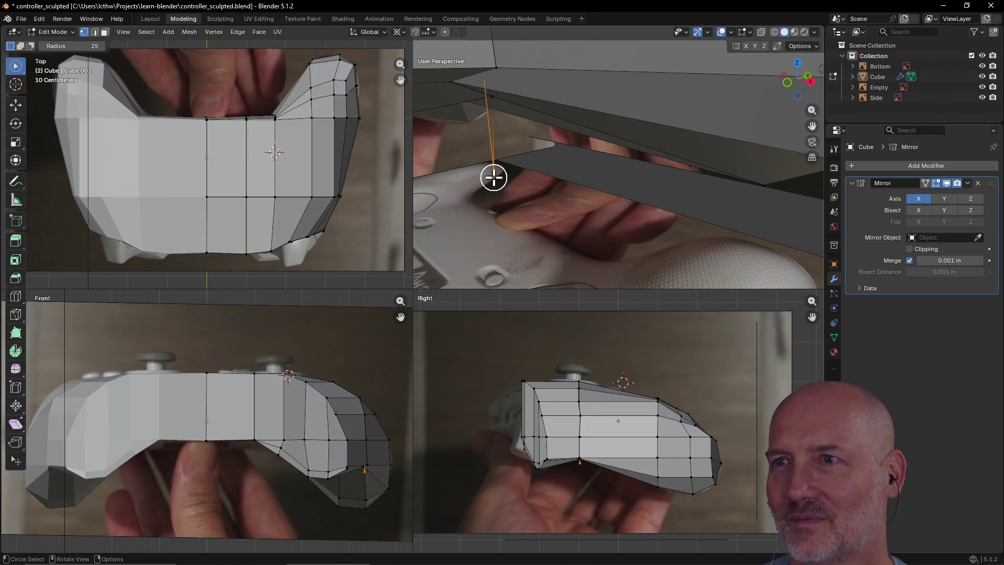
pyautogui.rightClick(494, 178)
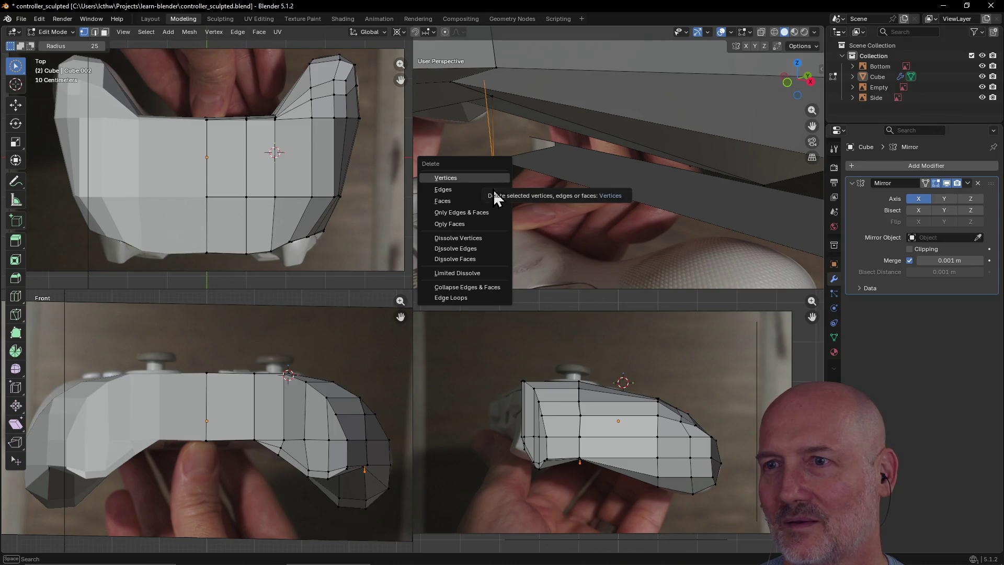
pyautogui.press('Escape')
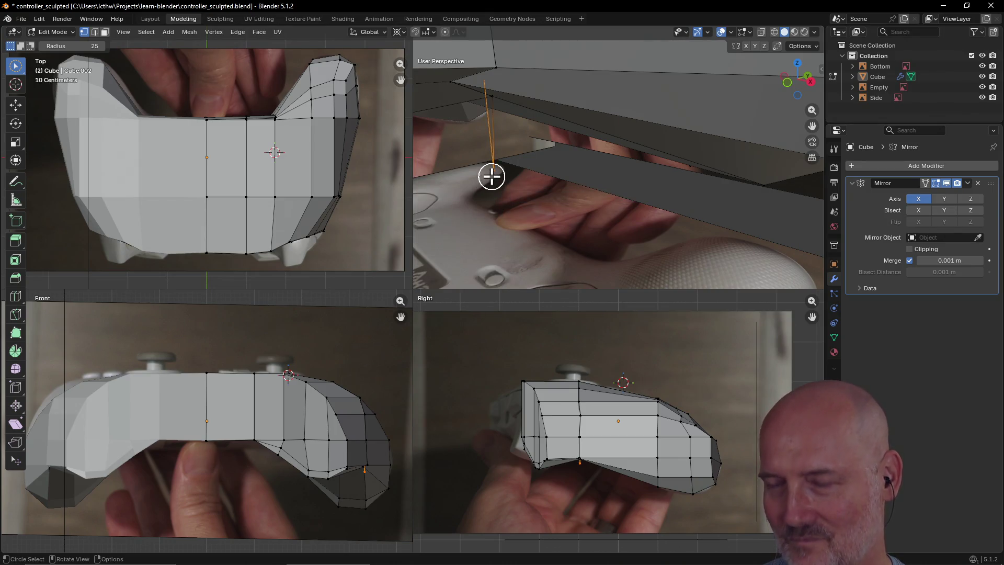
pyautogui.rightClick(491, 176)
pyautogui.press('Escape')
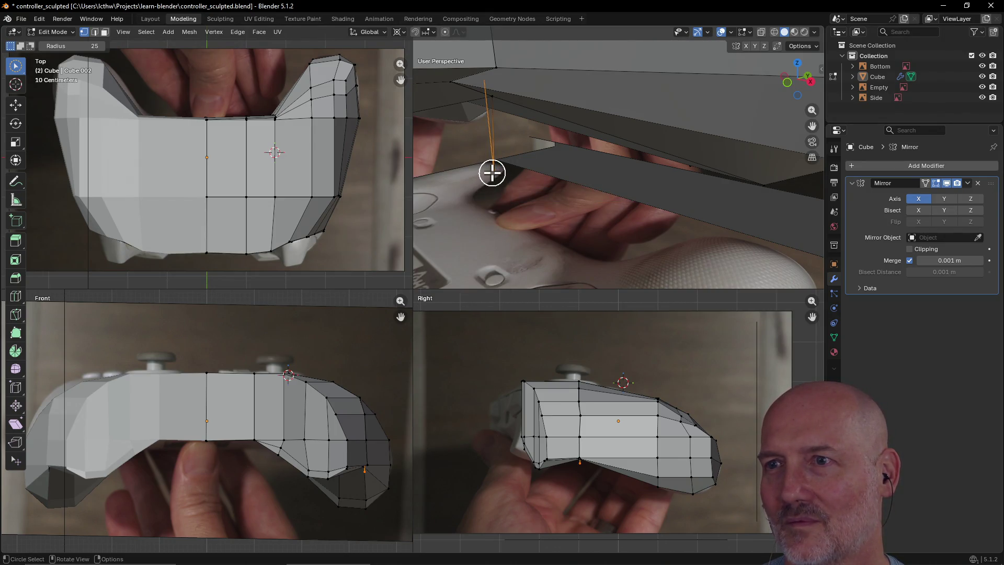
# - Delete the stray vertex with its edge and check the underside
pyautogui.rightClick(492, 173)
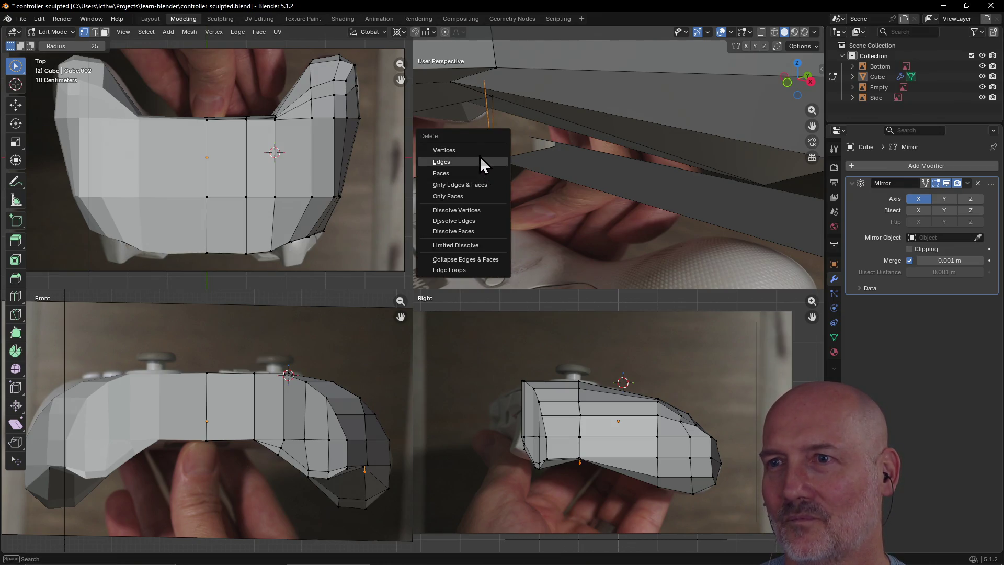
pyautogui.click(478, 153)
pyautogui.moveTo(511, 206)
pyautogui.mouseDown(button='middle')
pyautogui.moveTo(500, 159)
pyautogui.moveTo(502, 171)
pyautogui.moveTo(488, 166)
pyautogui.moveTo(531, 152)
pyautogui.mouseUp(button='middle')
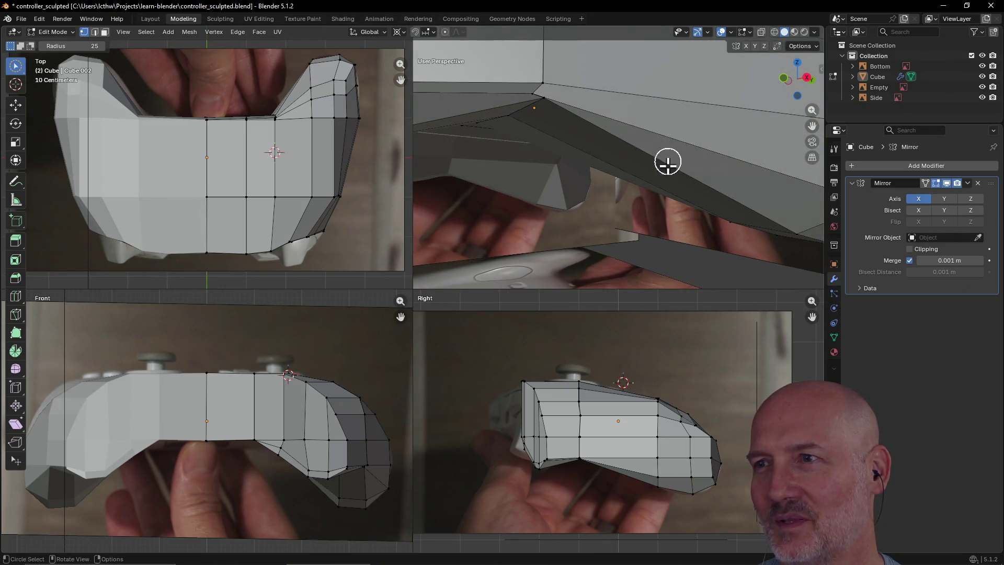
pyautogui.scroll(-3, 632, 188)
pyautogui.moveTo(631, 188)
pyautogui.mouseDown(button='middle')
pyautogui.moveTo(583, 224)
pyautogui.moveTo(623, 143)
pyautogui.moveTo(656, 123)
pyautogui.moveTo(649, 94)
pyautogui.moveTo(589, 85)
pyautogui.moveTo(650, 112)
pyautogui.moveTo(586, 168)
pyautogui.moveTo(683, 135)
pyautogui.moveTo(572, 134)
pyautogui.moveTo(544, 157)
pyautogui.moveTo(603, 177)
pyautogui.moveTo(603, 141)
pyautogui.moveTo(609, 158)
pyautogui.mouseUp(button='middle')
# - Select the vertex on the top edge and frame the view on it
pyautogui.moveTo(635, 159)
pyautogui.mouseDown(button='middle')
pyautogui.moveTo(746, 150)
pyautogui.moveTo(629, 164)
pyautogui.moveTo(704, 141)
pyautogui.moveTo(627, 195)
pyautogui.moveTo(520, 193)
pyautogui.moveTo(486, 181)
pyautogui.moveTo(460, 193)
pyautogui.moveTo(619, 201)
pyautogui.moveTo(610, 173)
pyautogui.moveTo(605, 179)
pyautogui.mouseUp(button='middle')
pyautogui.scroll(3, 620, 201)
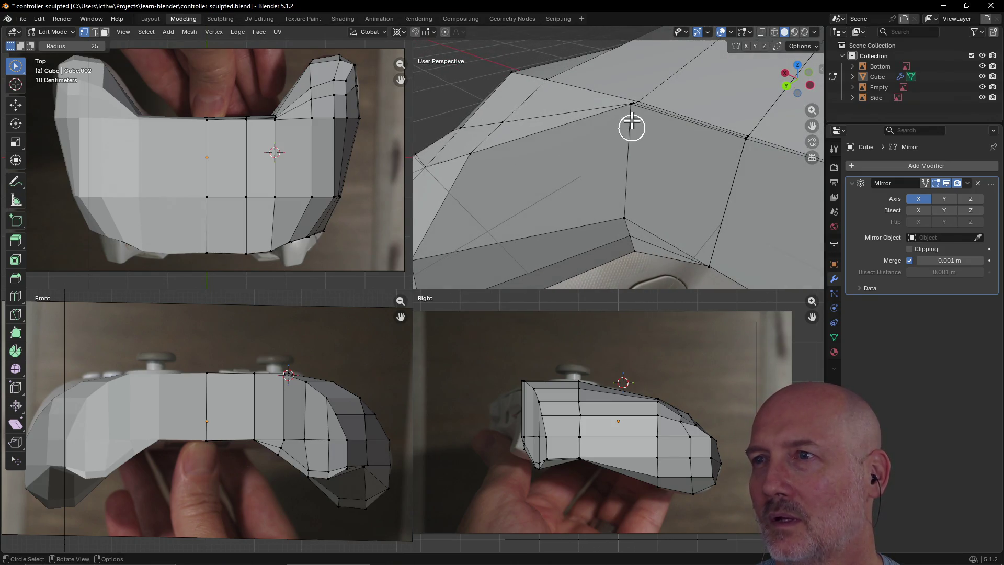
pyautogui.scroll(3, 632, 115)
pyautogui.scroll(-3, 631, 113)
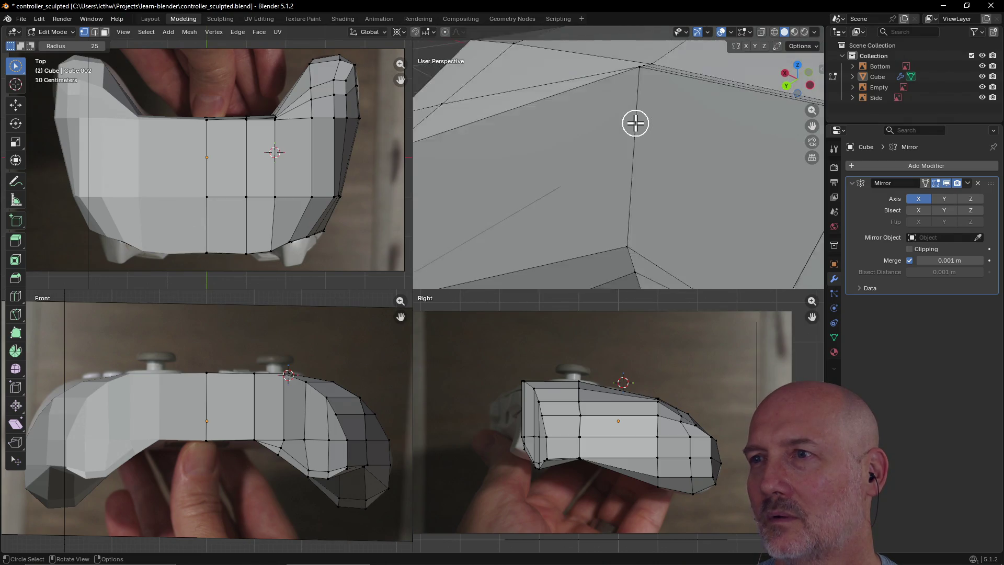
pyautogui.click(629, 109)
pyautogui.press('`')
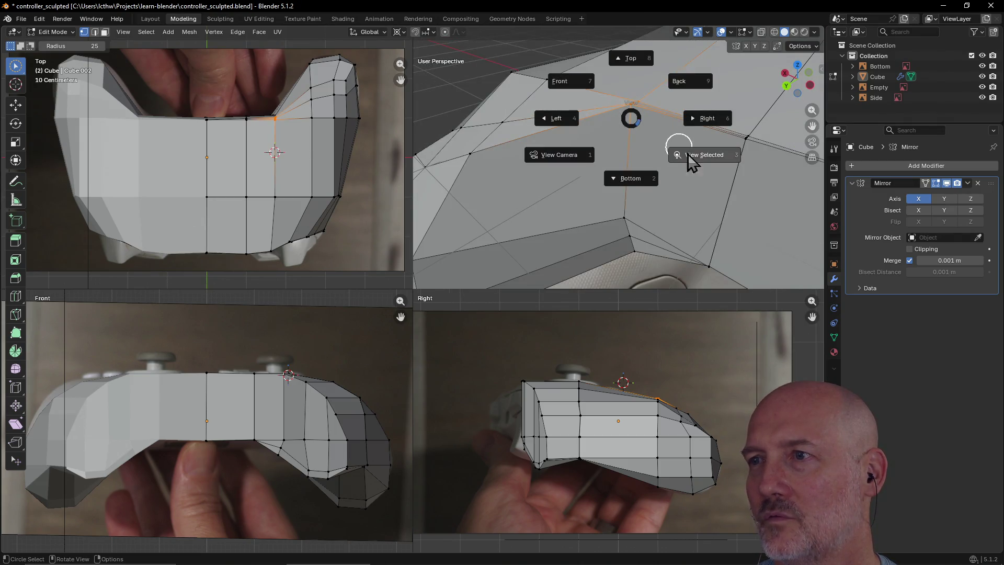
pyautogui.click(690, 159)
pyautogui.moveTo(646, 219)
pyautogui.mouseDown(button='middle')
pyautogui.moveTo(635, 226)
pyautogui.moveTo(634, 213)
pyautogui.moveTo(635, 239)
pyautogui.mouseUp(button='middle')
pyautogui.scroll(-3, 636, 241)
pyautogui.scroll(1, 635, 244)
pyautogui.scroll(-1, 636, 245)
pyautogui.scroll(2, 632, 240)
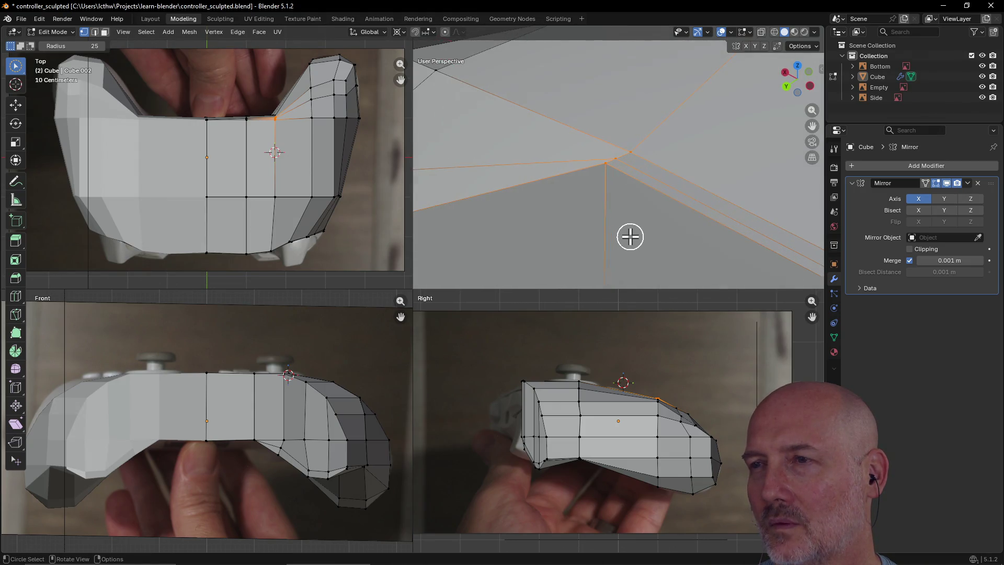
pyautogui.scroll(-1, 628, 197)
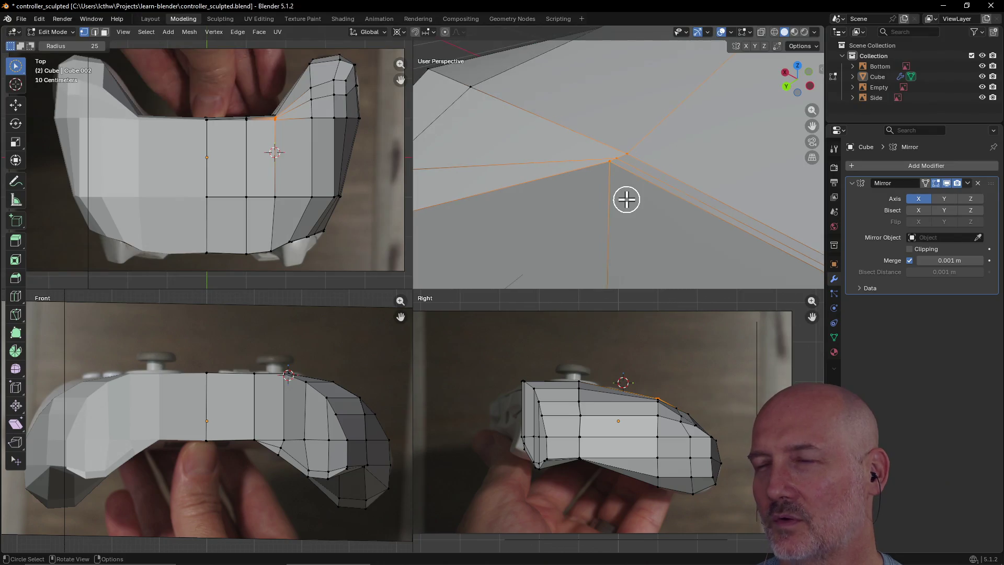
pyautogui.scroll(1, 622, 193)
# - Move the right handle's lower inner-corner vertex slightly down and inspect the result
pyautogui.click(613, 190)
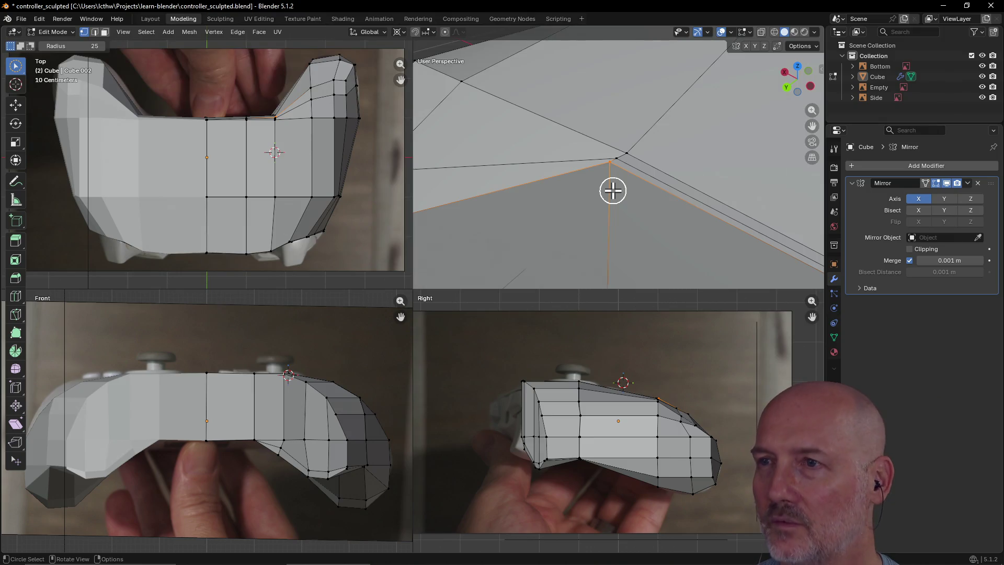
pyautogui.press('g')
pyautogui.click(613, 196)
pyautogui.moveTo(609, 197)
pyautogui.mouseDown(button='middle')
pyautogui.moveTo(617, 213)
pyautogui.moveTo(632, 193)
pyautogui.moveTo(704, 209)
pyautogui.moveTo(626, 219)
pyautogui.moveTo(690, 204)
pyautogui.moveTo(635, 210)
pyautogui.mouseUp(button='middle')
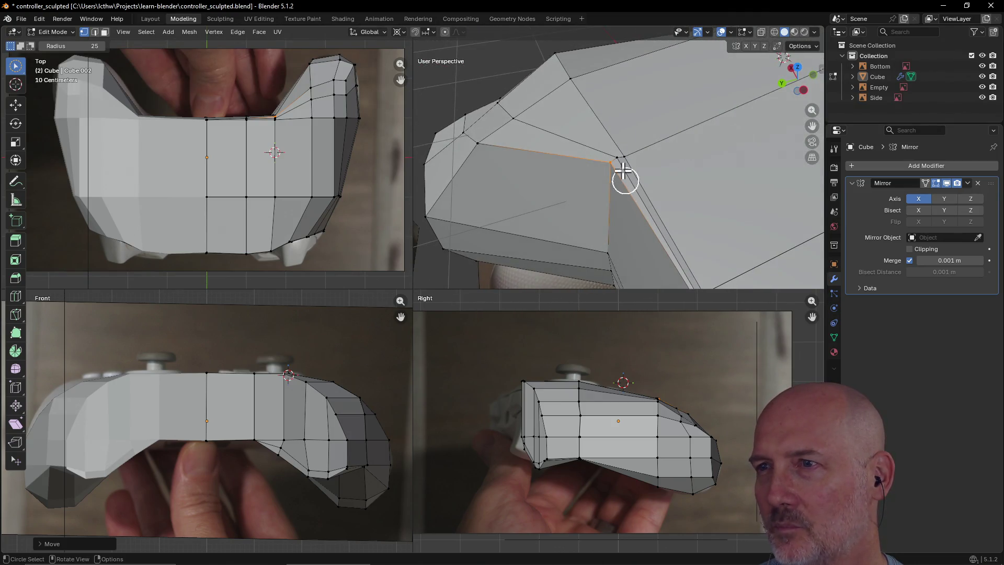
pyautogui.moveTo(615, 159)
pyautogui.mouseDown(button='middle')
pyautogui.moveTo(723, 190)
pyautogui.moveTo(796, 168)
pyautogui.moveTo(680, 166)
pyautogui.mouseUp(button='middle')
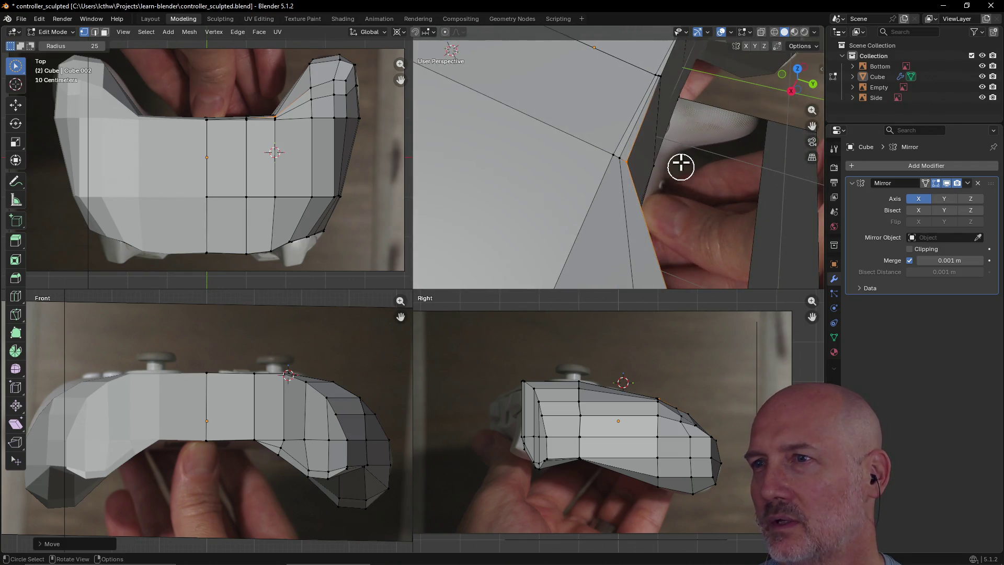
pyautogui.scroll(2, 628, 142)
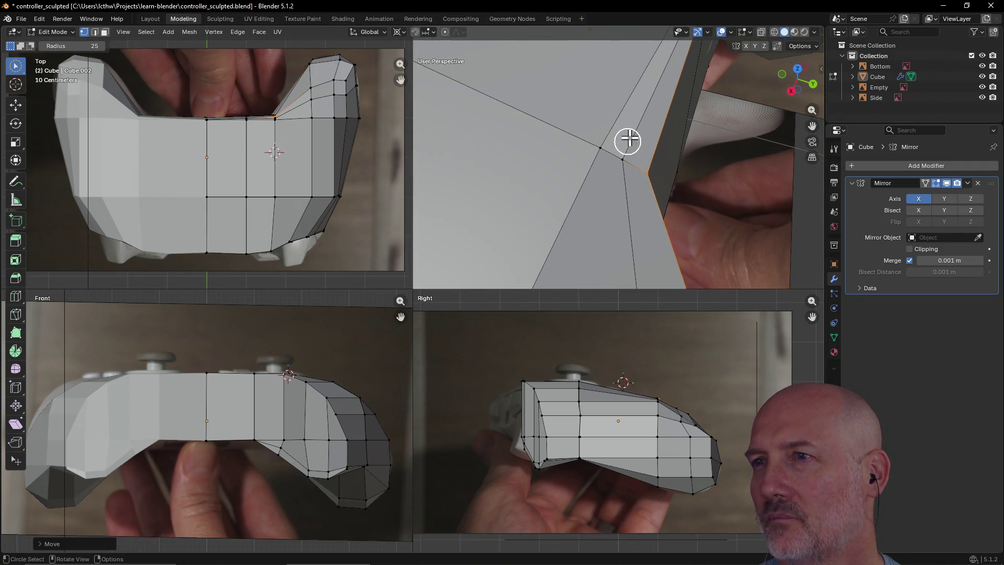
pyautogui.moveTo(642, 128)
pyautogui.mouseDown(button='middle')
pyautogui.moveTo(591, 143)
pyautogui.moveTo(645, 155)
pyautogui.mouseUp(button='middle')
pyautogui.moveTo(710, 165)
pyautogui.mouseDown(button='middle')
pyautogui.moveTo(677, 150)
pyautogui.moveTo(661, 157)
pyautogui.moveTo(713, 143)
pyautogui.moveTo(726, 127)
pyautogui.moveTo(715, 125)
pyautogui.moveTo(720, 144)
pyautogui.mouseUp(button='middle')
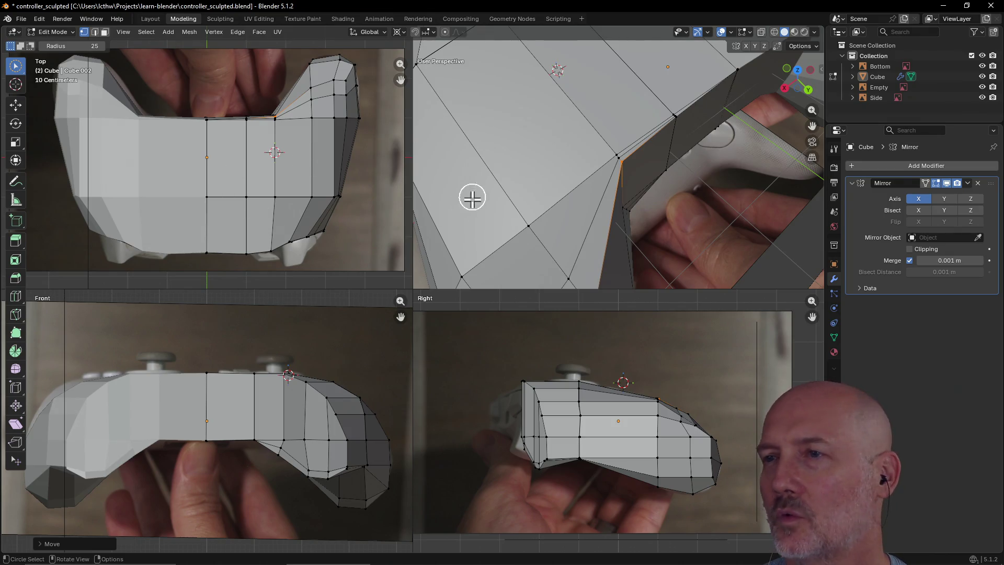
pyautogui.press('z')
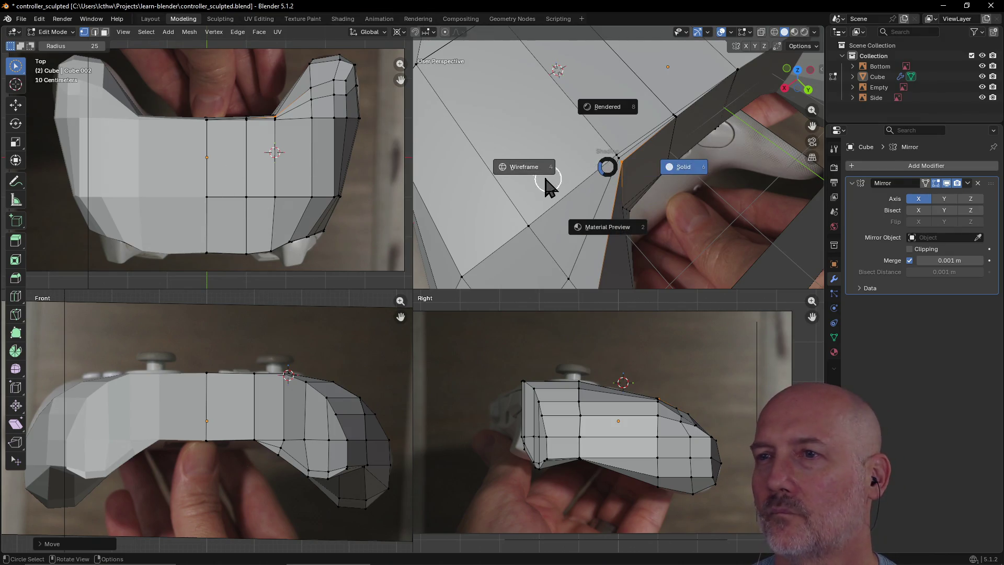
pyautogui.click(539, 169)
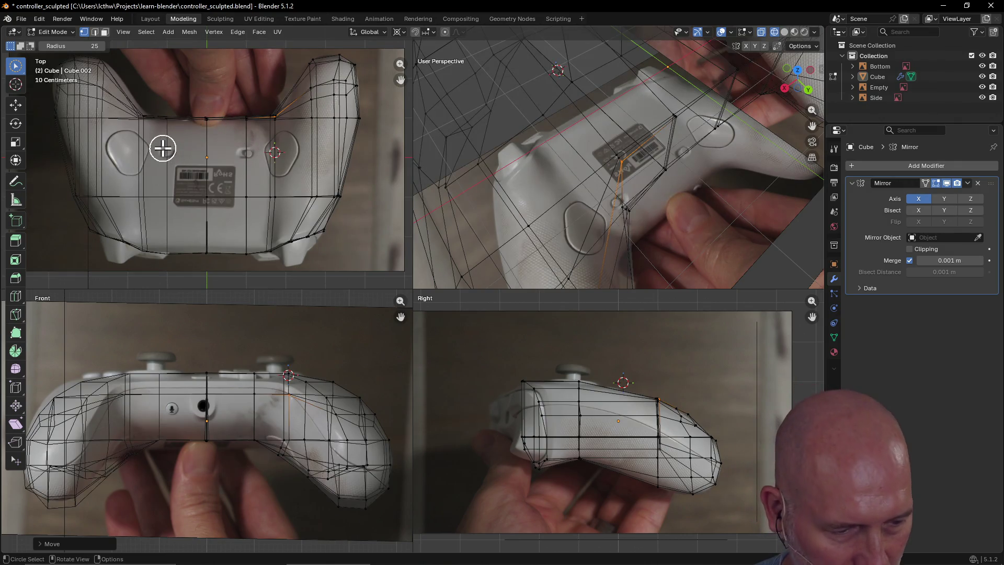
pyautogui.moveTo(600, 168)
pyautogui.mouseDown(button='middle')
pyautogui.moveTo(544, 190)
pyautogui.moveTo(583, 197)
pyautogui.moveTo(654, 161)
pyautogui.moveTo(697, 162)
pyautogui.moveTo(591, 183)
pyautogui.moveTo(643, 161)
pyautogui.moveTo(592, 190)
pyautogui.moveTo(704, 125)
pyautogui.moveTo(636, 152)
pyautogui.moveTo(636, 144)
pyautogui.mouseUp(button='middle')
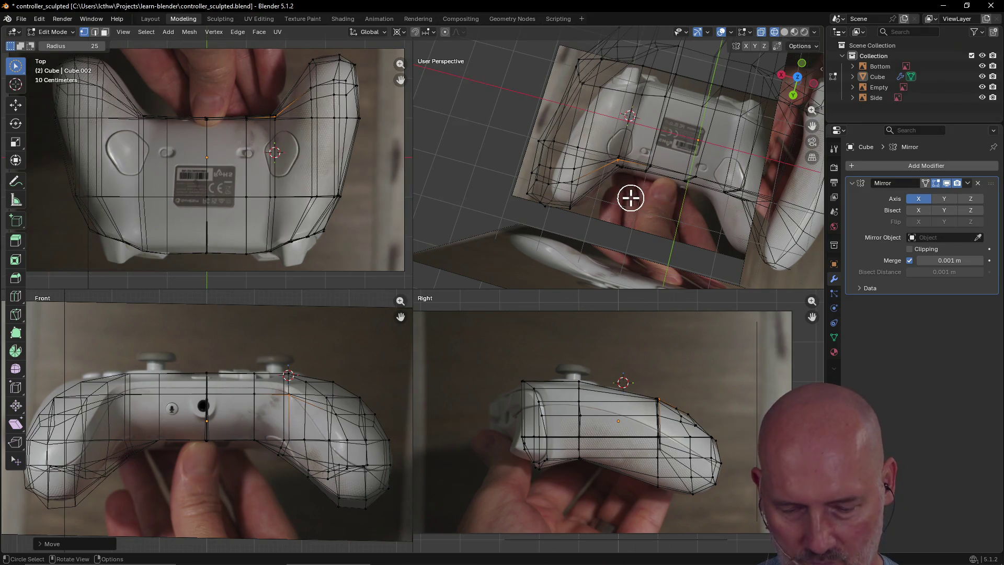
pyautogui.press('z')
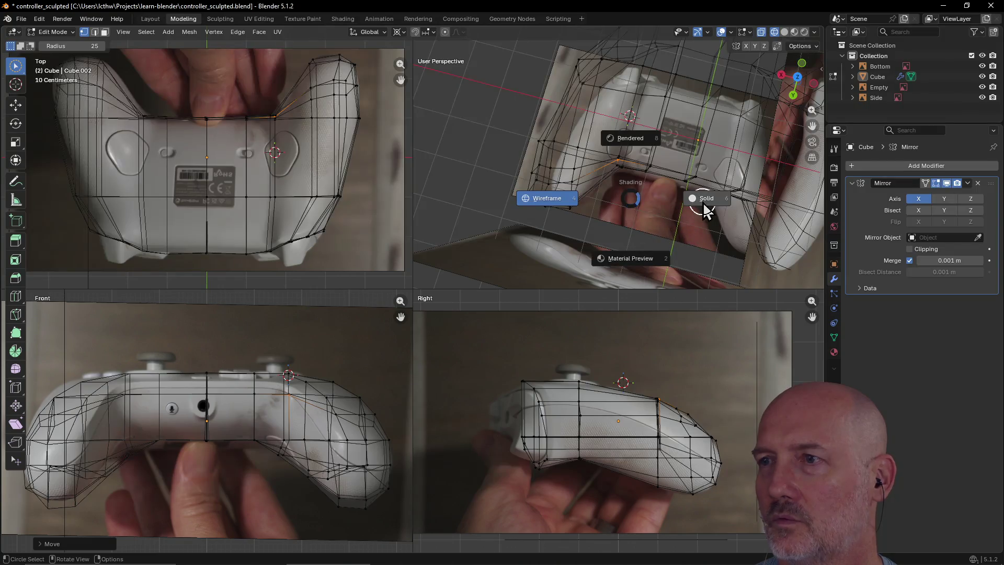
pyautogui.click(704, 209)
pyautogui.moveTo(695, 197)
pyautogui.mouseDown(button='middle')
pyautogui.moveTo(669, 197)
pyautogui.moveTo(739, 186)
pyautogui.moveTo(747, 172)
pyautogui.mouseUp(button='middle')
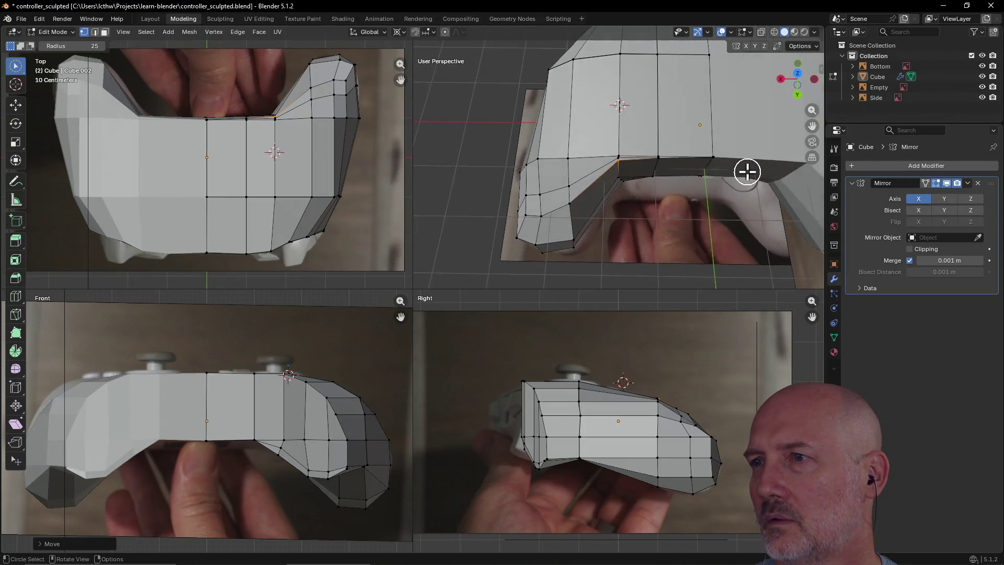
# - Add the notch vertices to the selection and move them into place
pyautogui.scroll(2, 747, 172)
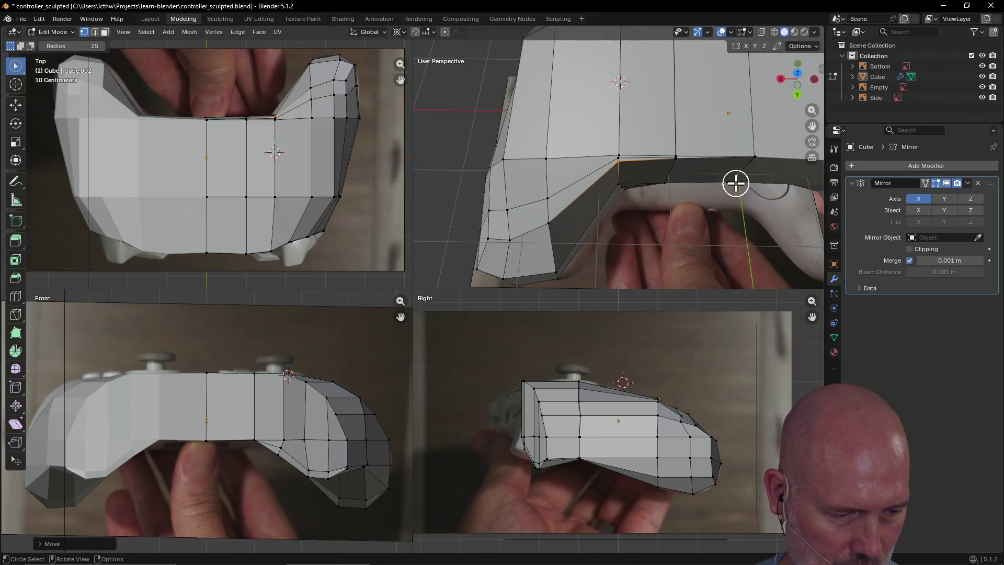
pyautogui.scroll(3, 735, 183)
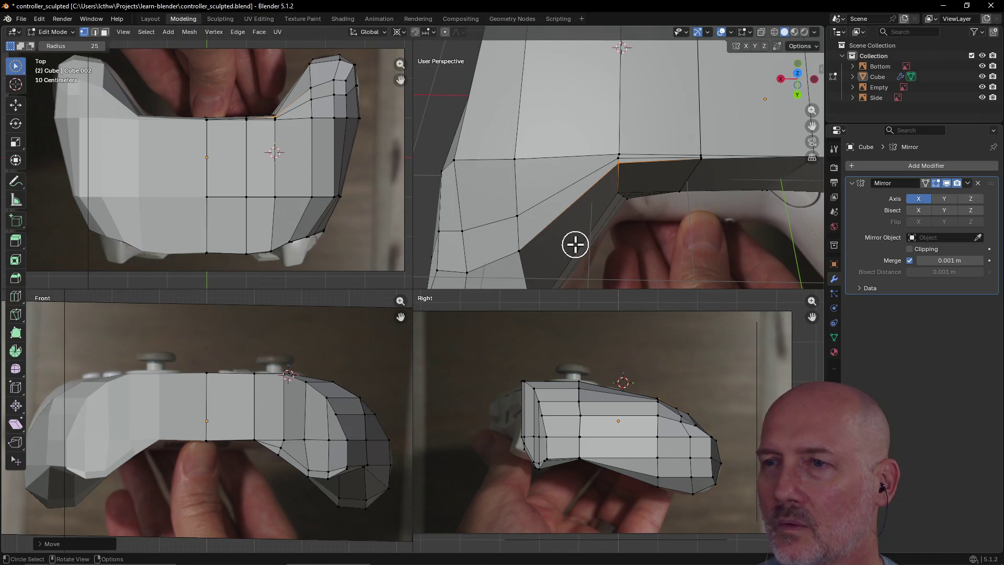
pyautogui.scroll(-3, 557, 230)
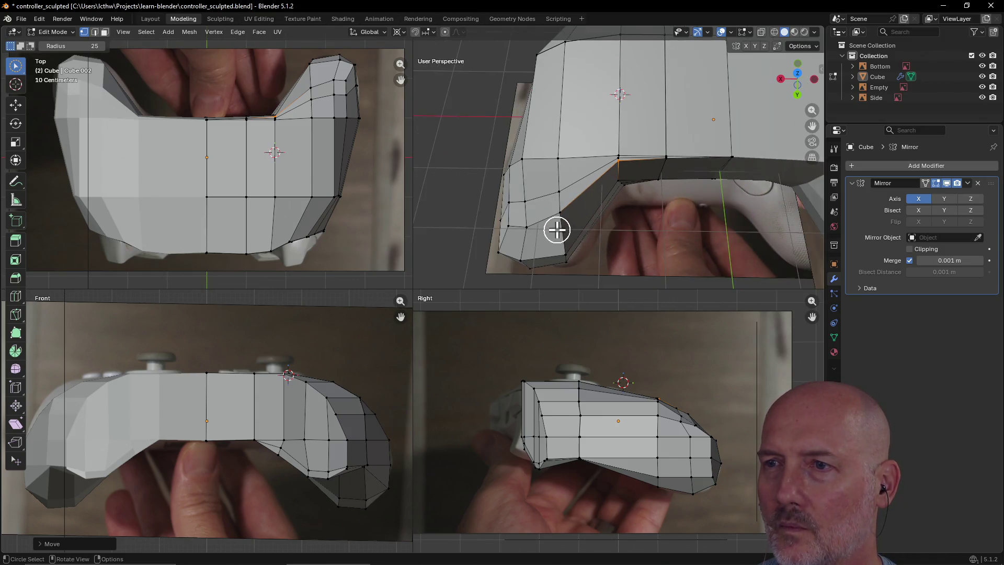
pyautogui.moveTo(584, 236)
pyautogui.mouseDown(button='middle')
pyautogui.moveTo(575, 230)
pyautogui.moveTo(586, 242)
pyautogui.mouseUp(button='middle')
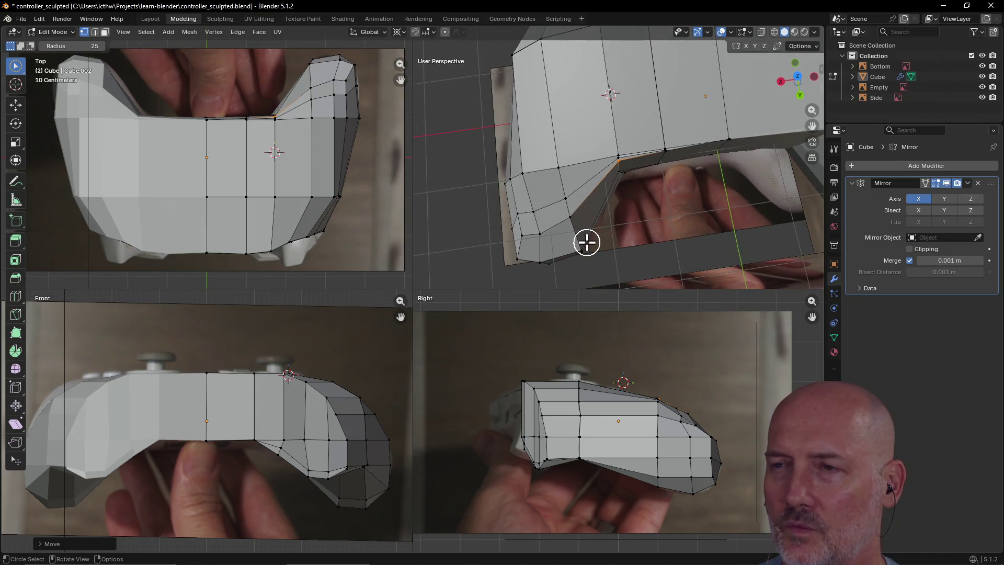
pyautogui.click(569, 217)
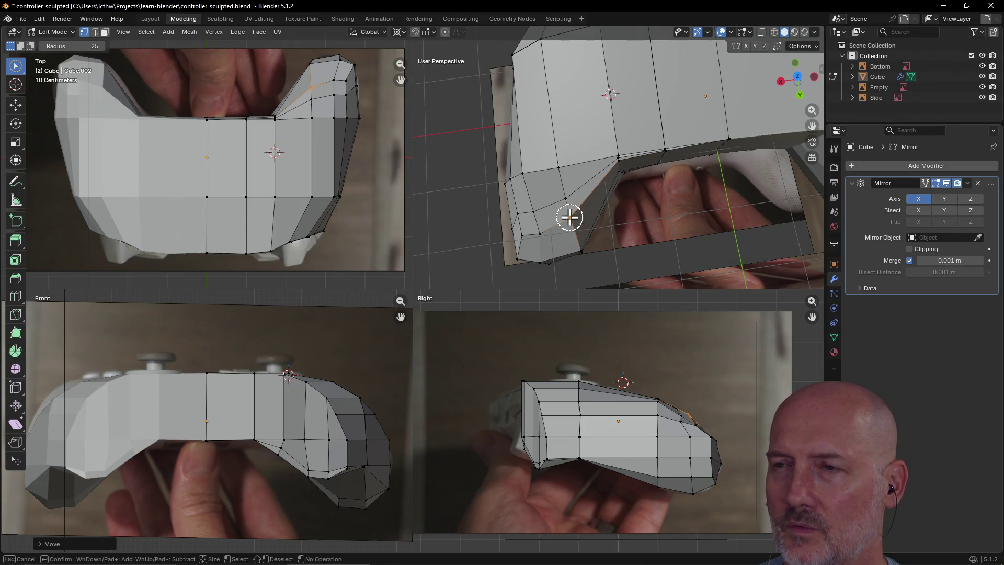
pyautogui.press('g')
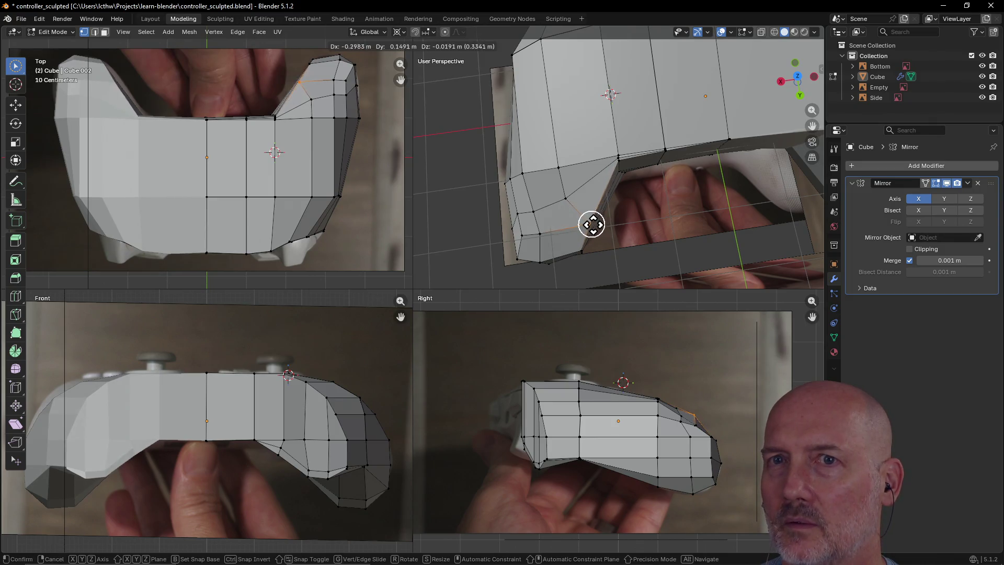
pyautogui.click(597, 226)
# - Select the lower edge loop and adjust its position over three moves
pyautogui.scroll(3, 633, 216)
pyautogui.moveTo(641, 212)
pyautogui.mouseDown(button='middle')
pyautogui.moveTo(589, 179)
pyautogui.moveTo(578, 157)
pyautogui.moveTo(578, 183)
pyautogui.moveTo(589, 177)
pyautogui.moveTo(569, 189)
pyautogui.moveTo(615, 237)
pyautogui.mouseUp(button='middle')
pyautogui.scroll(3, 604, 211)
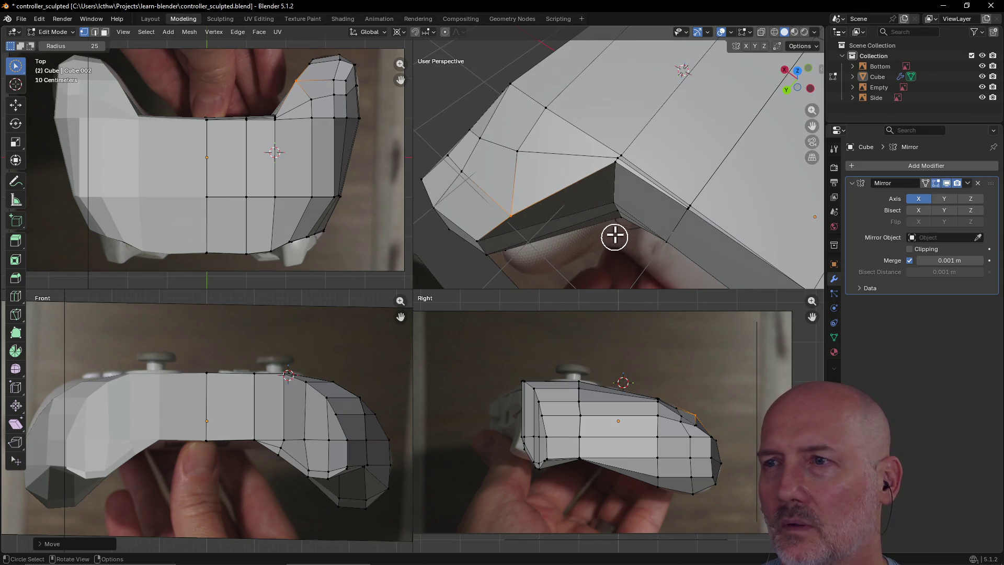
pyautogui.keyDown('alt'); pyautogui.click(612, 202); pyautogui.keyUp('alt')
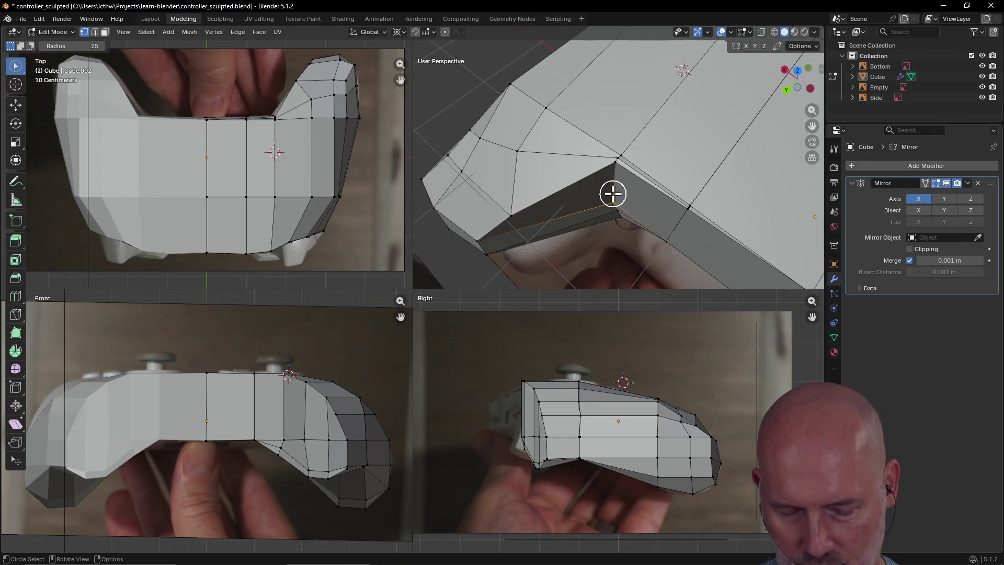
pyautogui.press('g')
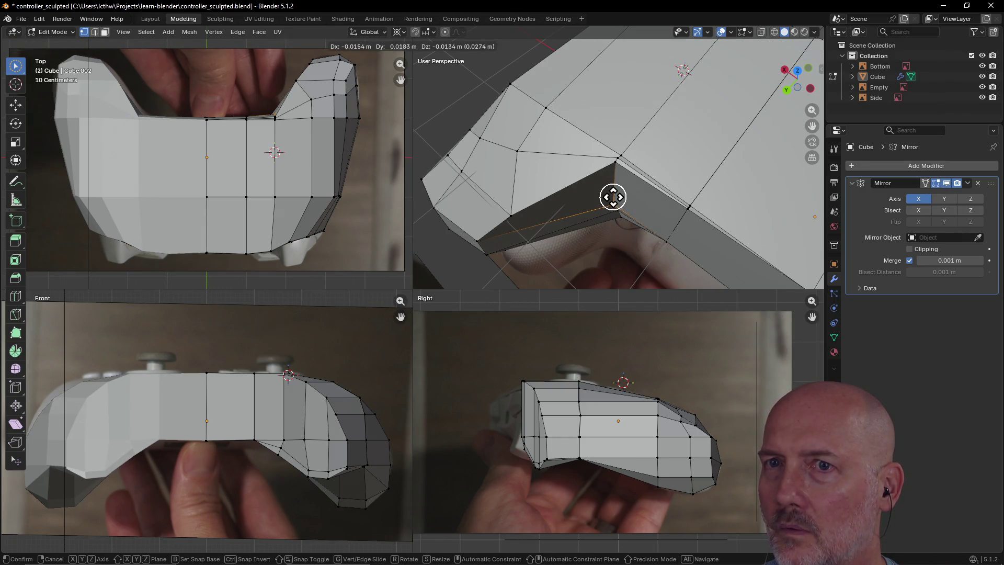
pyautogui.click(613, 200)
pyautogui.moveTo(610, 198)
pyautogui.mouseDown(button='middle')
pyautogui.moveTo(605, 231)
pyautogui.moveTo(598, 184)
pyautogui.moveTo(607, 264)
pyautogui.moveTo(611, 242)
pyautogui.mouseUp(button='middle')
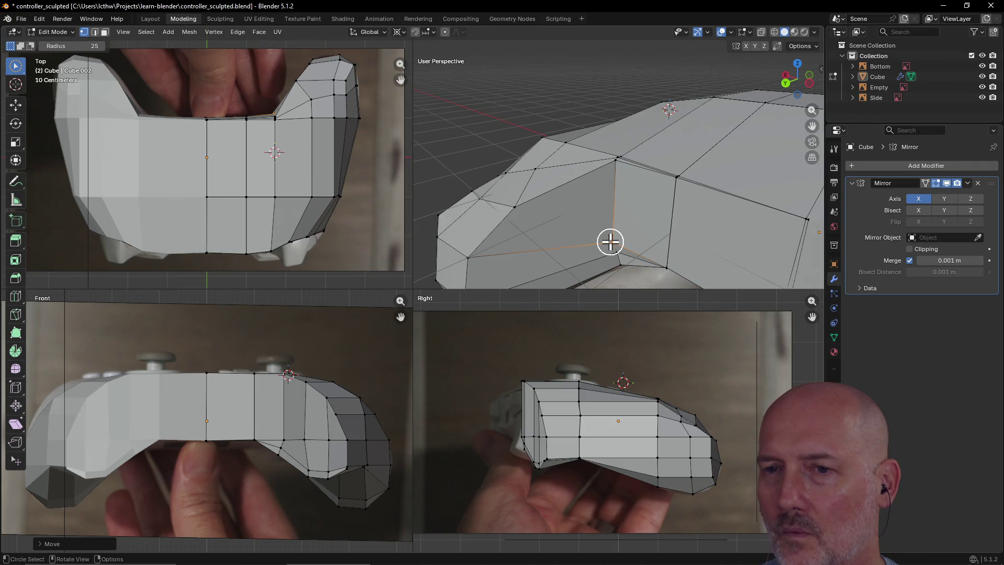
pyautogui.press('g')
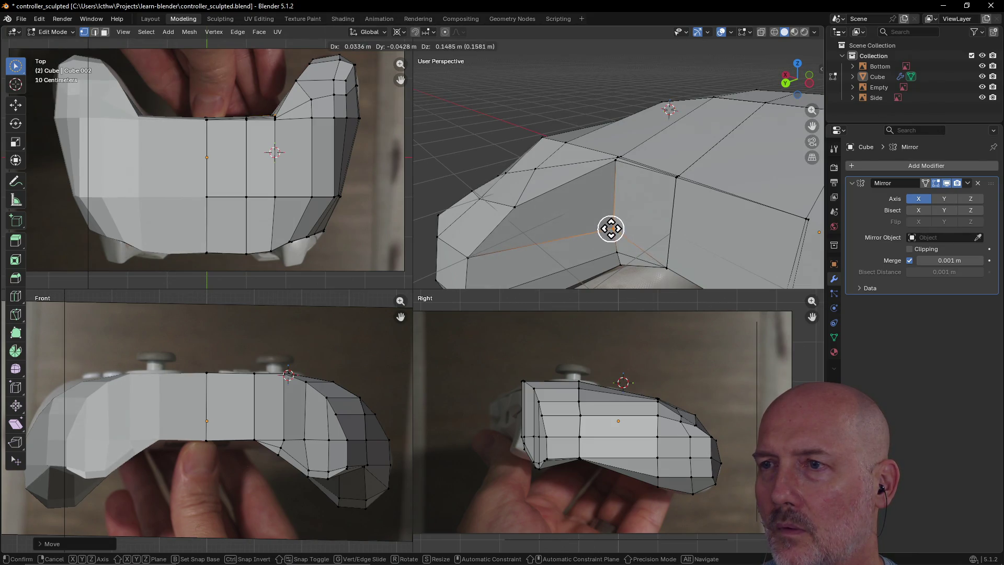
pyautogui.click(610, 225)
pyautogui.moveTo(612, 225)
pyautogui.mouseDown(button='middle')
pyautogui.moveTo(610, 285)
pyautogui.moveTo(594, 182)
pyautogui.moveTo(601, 159)
pyautogui.moveTo(657, 155)
pyautogui.moveTo(641, 182)
pyautogui.moveTo(701, 175)
pyautogui.moveTo(732, 184)
pyautogui.moveTo(674, 197)
pyautogui.moveTo(652, 240)
pyautogui.mouseUp(button='middle')
pyautogui.press('g')
pyautogui.click(605, 231)
# - Move a new set of notch vertices, then select another edge near the notch
pyautogui.moveTo(652, 240); pyautogui.dragTo(635, 247)
pyautogui.press('Escape')
pyautogui.press('g')
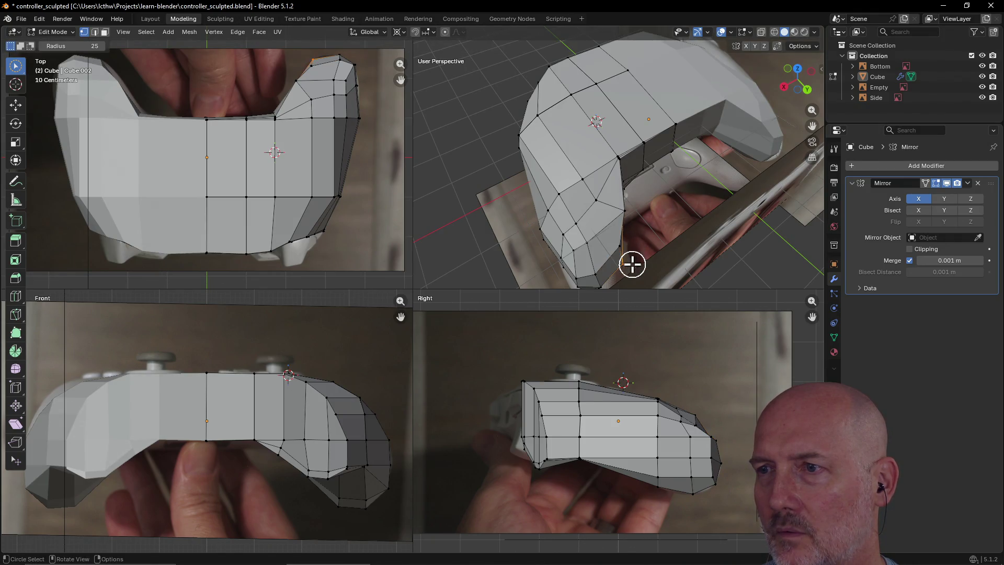
pyautogui.click(630, 263)
pyautogui.moveTo(664, 197)
pyautogui.mouseDown(button='middle')
pyautogui.moveTo(596, 183)
pyautogui.moveTo(609, 172)
pyautogui.moveTo(577, 203)
pyautogui.mouseUp(button='middle')
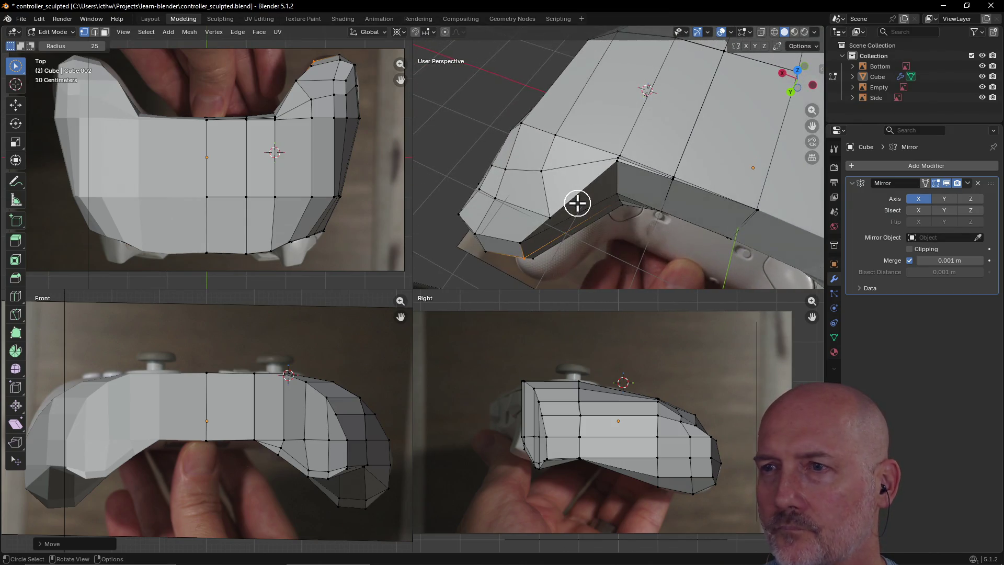
pyautogui.click(555, 221)
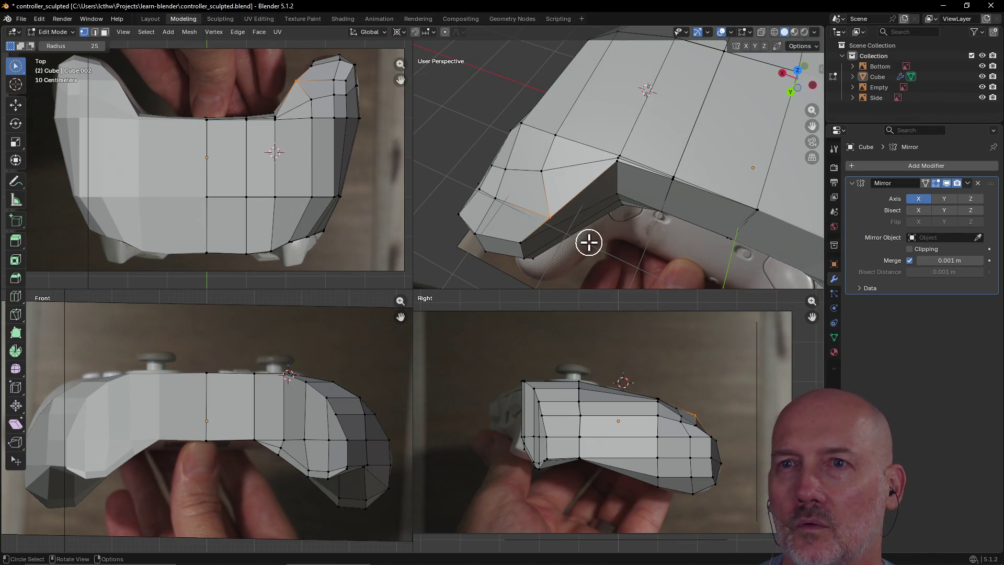
# - Switch to wireframe shading and move the selected vertex to match the top photo
pyautogui.press('z')
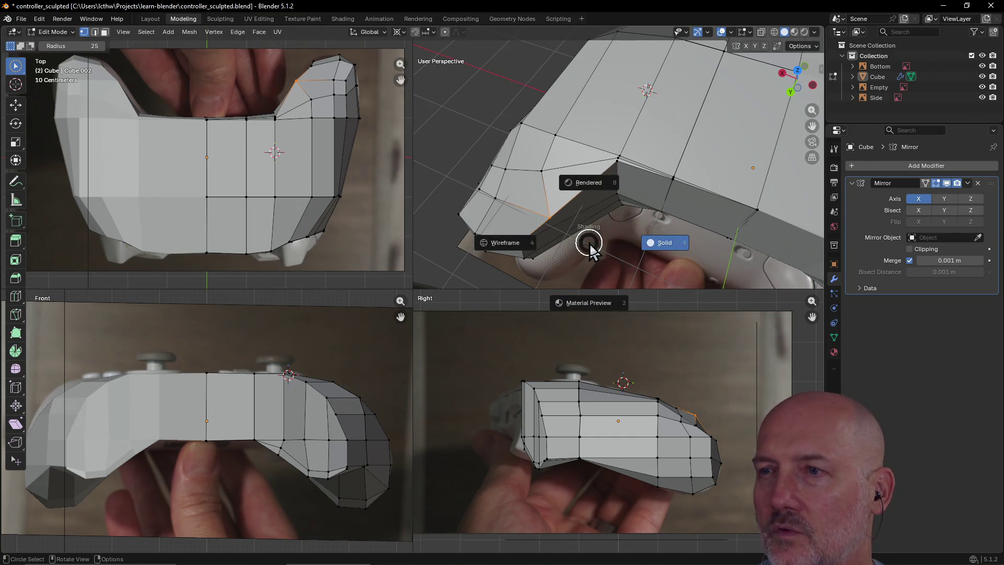
pyautogui.click(510, 242)
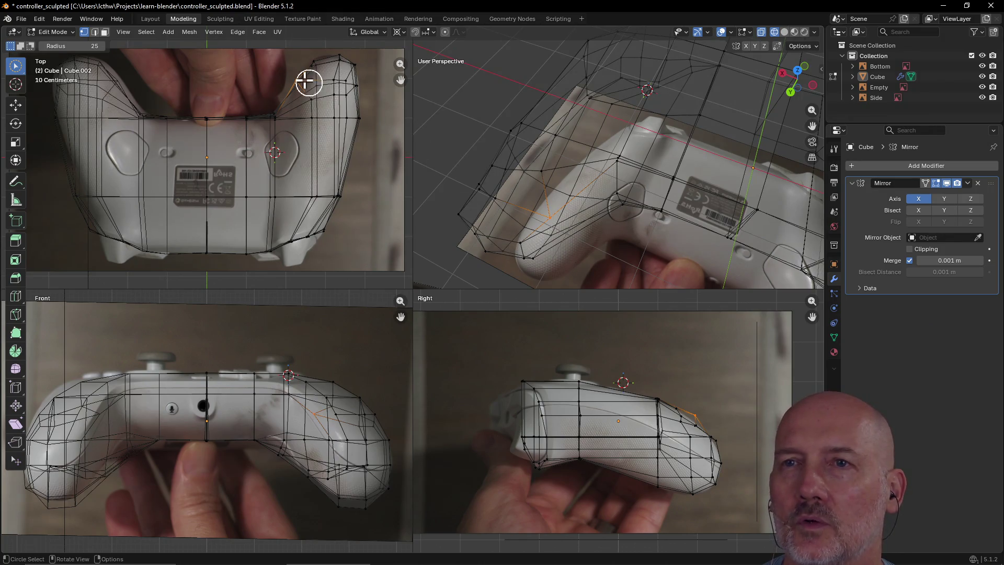
pyautogui.press('g')
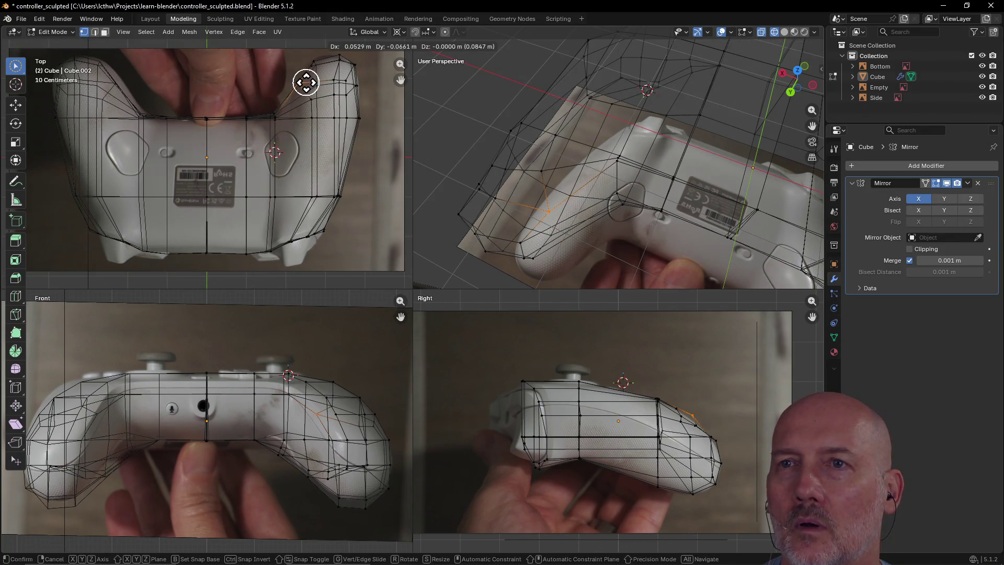
pyautogui.click(305, 80)
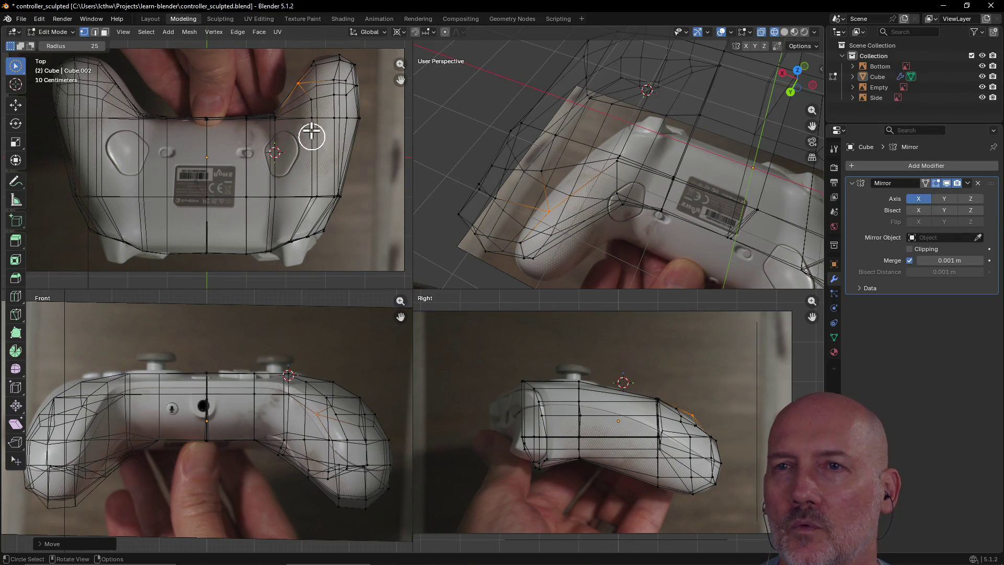
pyautogui.scroll(2, 303, 102)
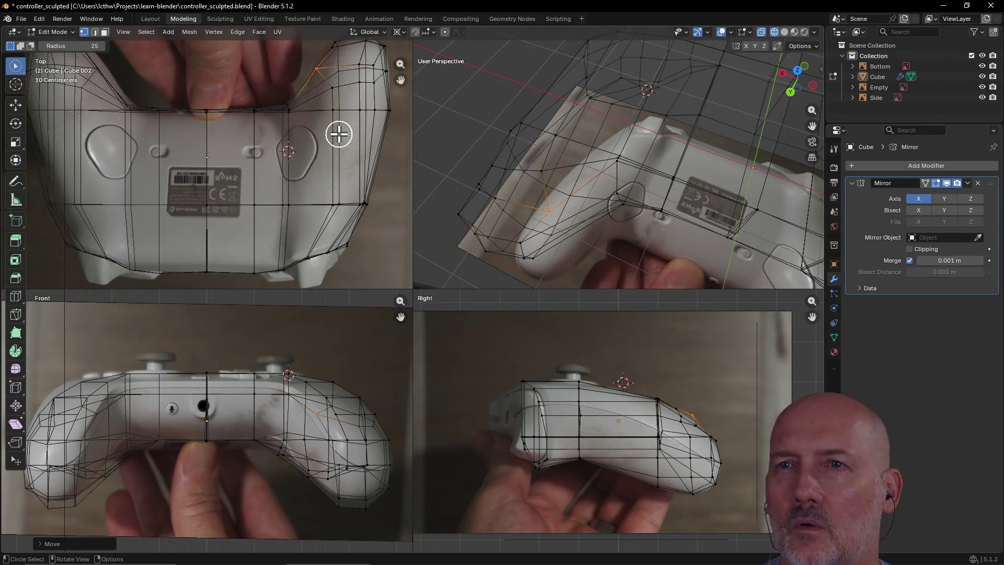
pyautogui.scroll(1, 301, 121)
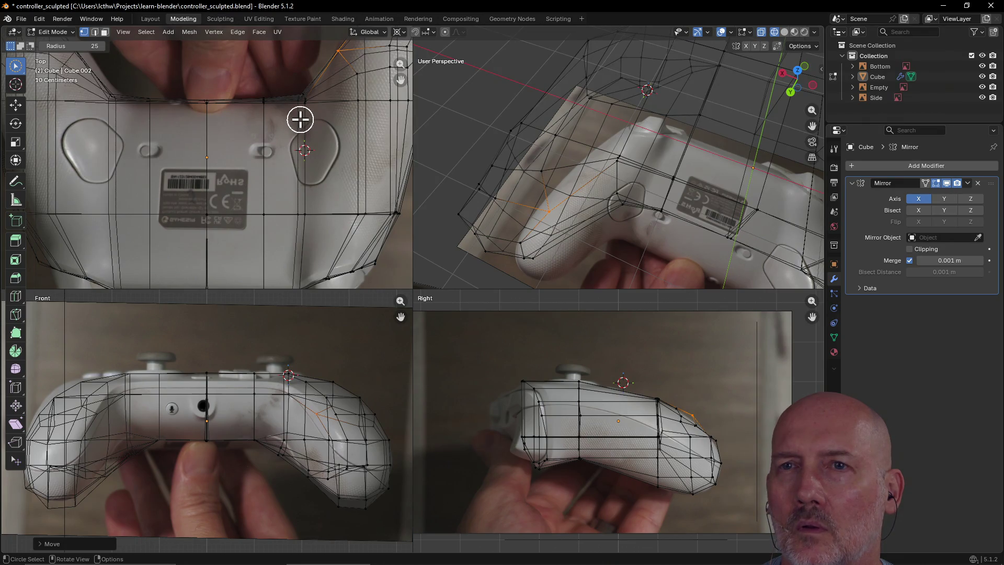
pyautogui.scroll(-3, 291, 89)
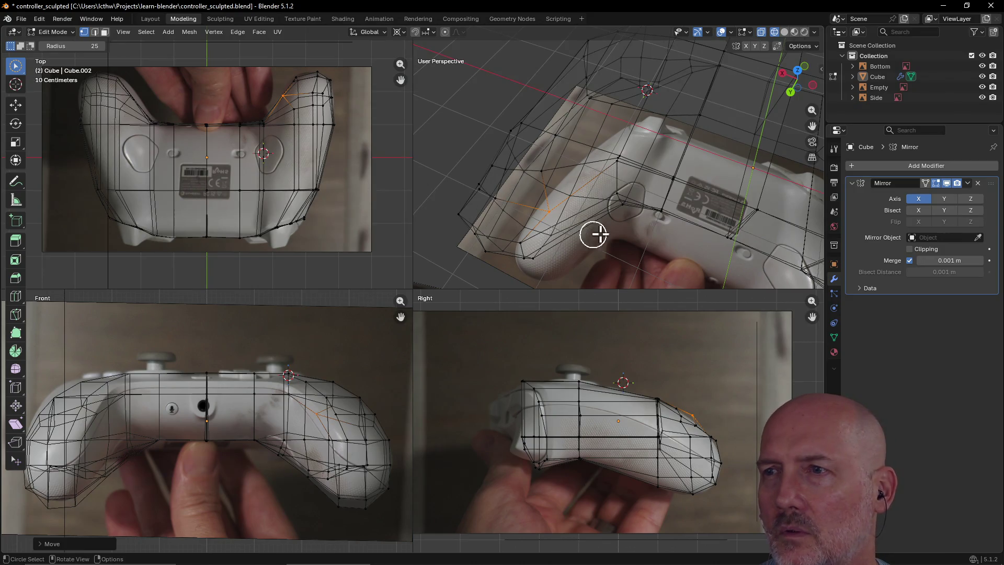
# - Move the selected vertices again, then return to solid shading
pyautogui.press('g')
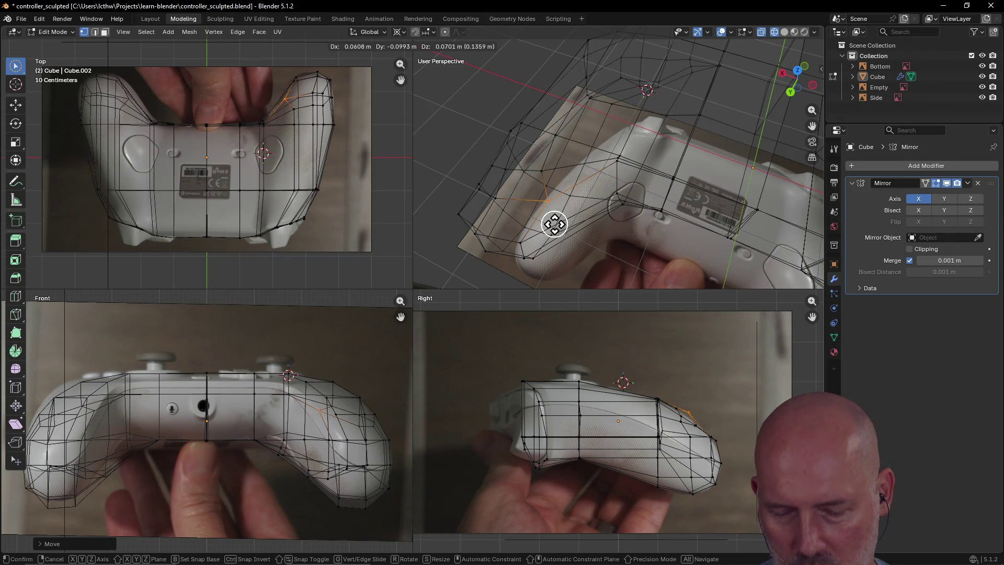
pyautogui.click(554, 224)
pyautogui.press('z')
pyautogui.click(617, 267)
pyautogui.moveTo(617, 268)
pyautogui.mouseDown(button='middle')
pyautogui.moveTo(661, 243)
pyautogui.moveTo(609, 233)
pyautogui.moveTo(668, 219)
pyautogui.moveTo(753, 243)
pyautogui.moveTo(605, 261)
pyautogui.moveTo(634, 202)
pyautogui.mouseUp(button='middle')
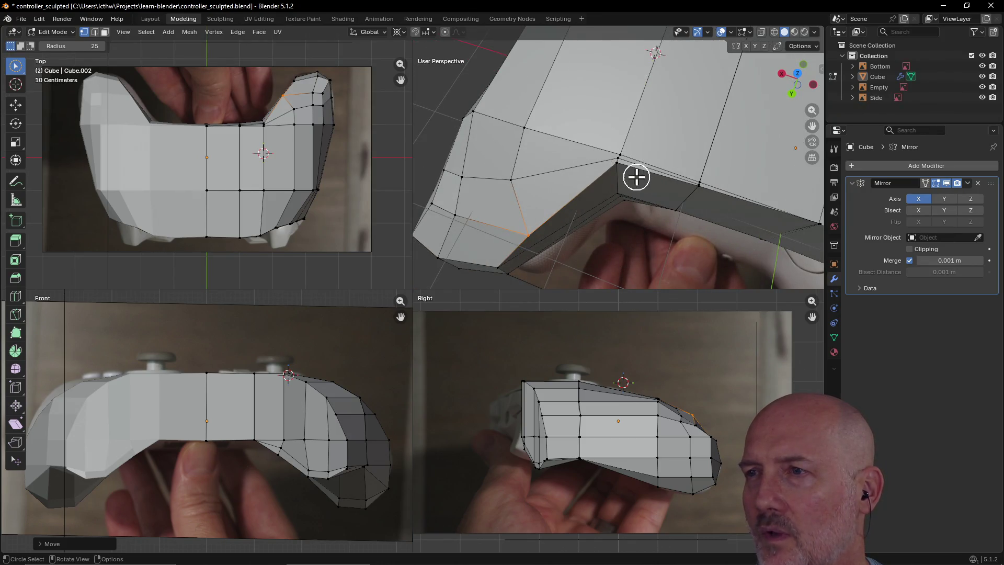
# - Slide the vertex on the grip corner's lower edge along its edge
pyautogui.moveTo(768, 202)
pyautogui.mouseDown(button='middle')
pyautogui.moveTo(791, 209)
pyautogui.moveTo(769, 186)
pyautogui.moveTo(800, 168)
pyautogui.moveTo(798, 148)
pyautogui.moveTo(751, 167)
pyautogui.moveTo(721, 162)
pyautogui.moveTo(713, 167)
pyautogui.moveTo(722, 172)
pyautogui.mouseUp(button='middle')
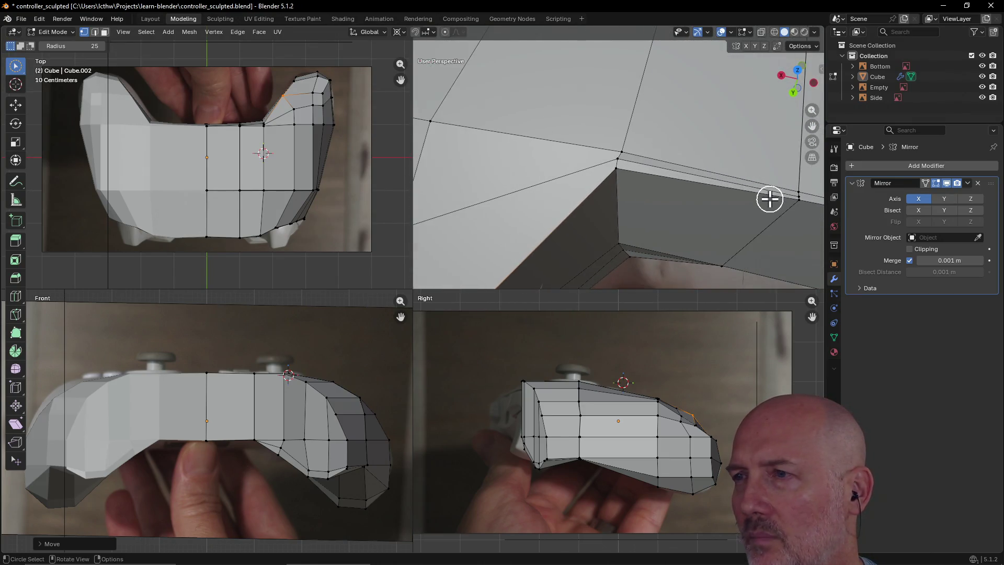
pyautogui.moveTo(768, 197); pyautogui.dragTo(729, 187, button='middle')
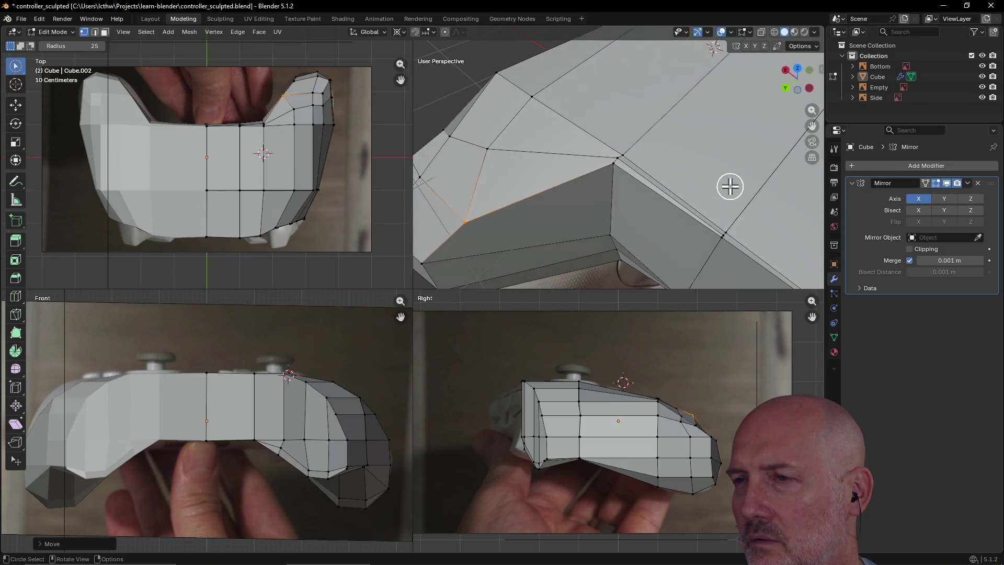
pyautogui.click(725, 238)
pyautogui.moveTo(739, 227)
pyautogui.mouseDown(button='middle')
pyautogui.moveTo(774, 197)
pyautogui.moveTo(779, 225)
pyautogui.mouseUp(button='middle')
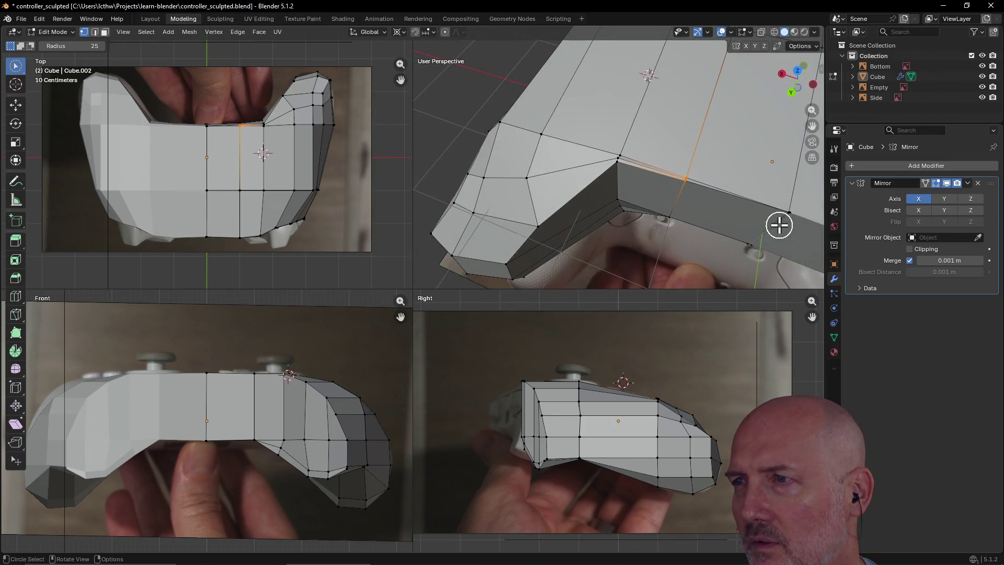
pyautogui.scroll(3, 779, 225)
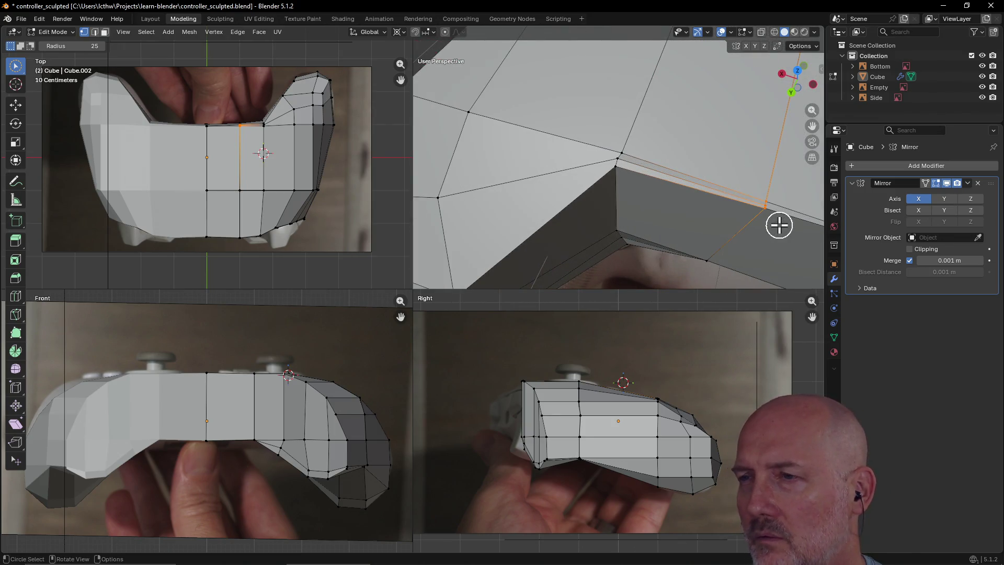
pyautogui.click(762, 230)
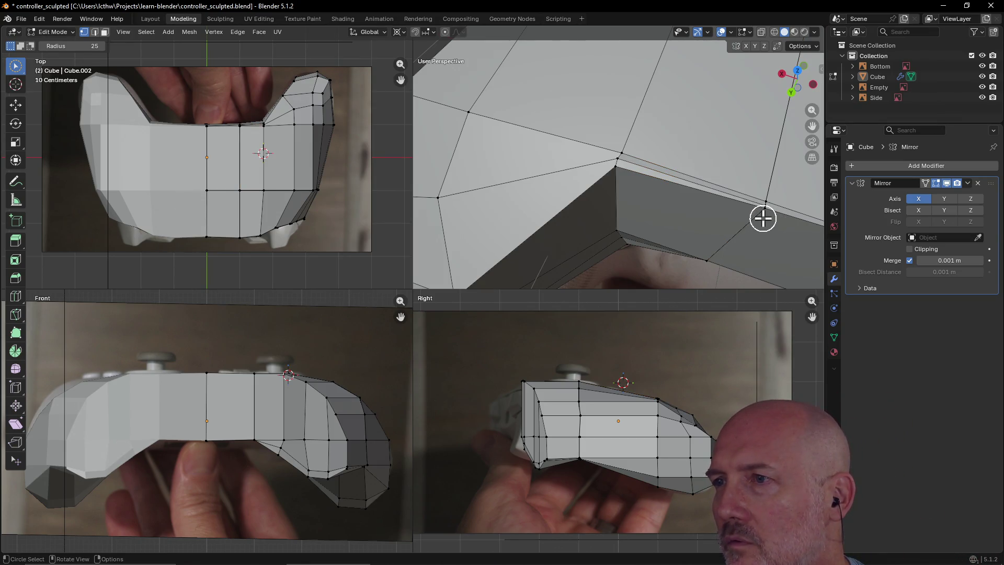
pyautogui.click(762, 220)
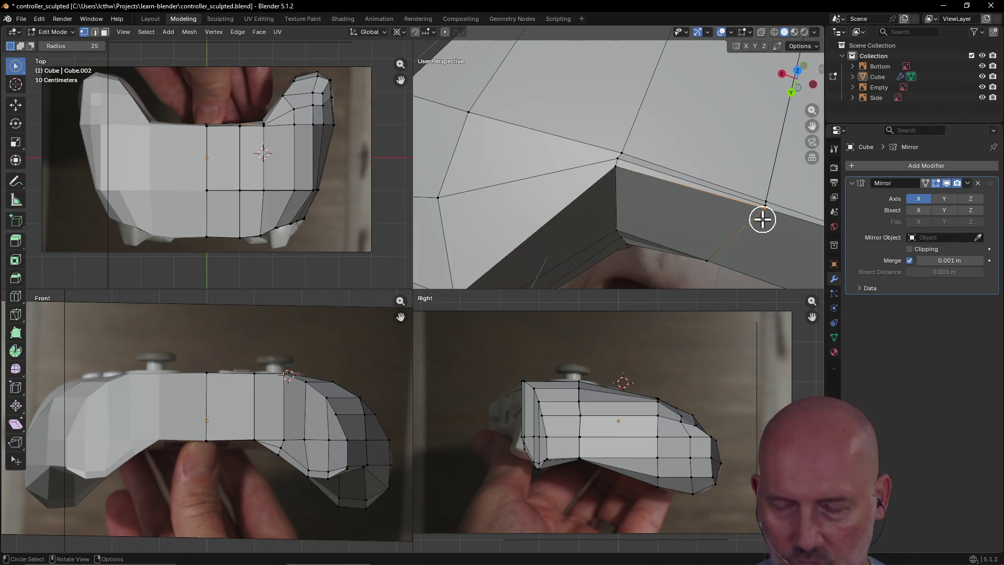
pyautogui.press('g')
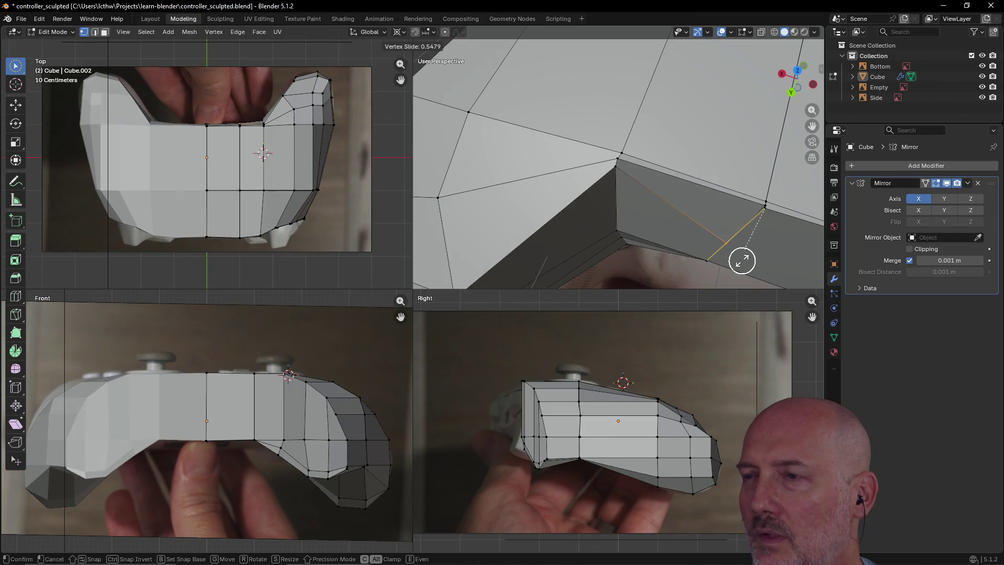
pyautogui.click(741, 260)
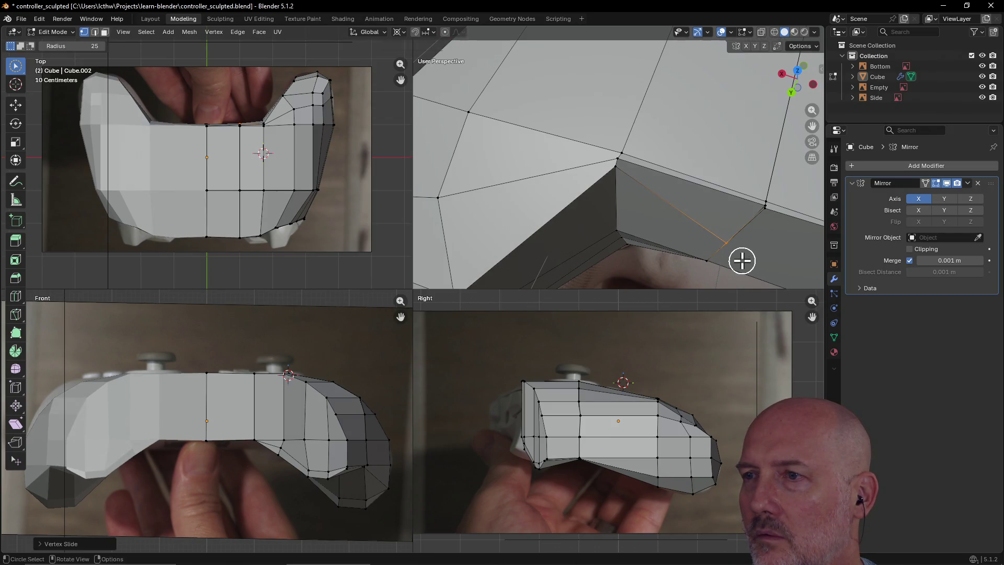
# - Move the inner-corner vertex down and slide it further along its edge
pyautogui.moveTo(732, 253)
pyautogui.mouseDown(button='middle')
pyautogui.moveTo(730, 213)
pyautogui.moveTo(750, 186)
pyautogui.moveTo(784, 197)
pyautogui.moveTo(706, 214)
pyautogui.moveTo(704, 231)
pyautogui.moveTo(726, 225)
pyautogui.mouseUp(button='middle')
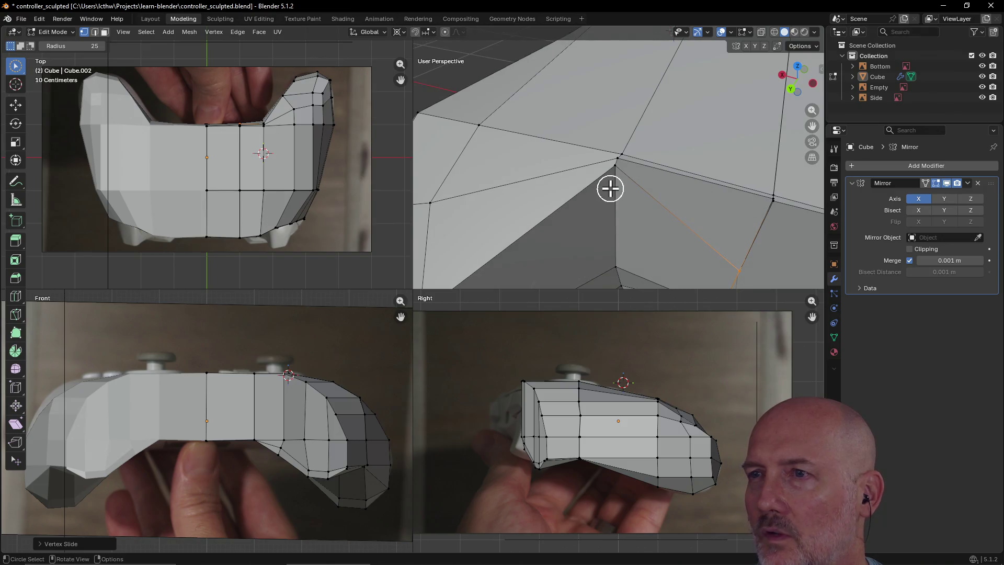
pyautogui.click(614, 176)
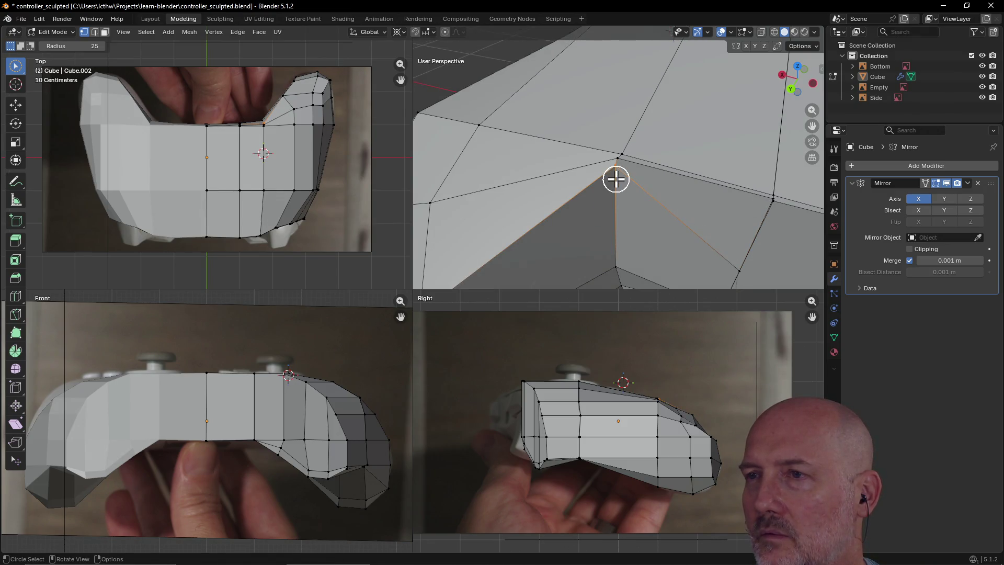
pyautogui.press('g')
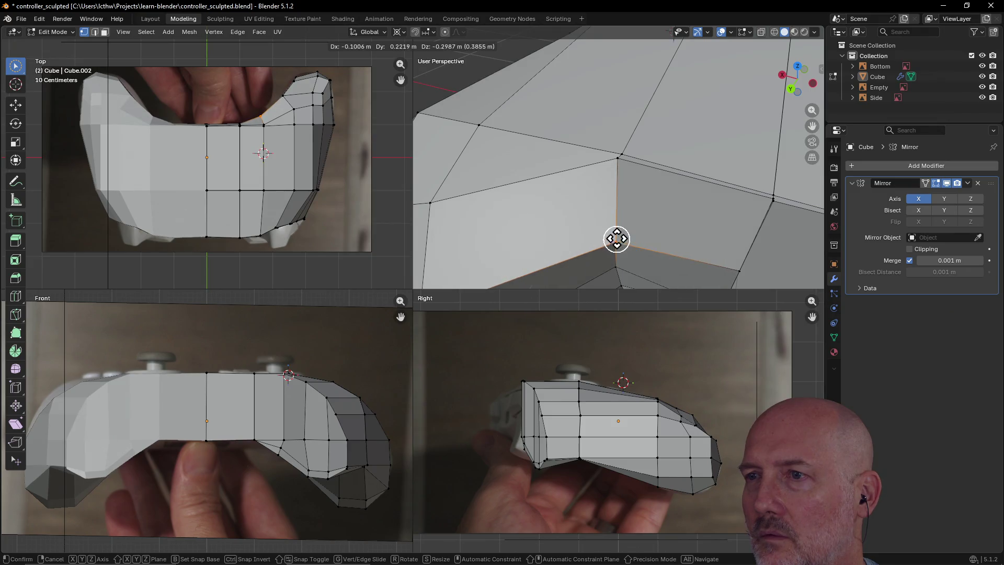
pyautogui.click(614, 234)
pyautogui.moveTo(614, 233)
pyautogui.mouseDown(button='middle')
pyautogui.moveTo(673, 181)
pyautogui.moveTo(618, 202)
pyautogui.moveTo(636, 215)
pyautogui.moveTo(616, 198)
pyautogui.mouseUp(button='middle')
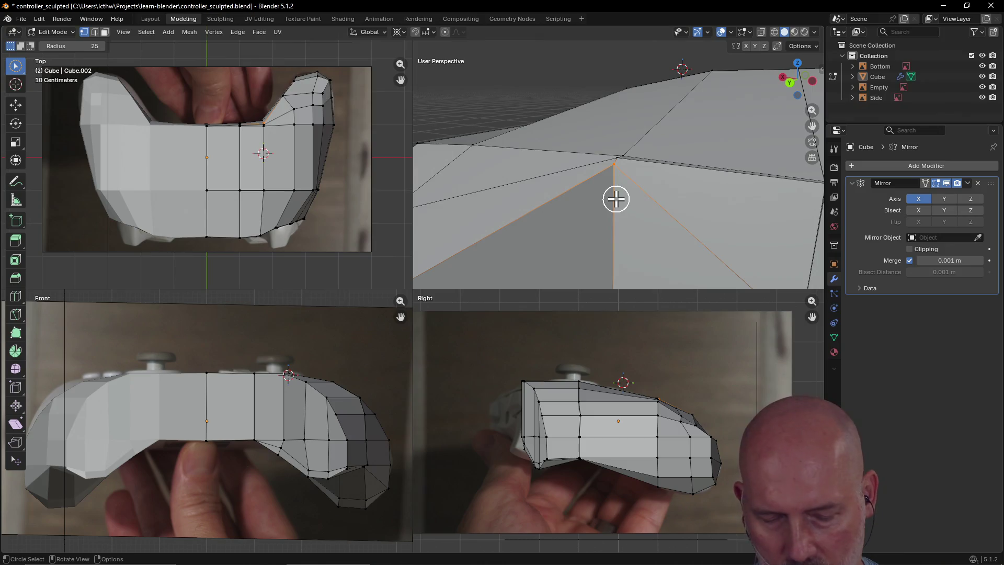
pyautogui.hotkey('shift', 'v')
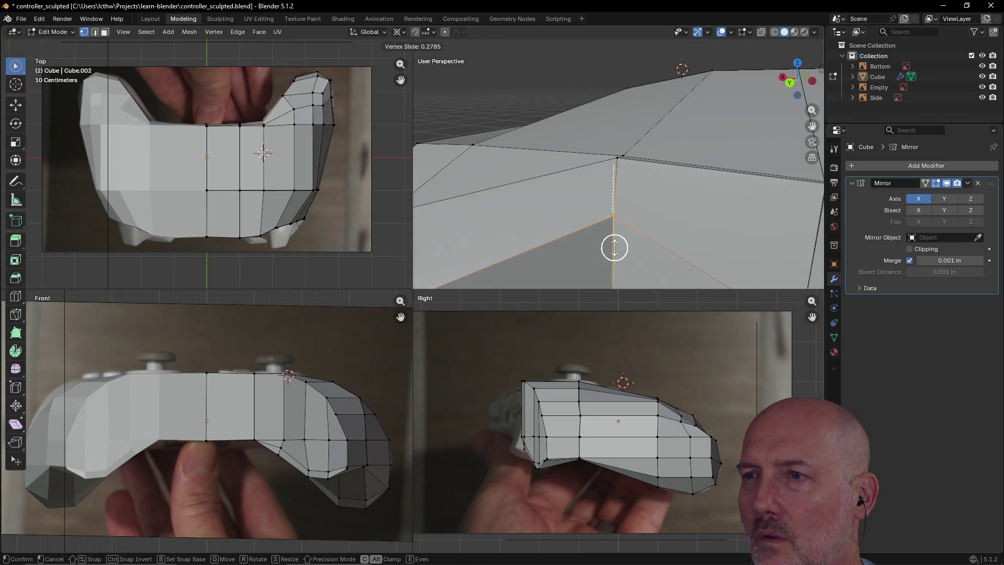
pyautogui.click(613, 272)
# - Review the grip's underside, then switch back to wireframe shading
pyautogui.moveTo(612, 278)
pyautogui.mouseDown(button='middle')
pyautogui.moveTo(625, 242)
pyautogui.moveTo(700, 233)
pyautogui.moveTo(578, 269)
pyautogui.moveTo(572, 36)
pyautogui.moveTo(604, 211)
pyautogui.moveTo(650, 190)
pyautogui.moveTo(675, 213)
pyautogui.moveTo(668, 222)
pyautogui.moveTo(693, 193)
pyautogui.moveTo(638, 206)
pyautogui.moveTo(690, 200)
pyautogui.mouseUp(button='middle')
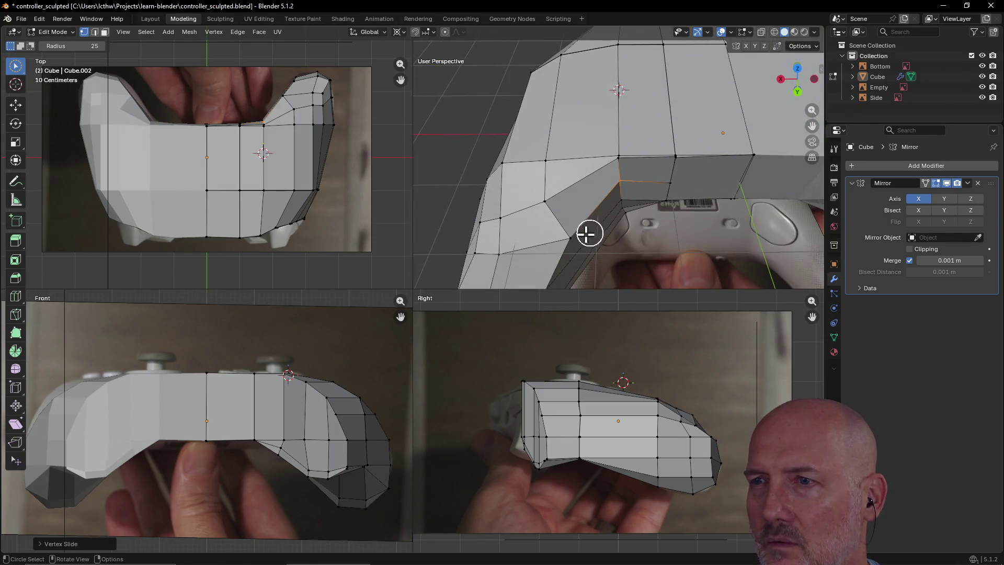
pyautogui.moveTo(572, 240); pyautogui.dragTo(572, 240, button='middle')
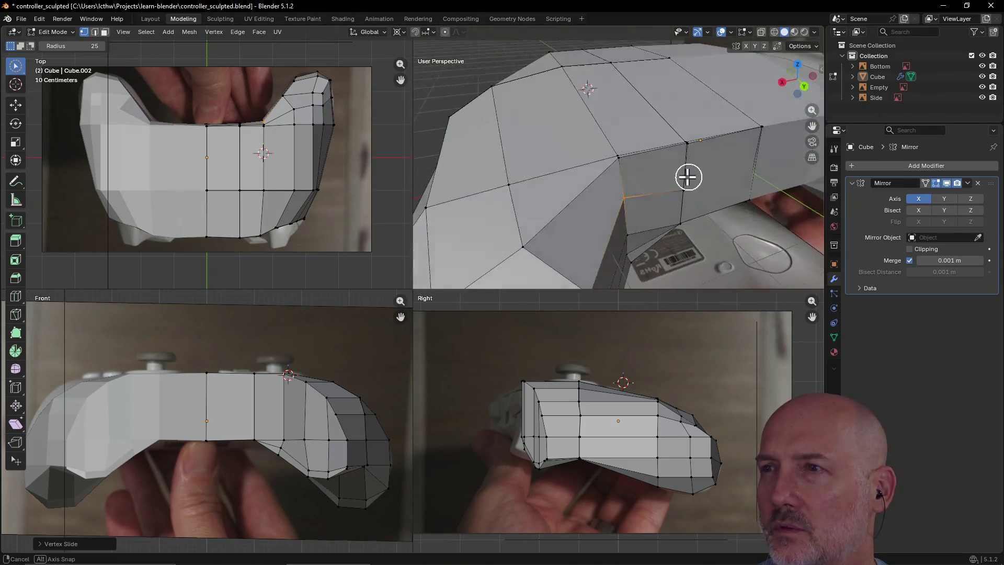
pyautogui.moveTo(665, 168)
pyautogui.mouseDown(button='middle')
pyautogui.moveTo(626, 174)
pyautogui.moveTo(695, 161)
pyautogui.moveTo(776, 205)
pyautogui.moveTo(683, 235)
pyautogui.moveTo(779, 213)
pyautogui.moveTo(613, 215)
pyautogui.moveTo(650, 159)
pyautogui.moveTo(704, 139)
pyautogui.moveTo(497, 253)
pyautogui.moveTo(577, 237)
pyautogui.moveTo(556, 247)
pyautogui.mouseUp(button='middle')
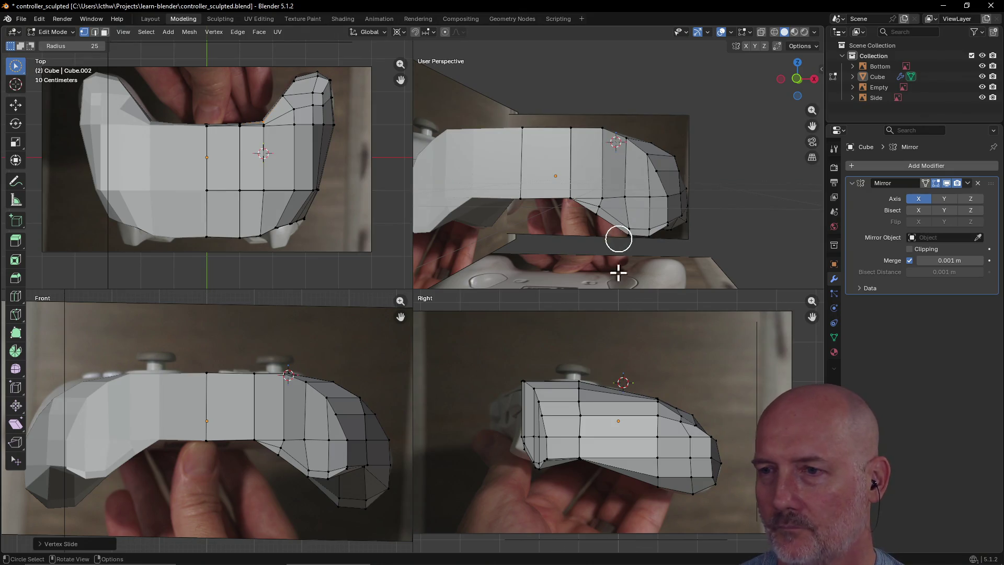
pyautogui.scroll(1, 557, 463)
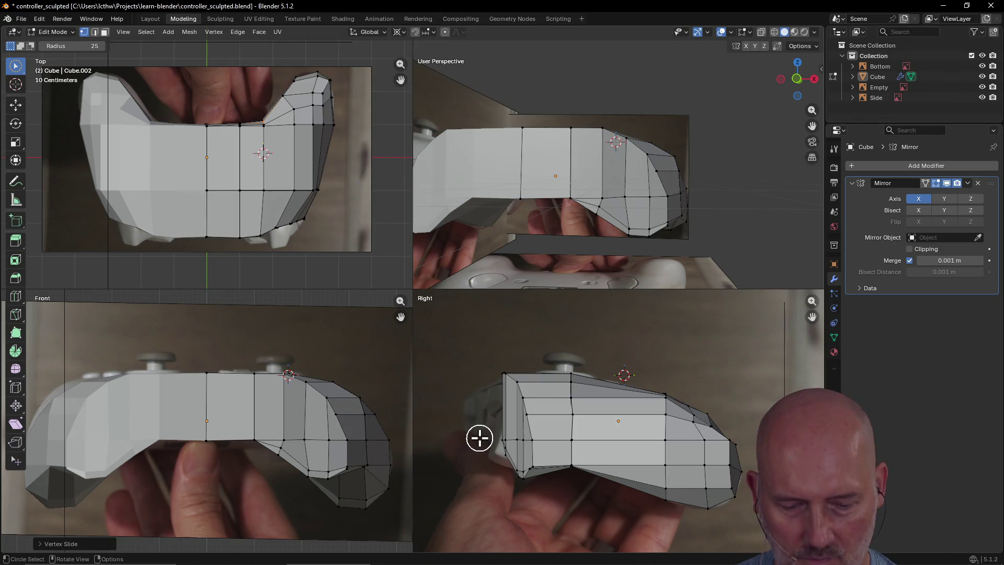
pyautogui.press('z')
pyautogui.click(401, 441)
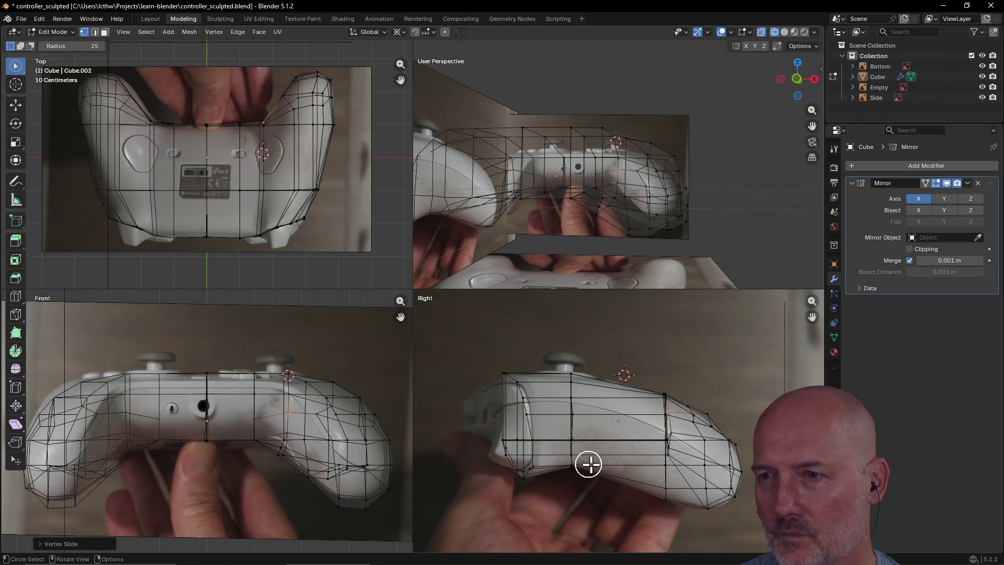
# - Zoom the Right and Top views, orbit to face the front, and select the right grip's top-outline vertices
pyautogui.scroll(2, 587, 464)
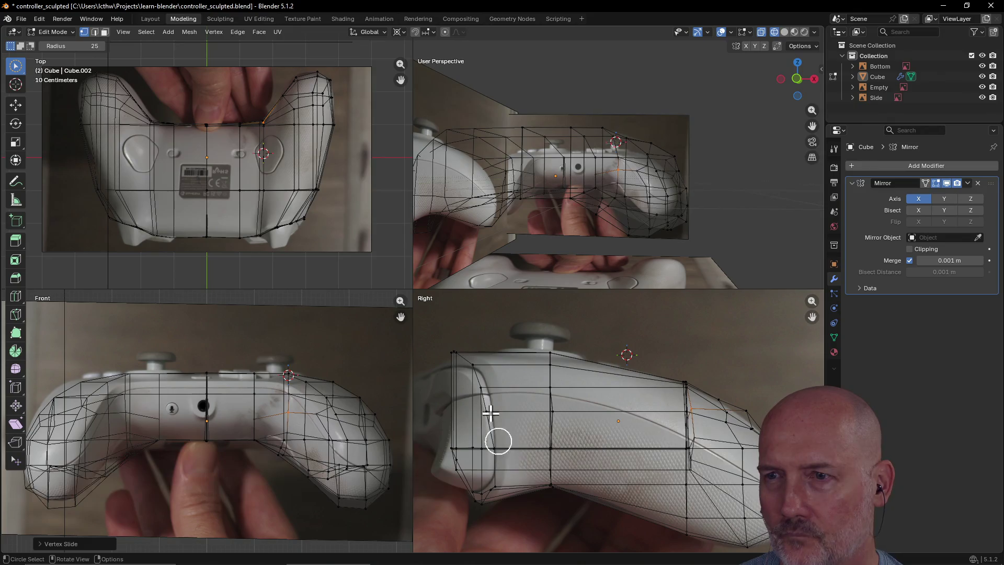
pyautogui.scroll(-1, 465, 474)
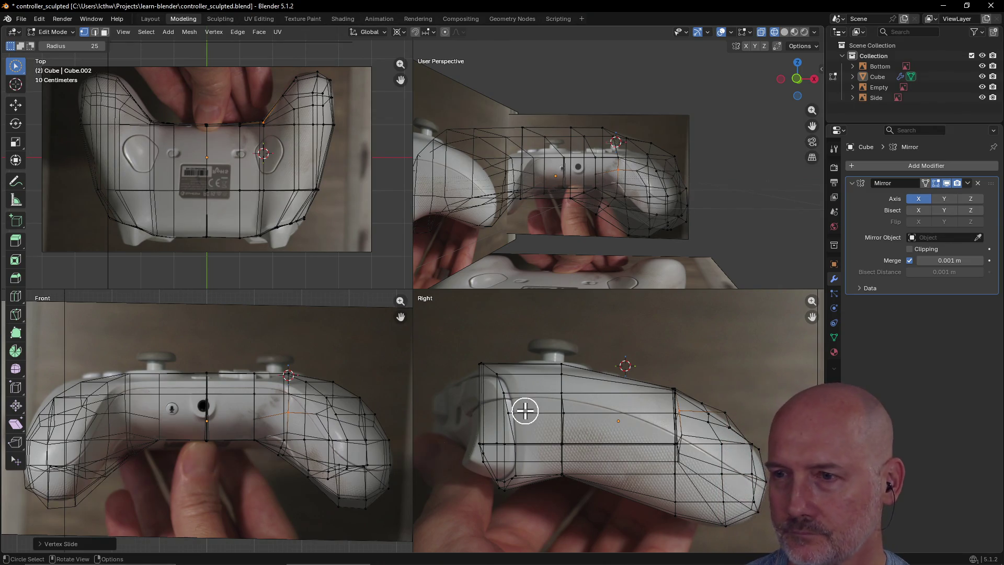
pyautogui.scroll(-4, 525, 410)
pyautogui.moveTo(565, 253)
pyautogui.mouseDown(button='middle')
pyautogui.moveTo(572, 231)
pyautogui.moveTo(524, 271)
pyautogui.moveTo(577, 255)
pyautogui.moveTo(390, 240)
pyautogui.mouseUp(button='middle')
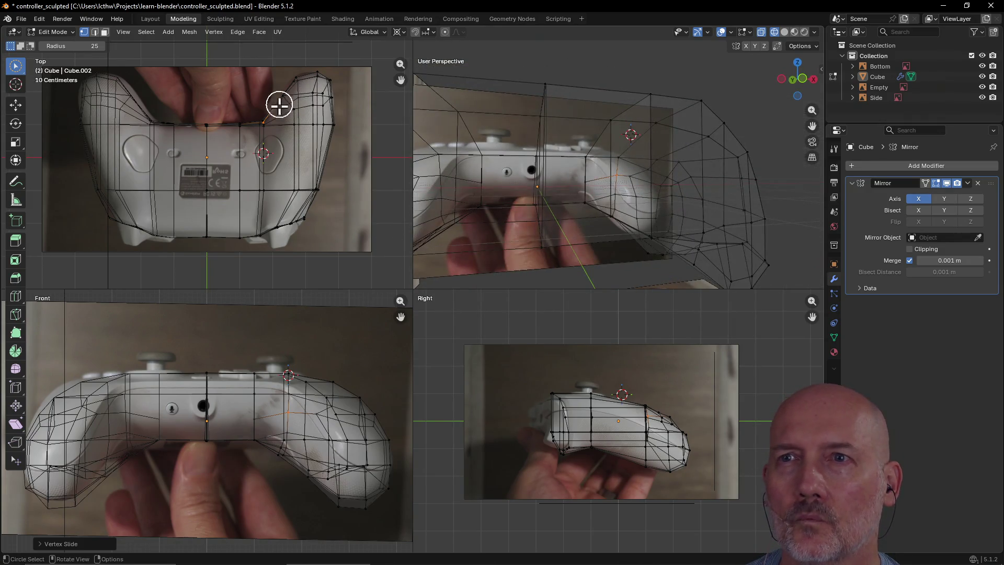
pyautogui.scroll(1, 302, 95)
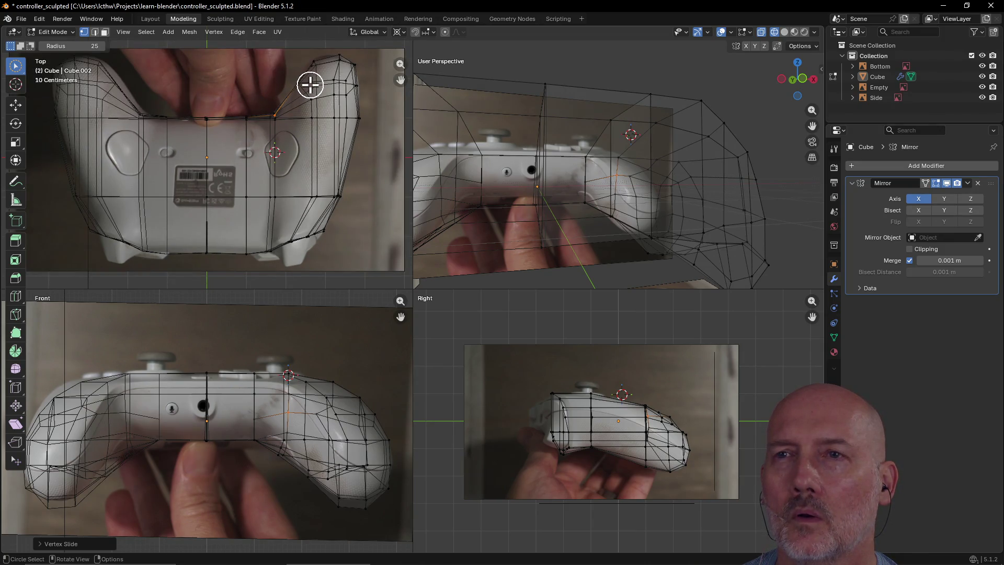
pyautogui.moveTo(317, 83); pyautogui.dragTo(315, 63)
pyautogui.press('`')
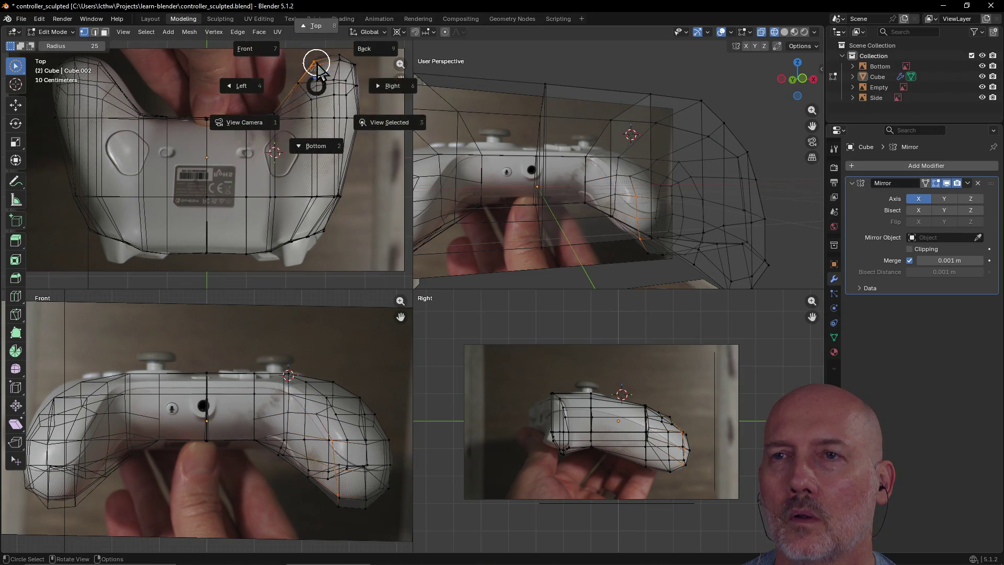
# - Move a grip vertex onto the top photo's curved outer edge, orbit, then select upper-outline edges
pyautogui.click(386, 125)
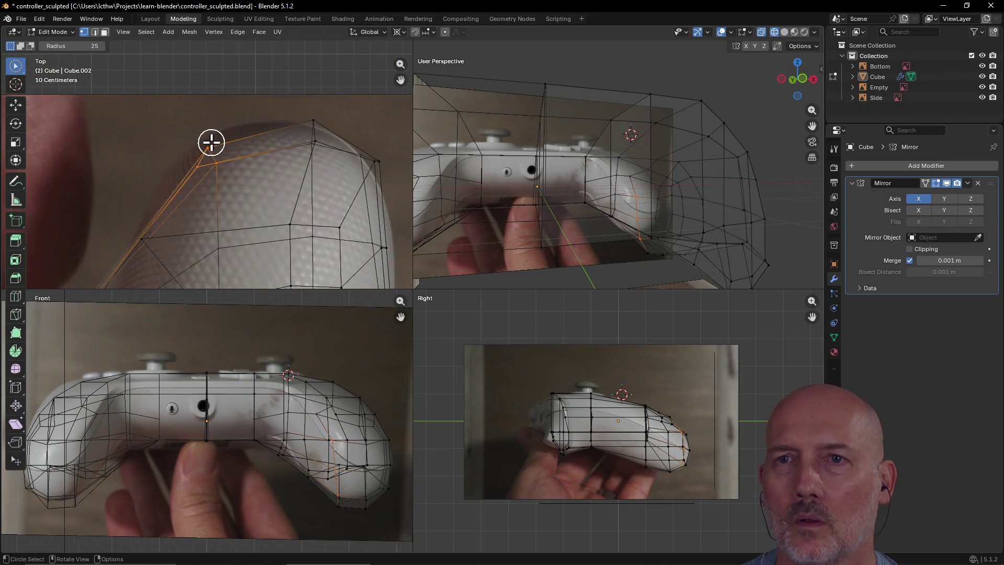
pyautogui.keyDown('ctrl'); pyautogui.moveTo(212, 142); pyautogui.dragTo(208, 139); pyautogui.keyUp('ctrl')
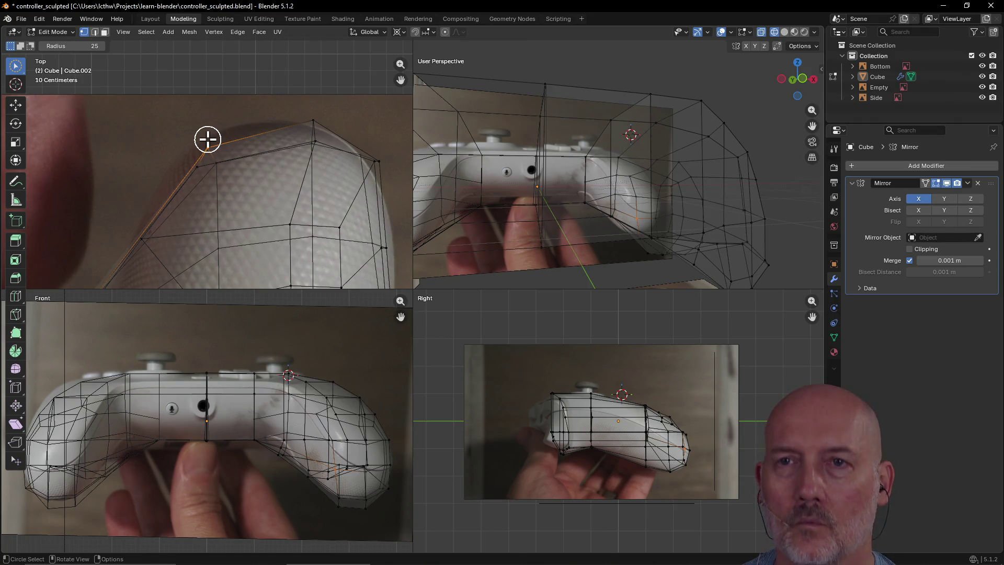
pyautogui.press('g')
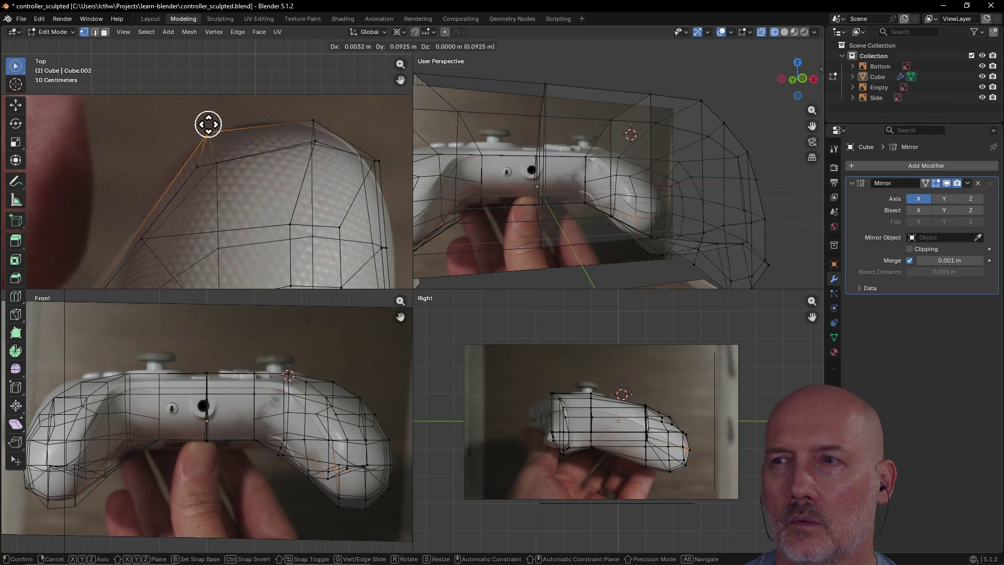
pyautogui.click(208, 124)
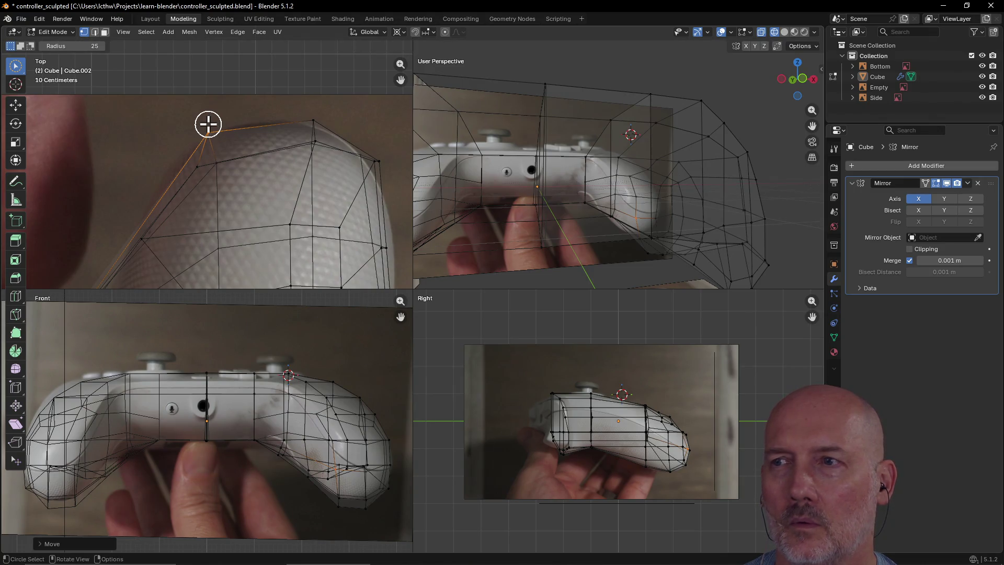
pyautogui.moveTo(621, 196); pyautogui.dragTo(510, 217, button='middle')
pyautogui.moveTo(728, 189)
pyautogui.mouseDown(button='middle')
pyautogui.moveTo(651, 197)
pyautogui.moveTo(643, 161)
pyautogui.moveTo(636, 168)
pyautogui.moveTo(654, 191)
pyautogui.mouseUp(button='middle')
pyautogui.click(198, 167)
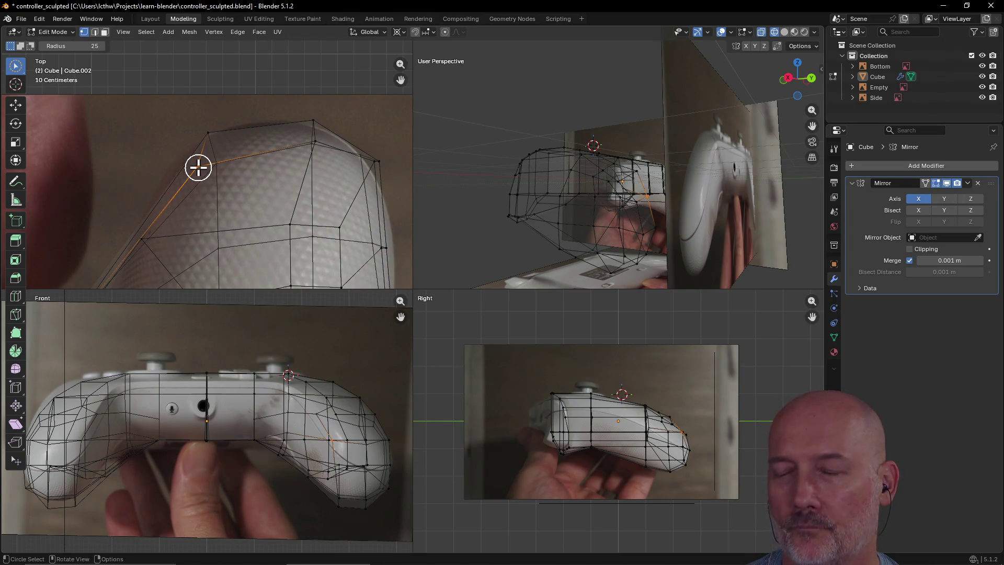
# - Move the grip's top outline vertices onto the photo's rounded edge
pyautogui.press('g')
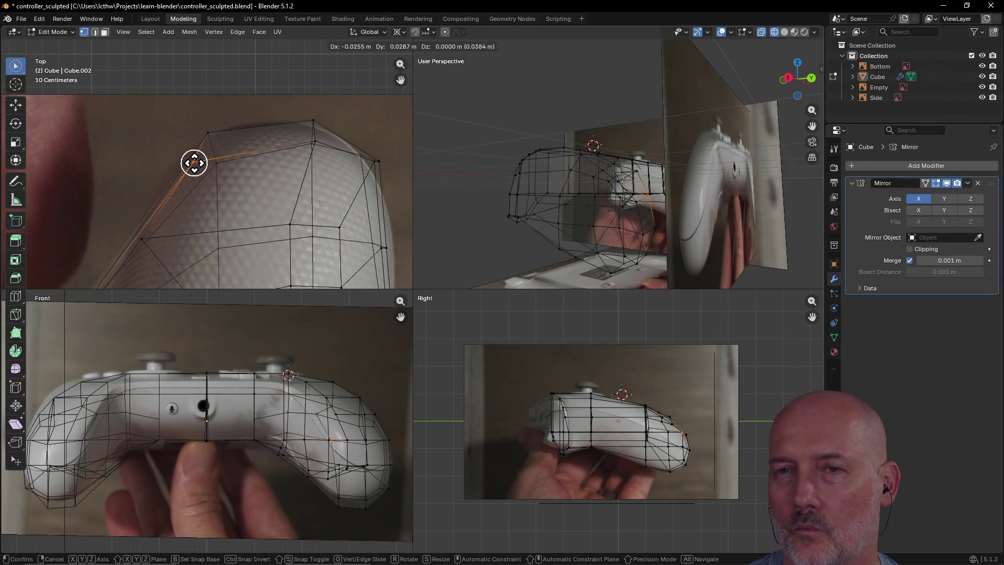
pyautogui.click(194, 162)
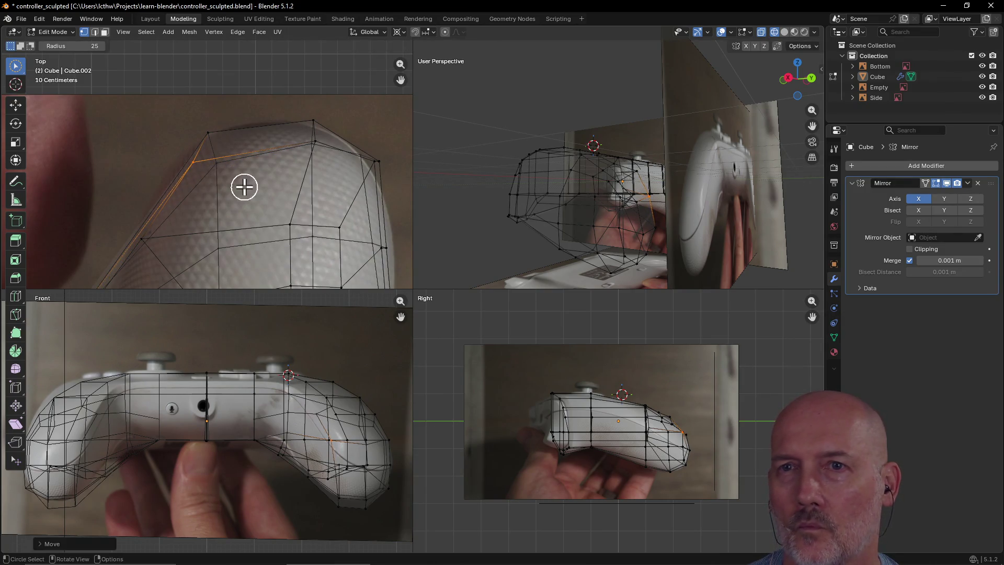
pyautogui.click(211, 135)
pyautogui.press('g')
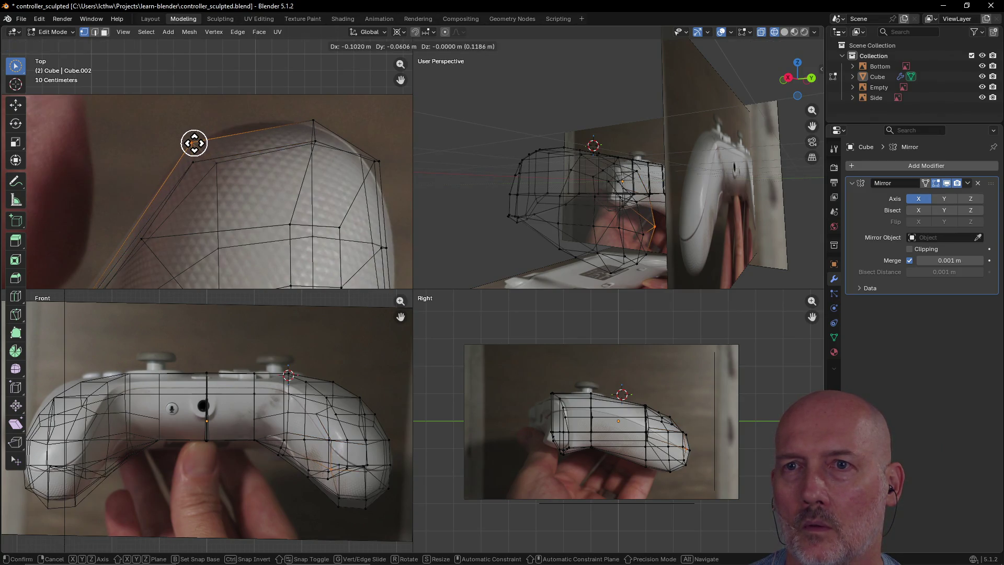
pyautogui.click(194, 142)
pyautogui.press('c')
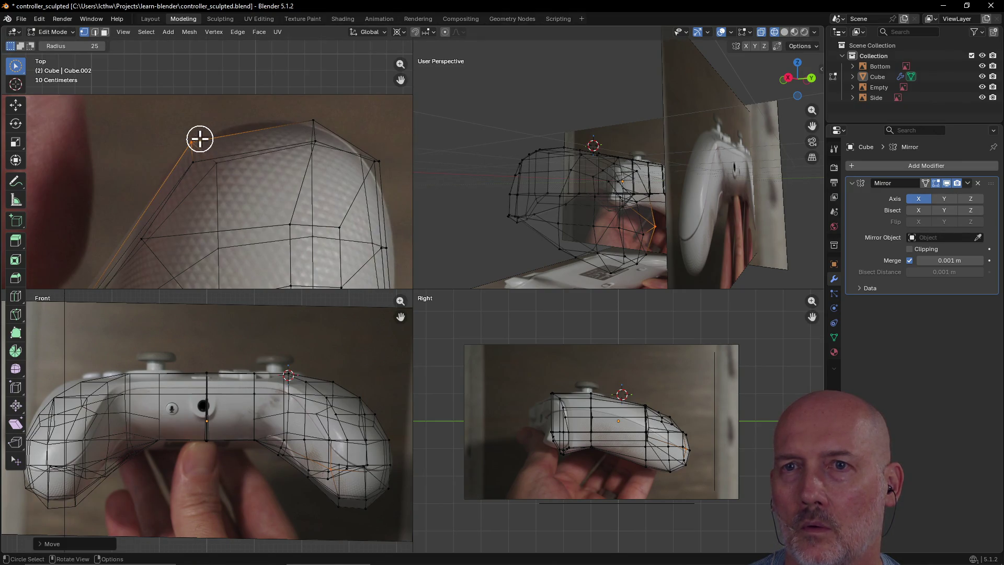
pyautogui.click(314, 120)
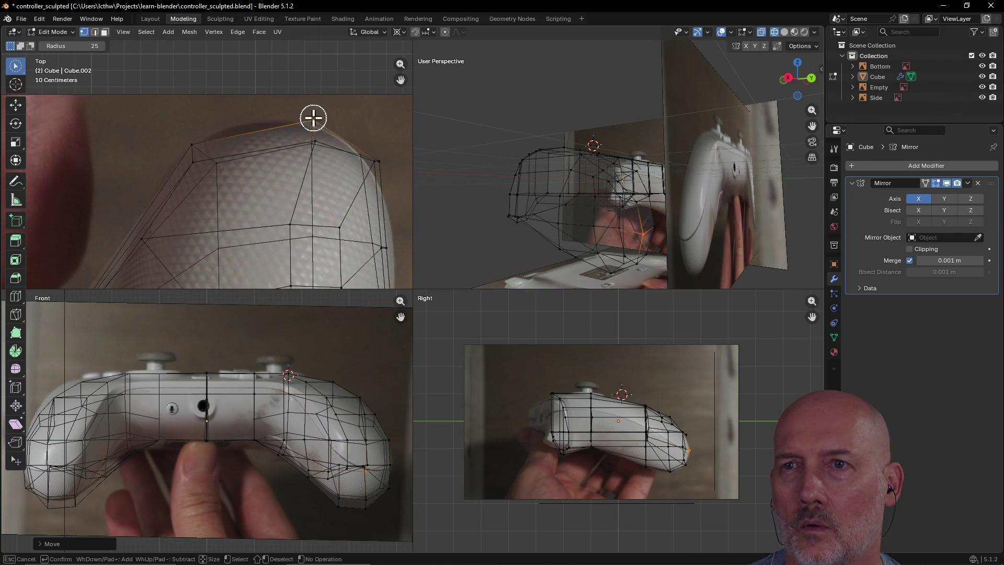
pyautogui.press('g')
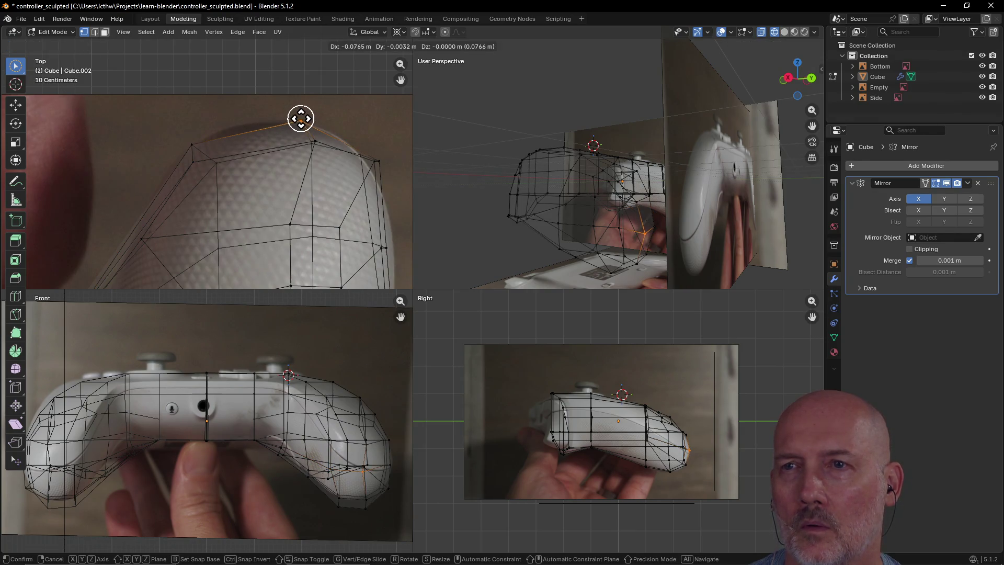
pyautogui.click(301, 119)
# - Move three right-side grip vertices onto the photo's grip contour
pyautogui.click(391, 158)
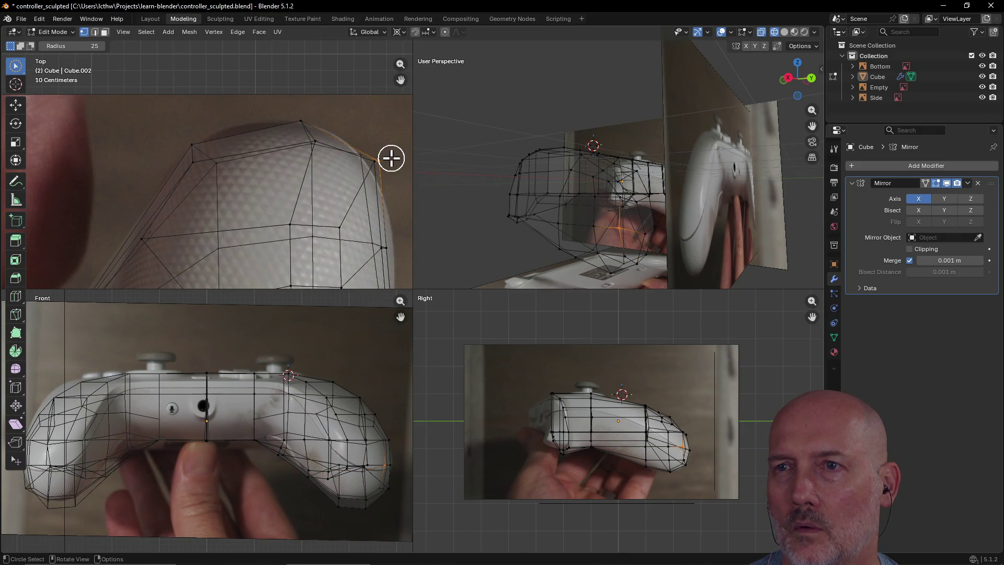
pyautogui.press('g')
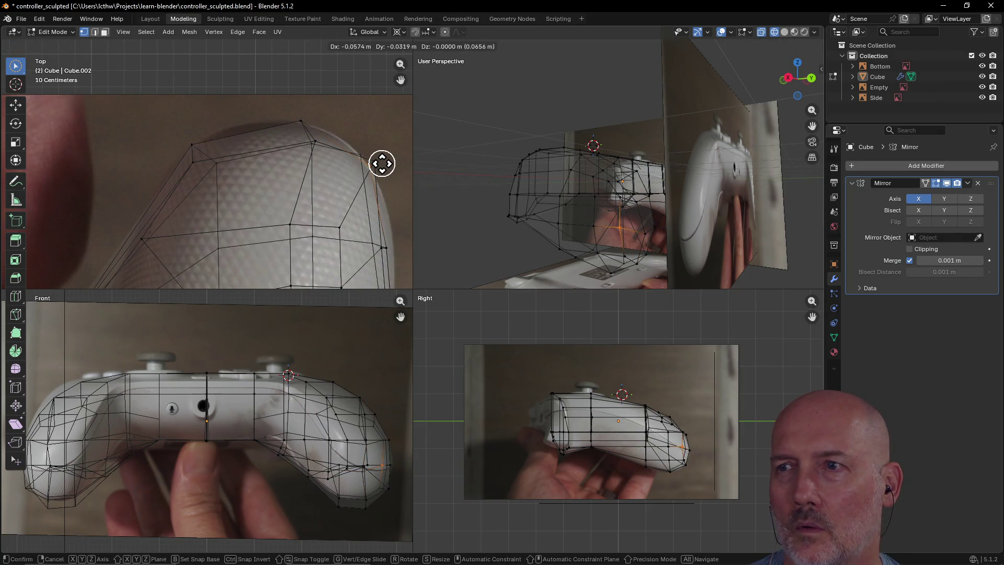
pyautogui.click(391, 161)
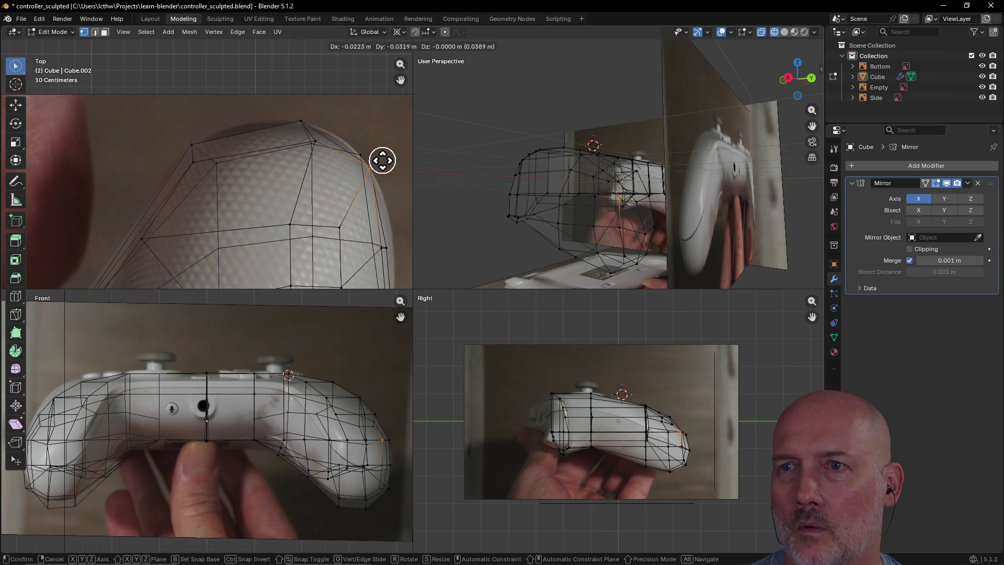
pyautogui.scroll(-1, 400, 212)
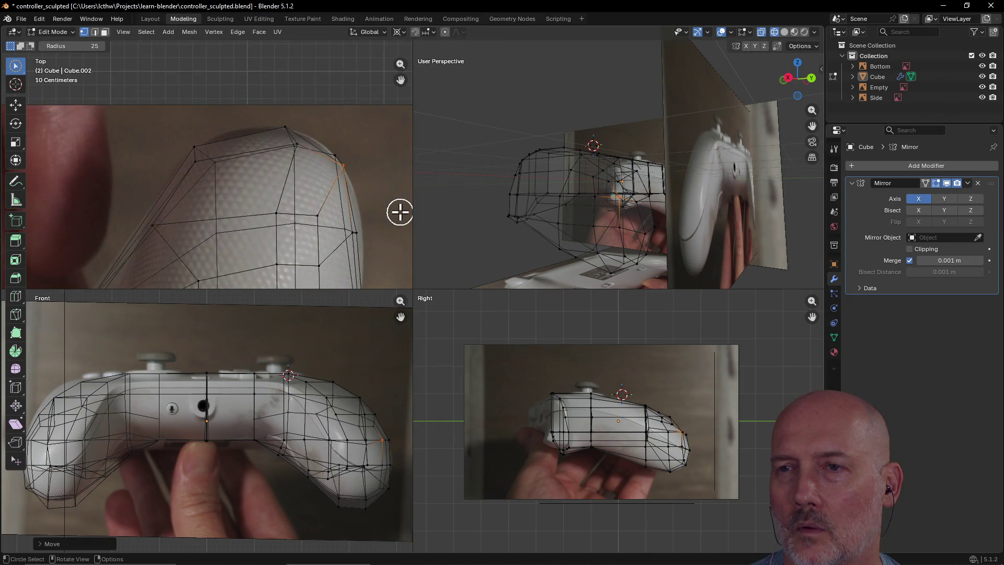
pyautogui.click(368, 231)
pyautogui.press('g')
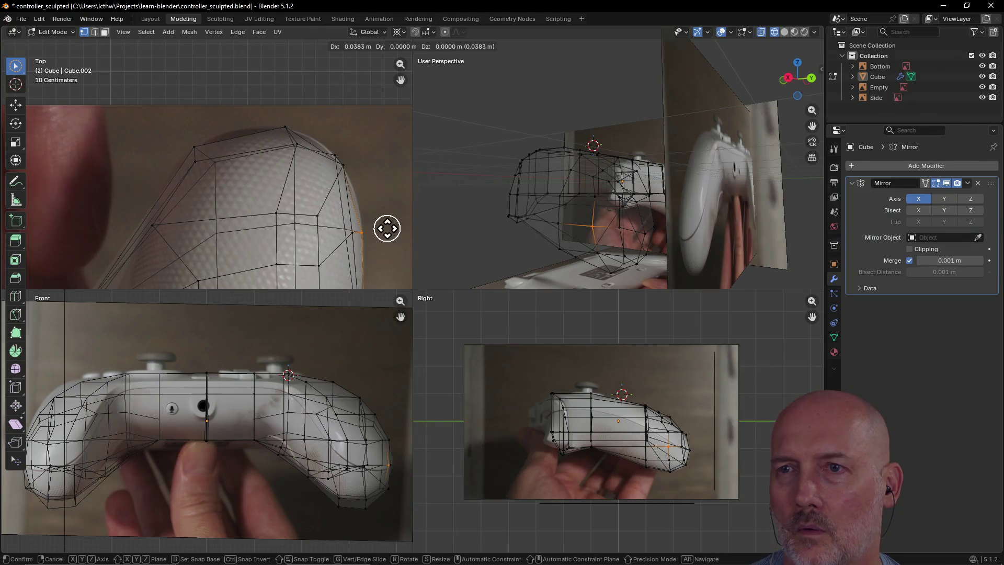
pyautogui.click(387, 229)
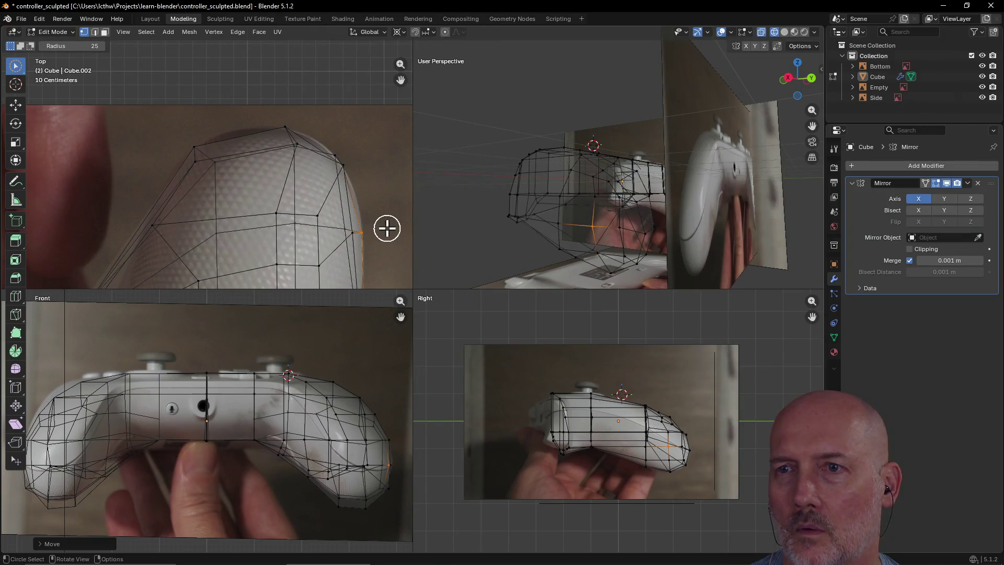
pyautogui.click(347, 233)
pyautogui.press('g')
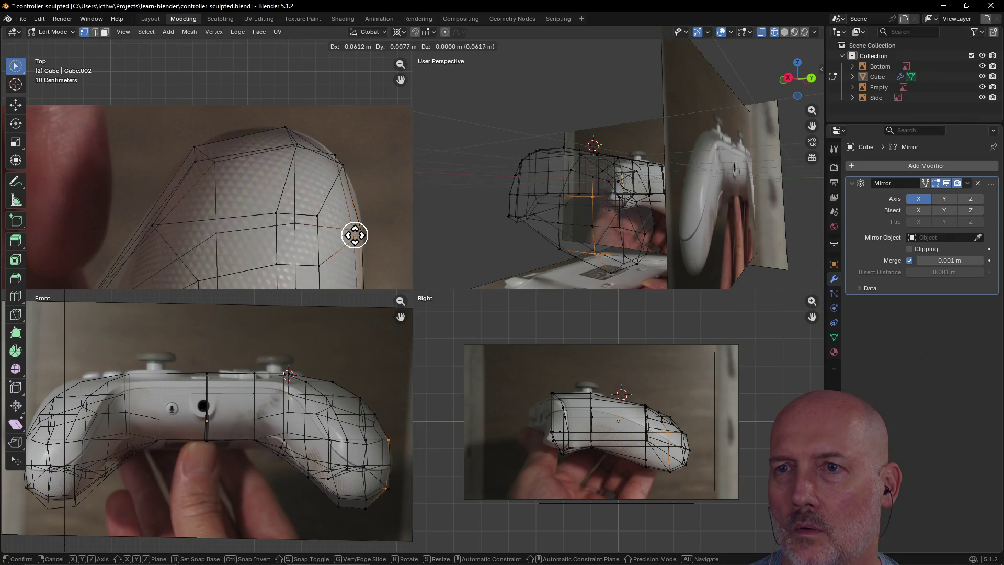
pyautogui.click(354, 234)
pyautogui.scroll(-3, 361, 229)
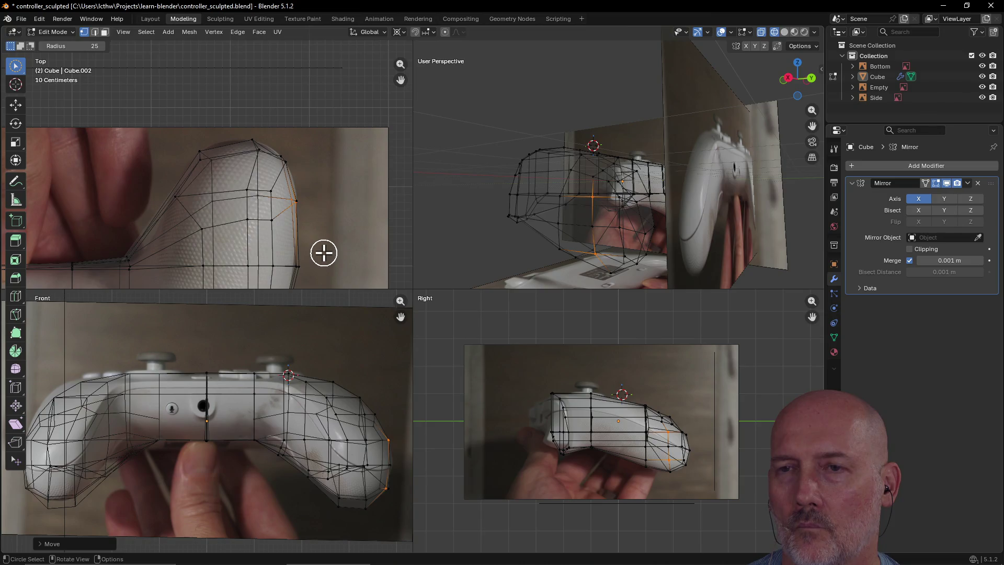
pyautogui.scroll(6, 324, 226)
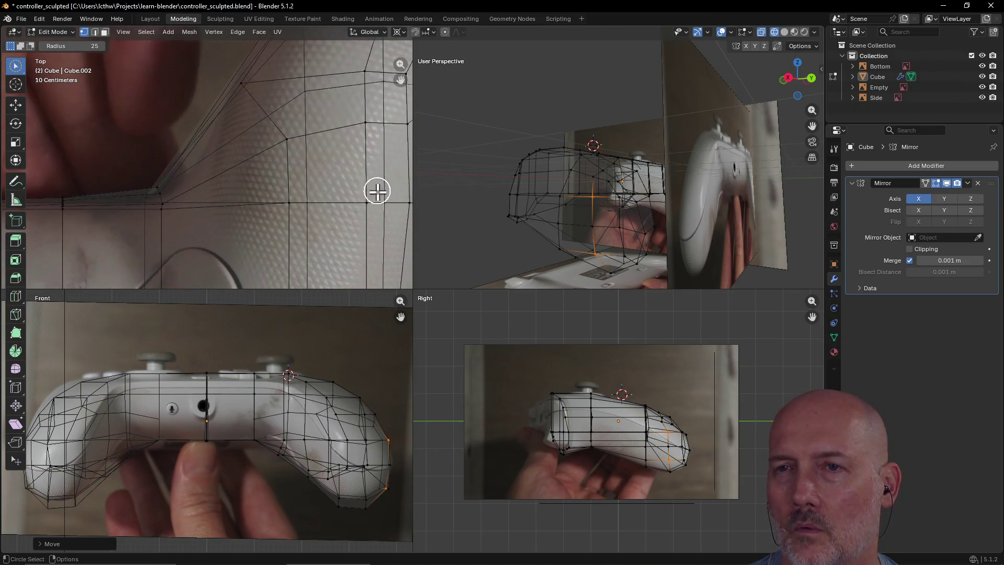
# - Shift the grip's right-side edge loop onto the photo edge
pyautogui.scroll(-1, 376, 190)
pyautogui.moveTo(376, 194)
pyautogui.keyDown('shift'); pyautogui.mouseDown(button='middle')
pyautogui.moveTo(293, 195)
pyautogui.moveTo(355, 209)
pyautogui.moveTo(331, 204)
pyautogui.mouseUp(button='middle'); pyautogui.keyUp('shift')
pyautogui.click(401, 465)
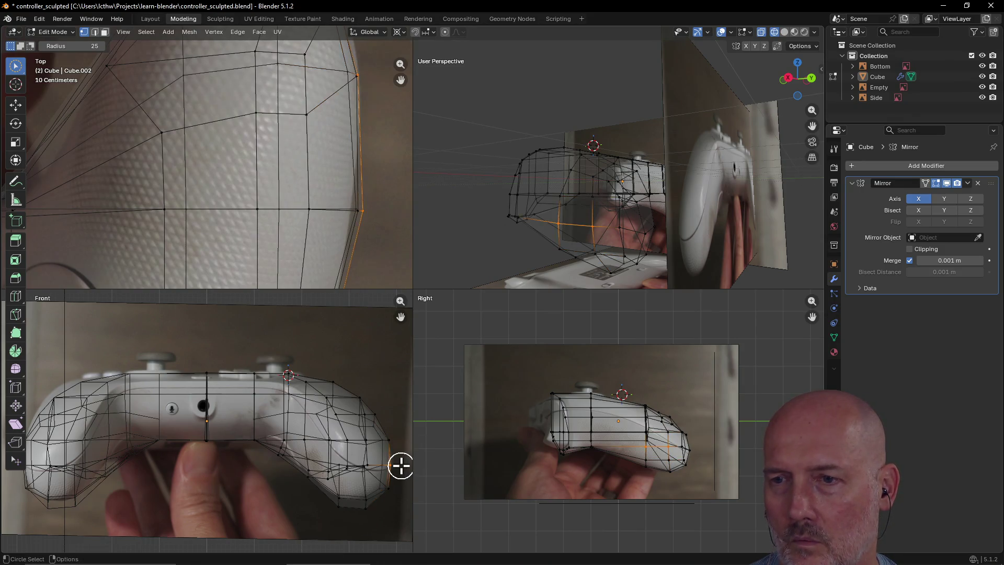
pyautogui.press('g')
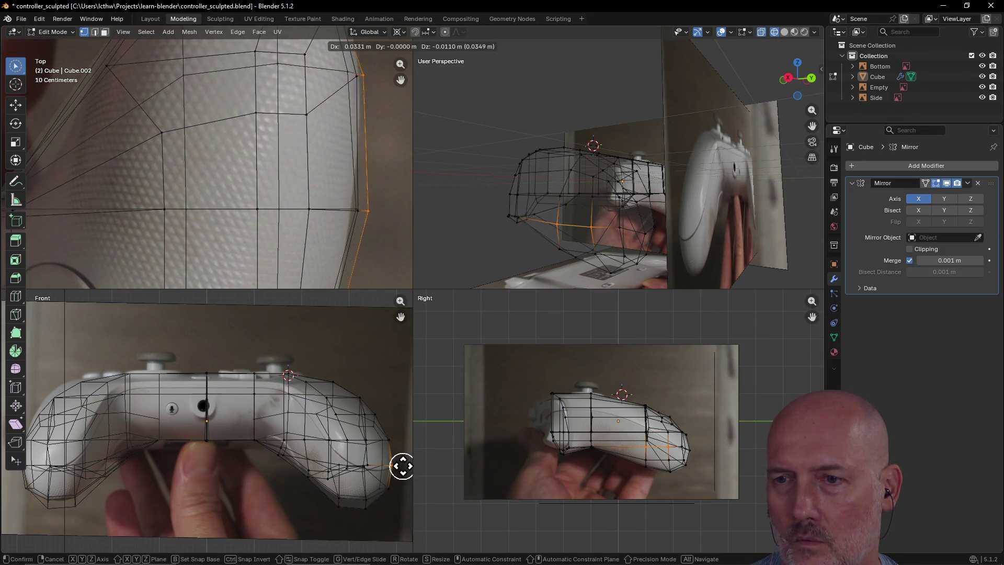
pyautogui.click(403, 465)
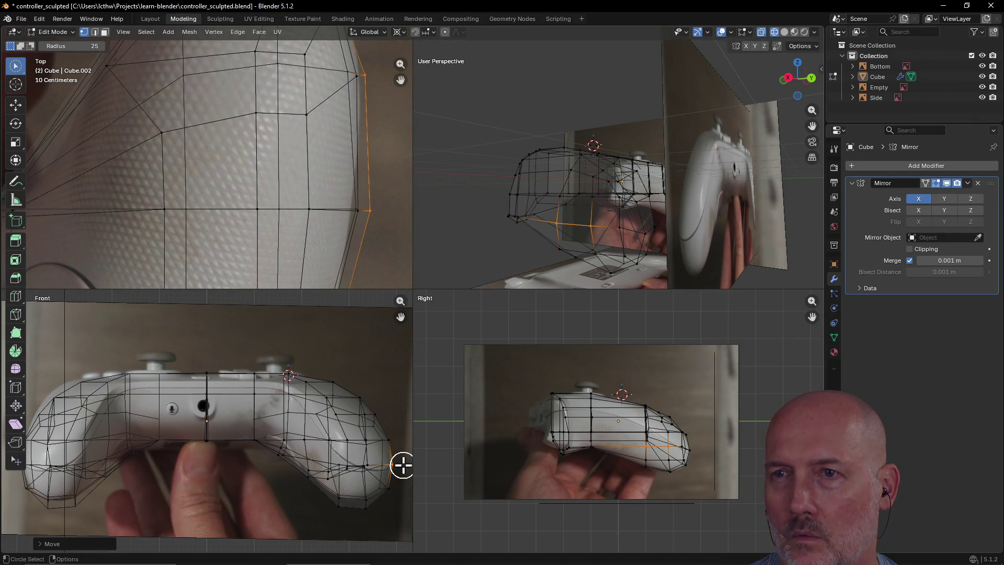
pyautogui.click(375, 212)
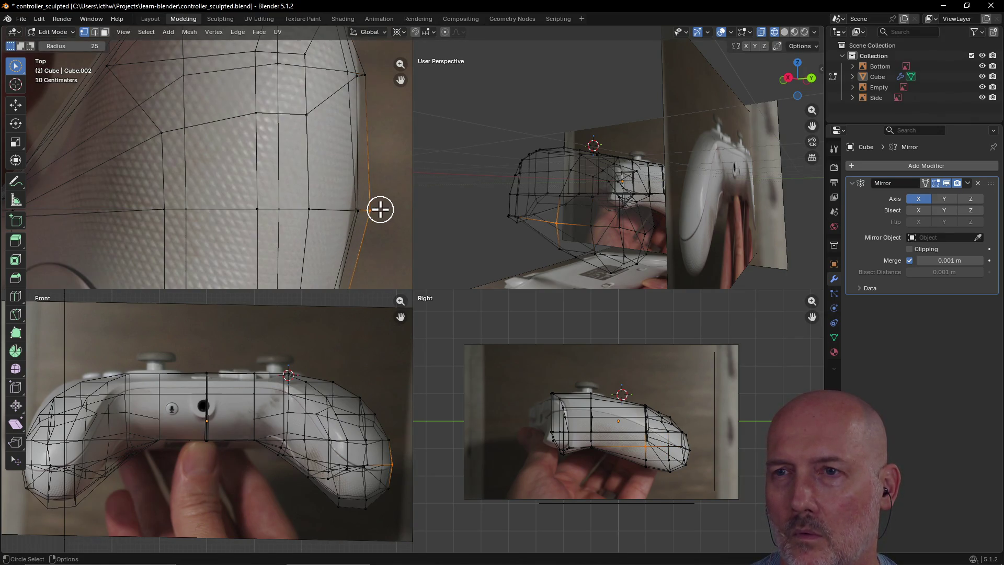
pyautogui.press('g')
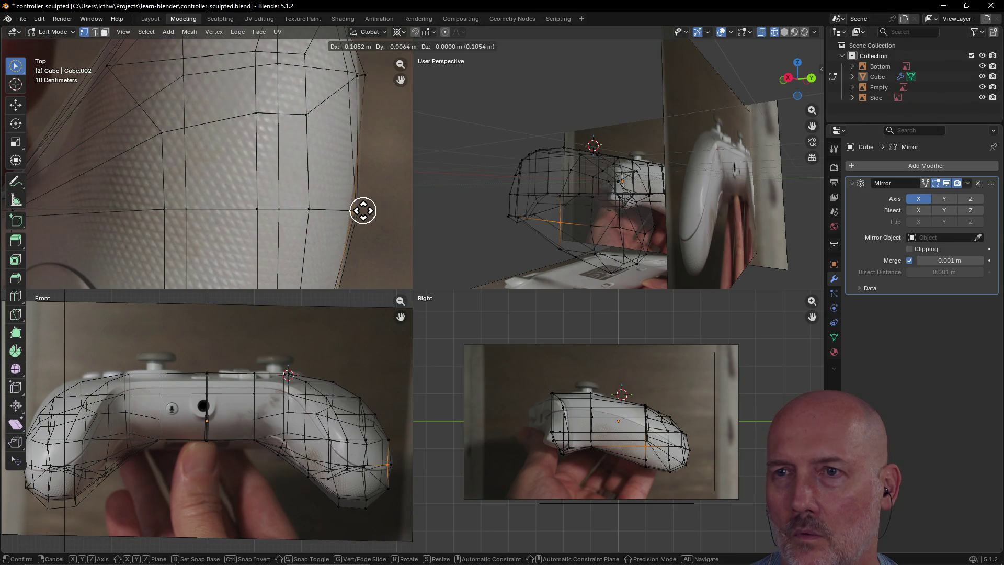
pyautogui.click(373, 213)
# - Nudge the upper right-side edges slightly left, then select the lower right-edge vertices
pyautogui.click(370, 212)
pyautogui.press('g')
pyautogui.click(363, 208)
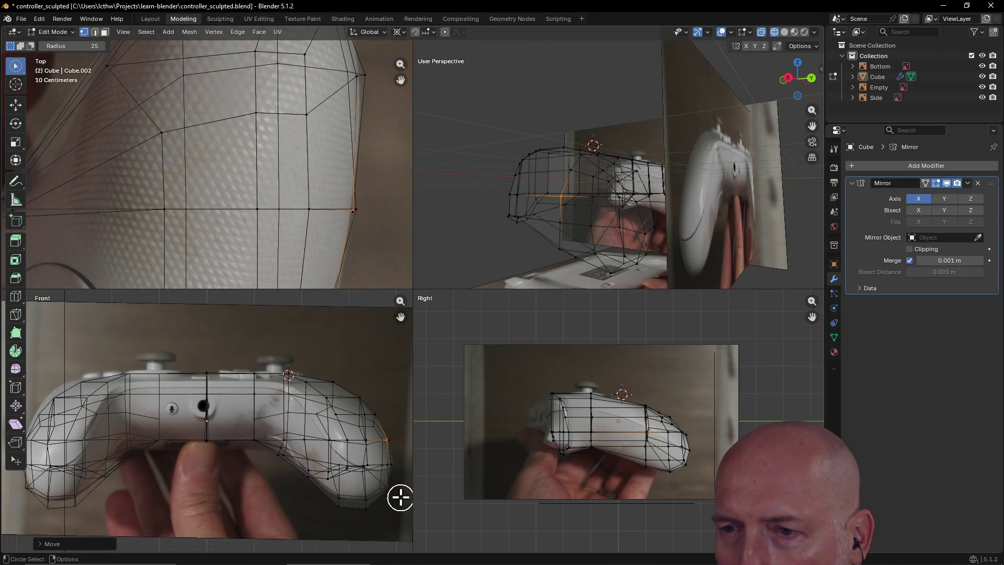
pyautogui.scroll(-6, 336, 198)
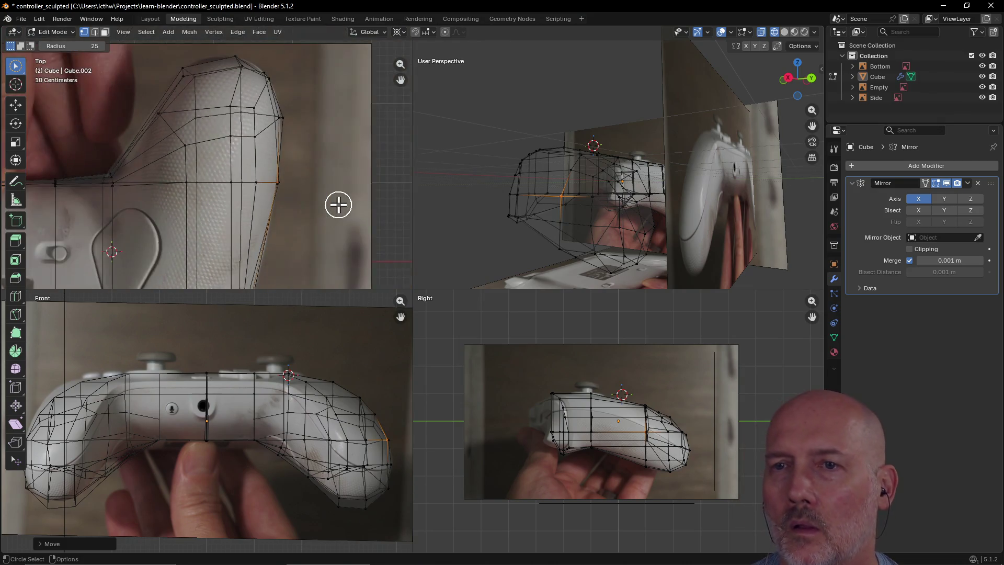
pyautogui.scroll(-1, 302, 227)
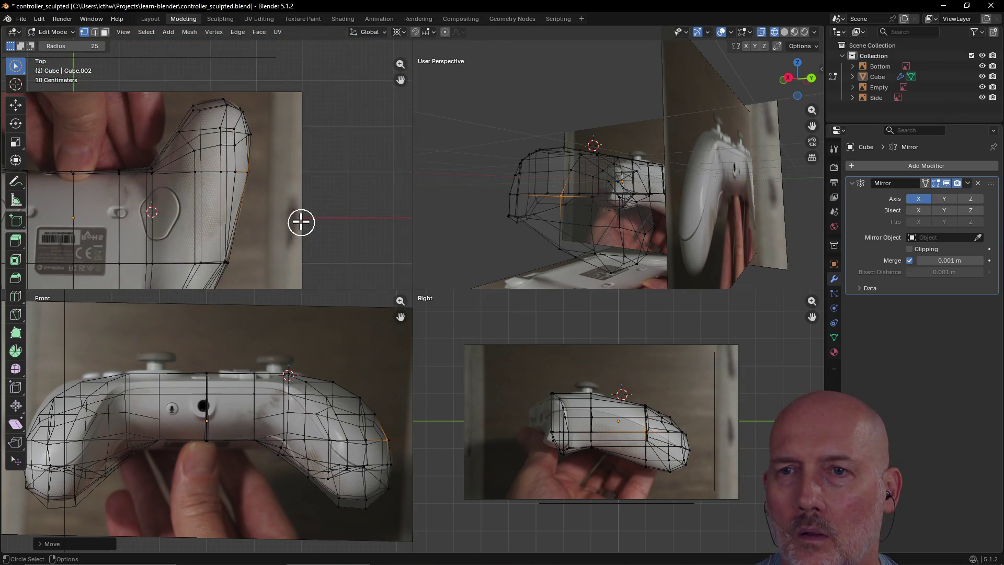
pyautogui.click(231, 264)
pyautogui.press('`')
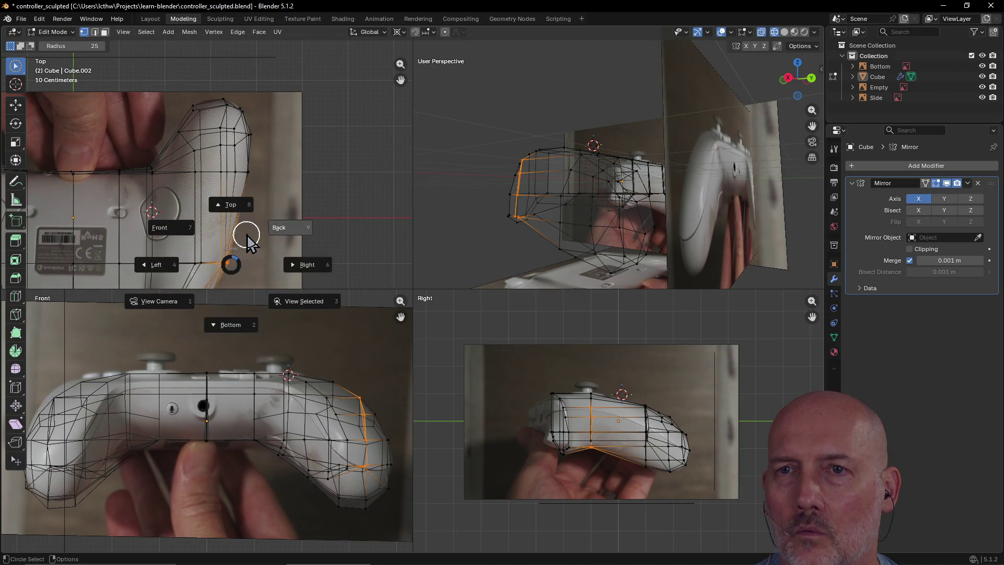
# - Frame the selected vertices and shift a grip vertex left onto the outline
pyautogui.click(285, 306)
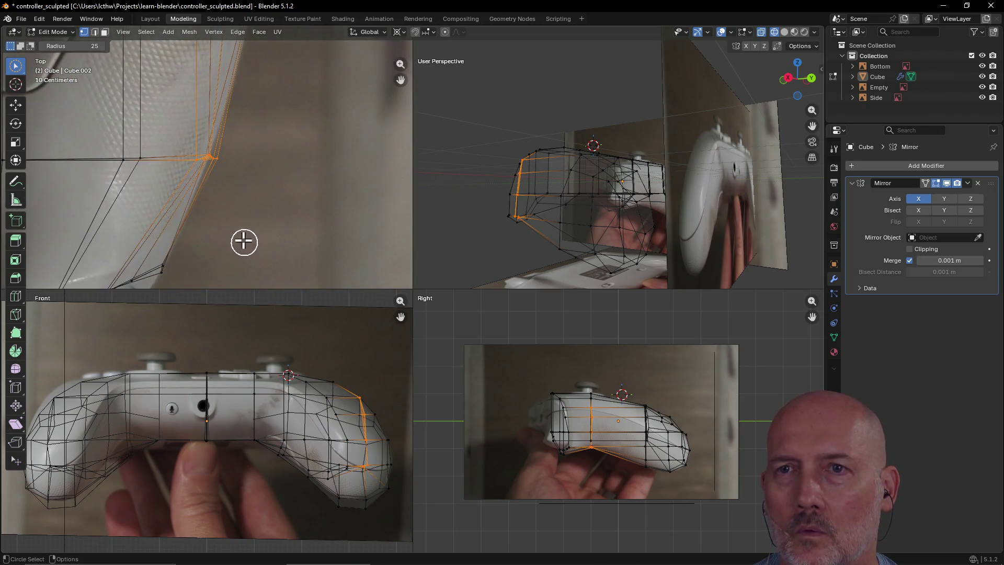
pyautogui.scroll(-2, 229, 178)
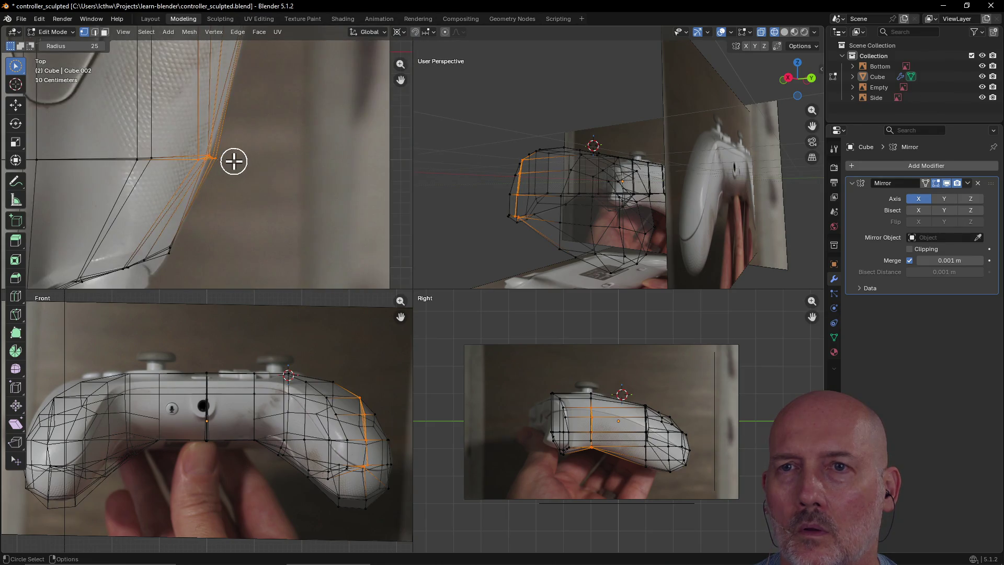
pyautogui.click(233, 161)
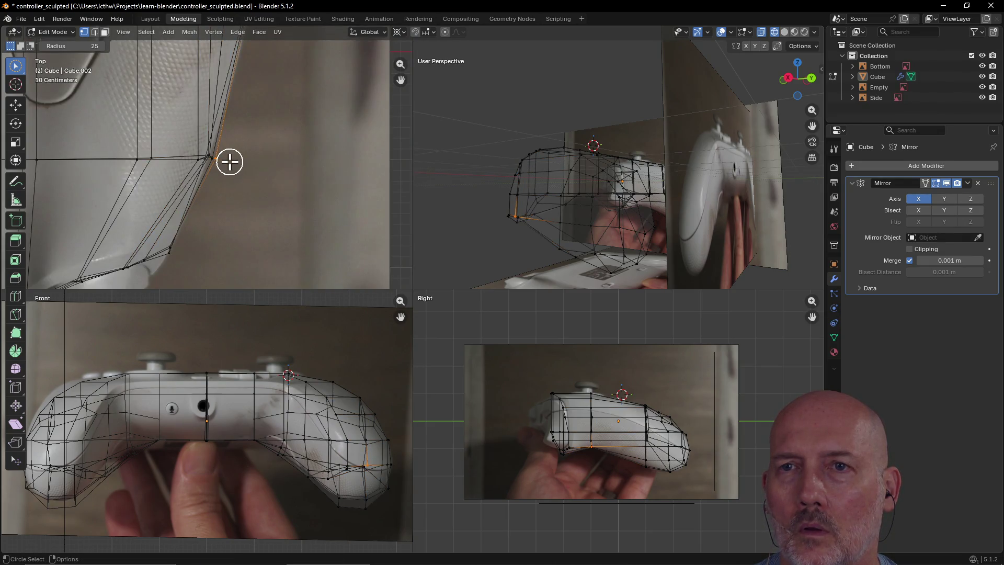
pyautogui.scroll(2, 230, 161)
pyautogui.press('g')
pyautogui.click(232, 160)
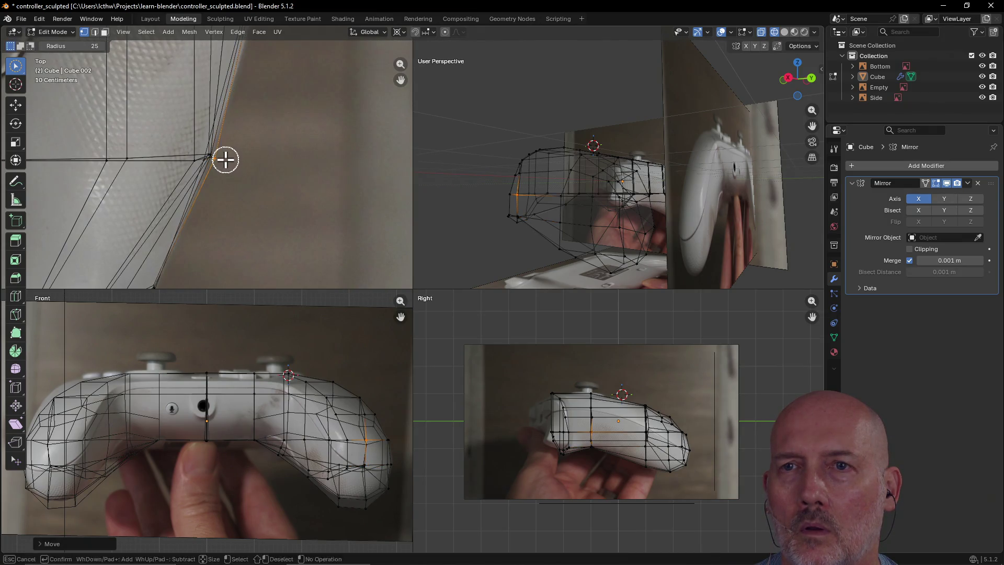
pyautogui.press('g')
pyautogui.click(224, 159)
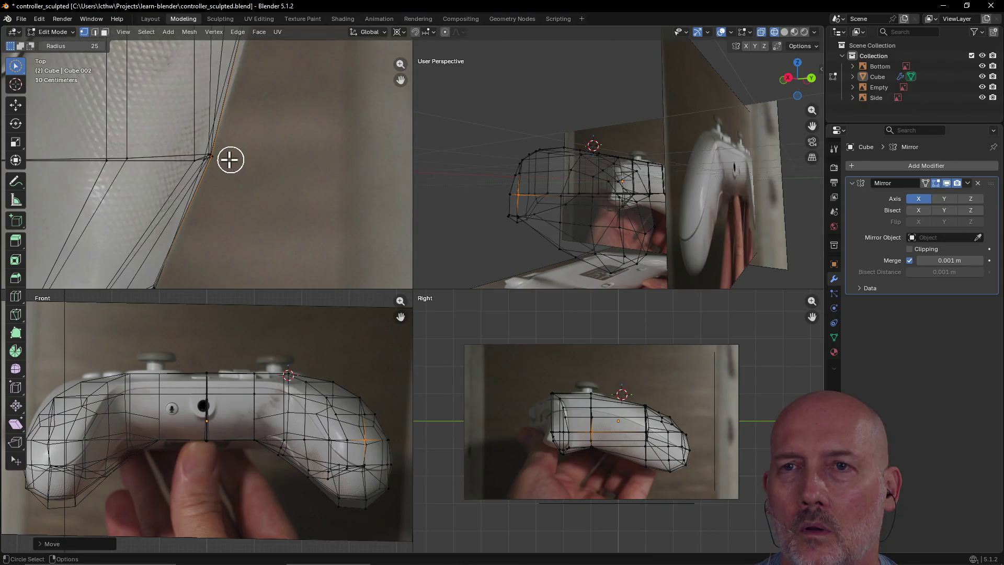
pyautogui.press('g')
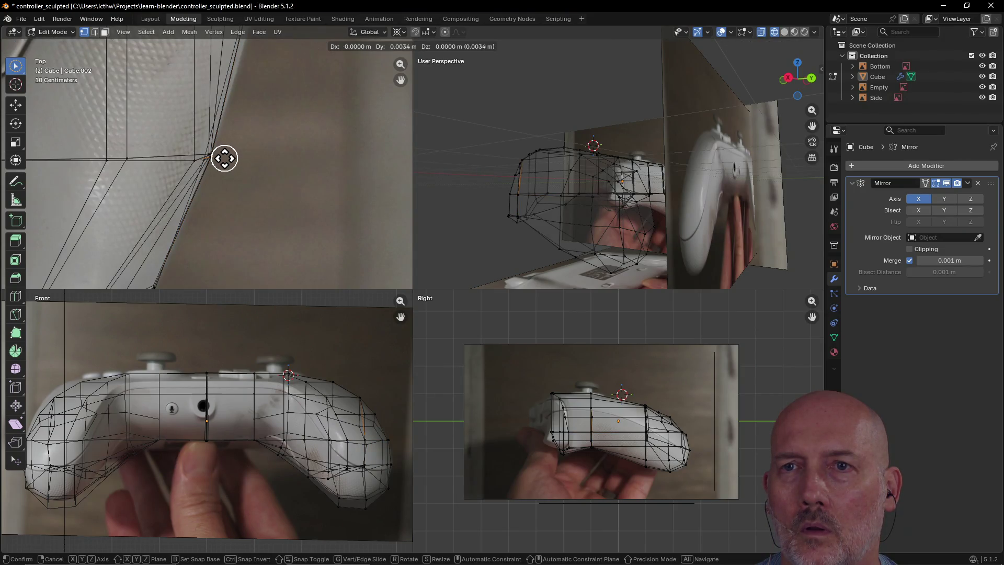
pyautogui.click(225, 158)
pyautogui.scroll(-3, 226, 175)
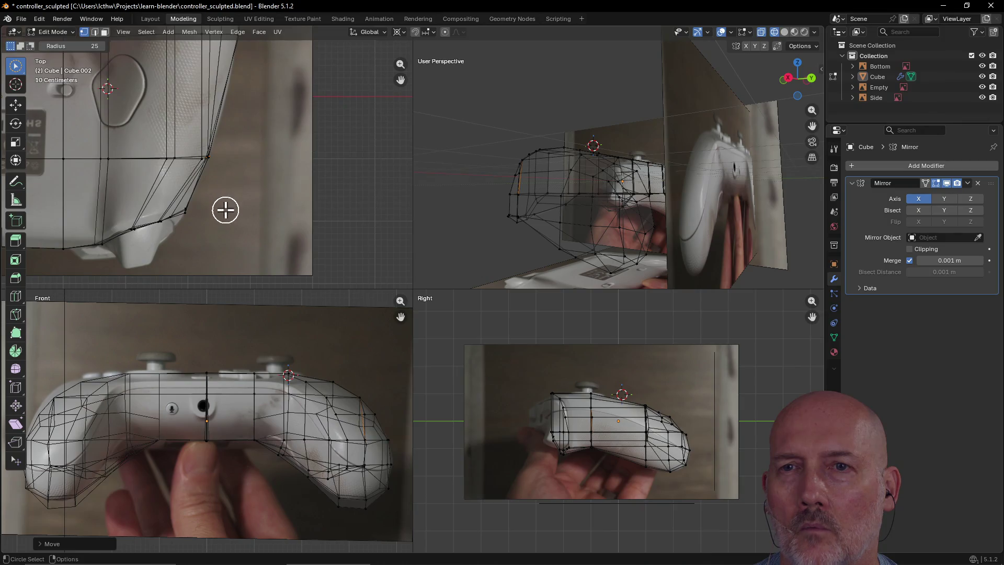
# - Frame the grip-corner vertices and move them and two neighbours onto the top-photo outline
pyautogui.moveTo(192, 223); pyautogui.dragTo(188, 218)
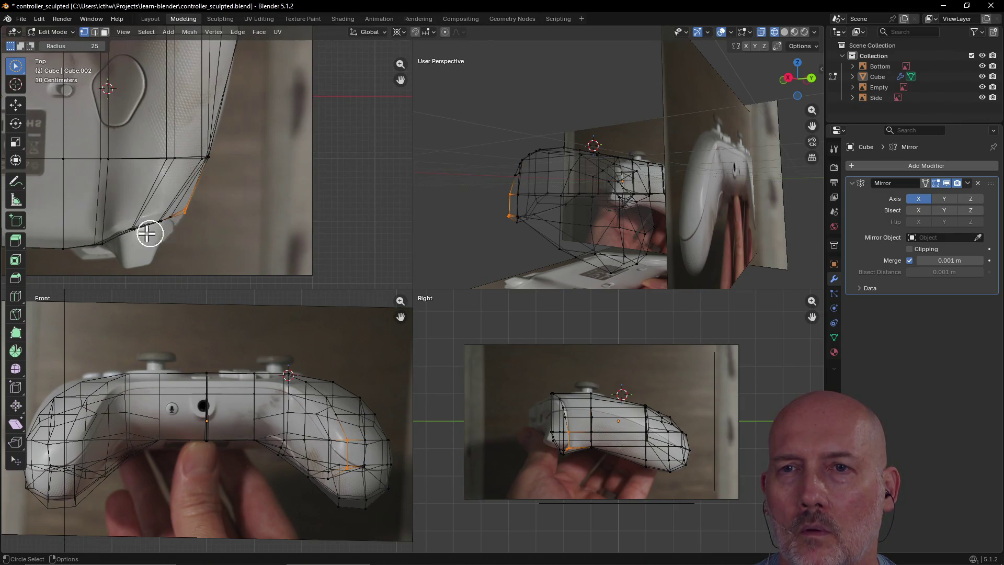
pyautogui.scroll(3, 146, 230)
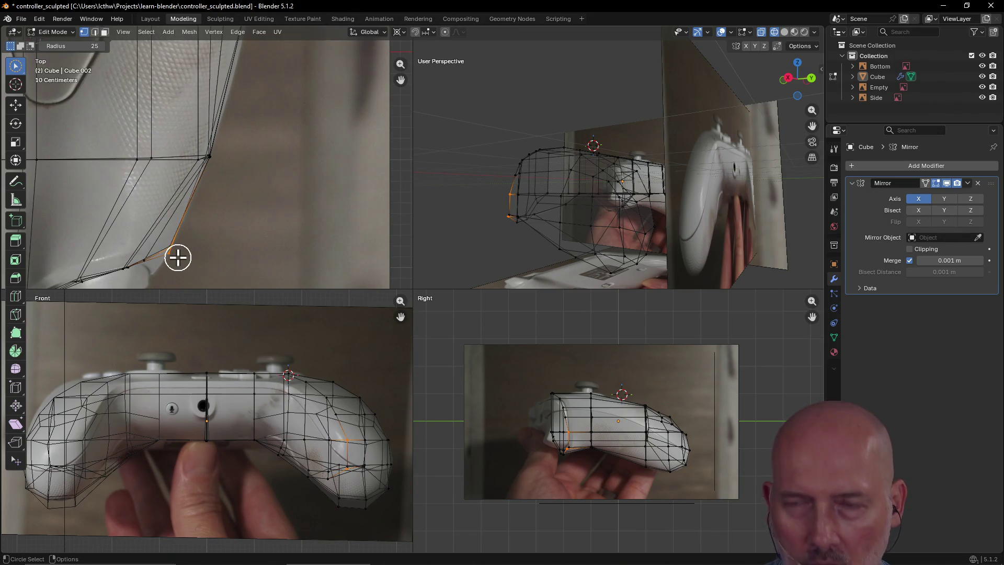
pyautogui.press('`')
pyautogui.click(218, 284)
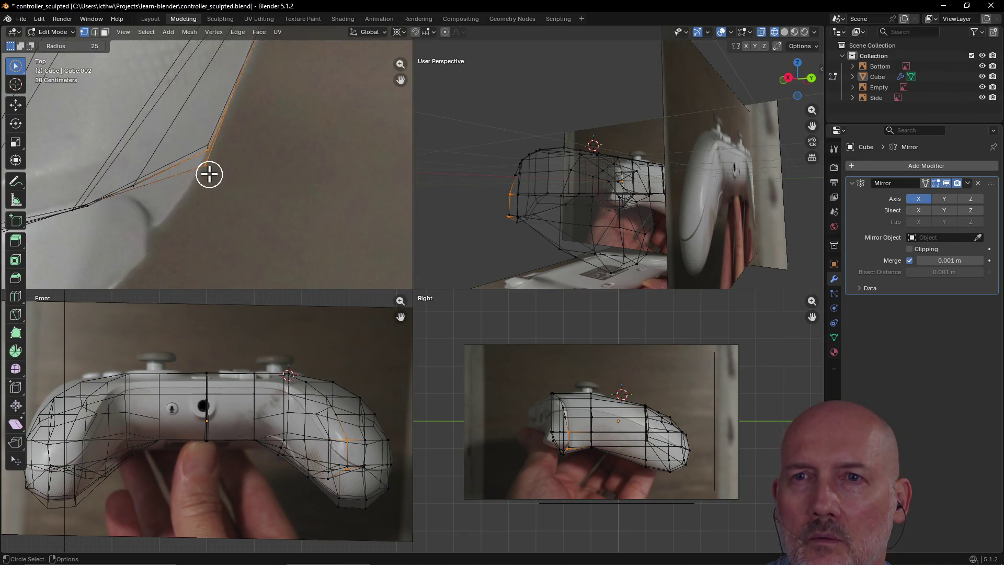
pyautogui.press('g')
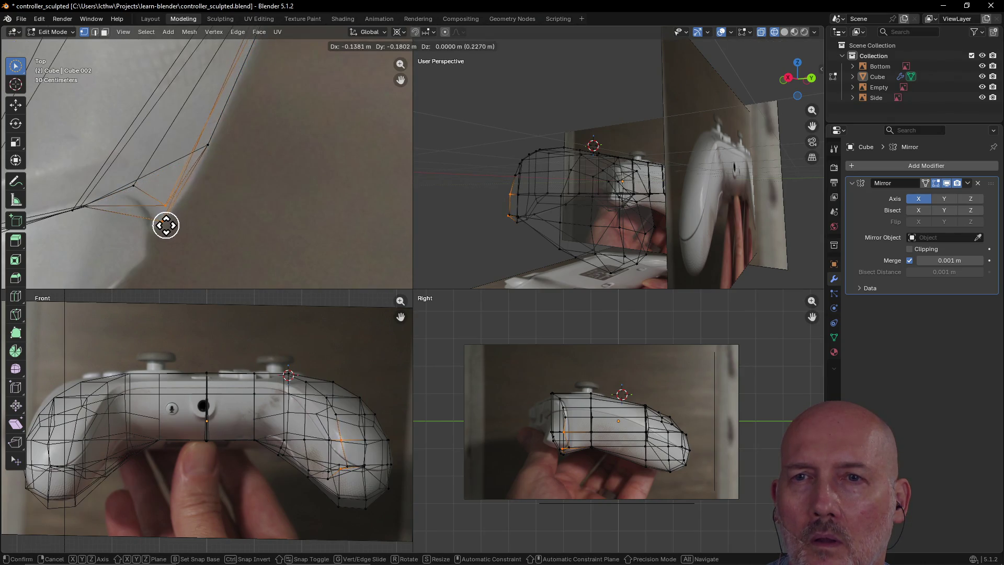
pyautogui.click(163, 212)
pyautogui.click(156, 198)
pyautogui.press('g')
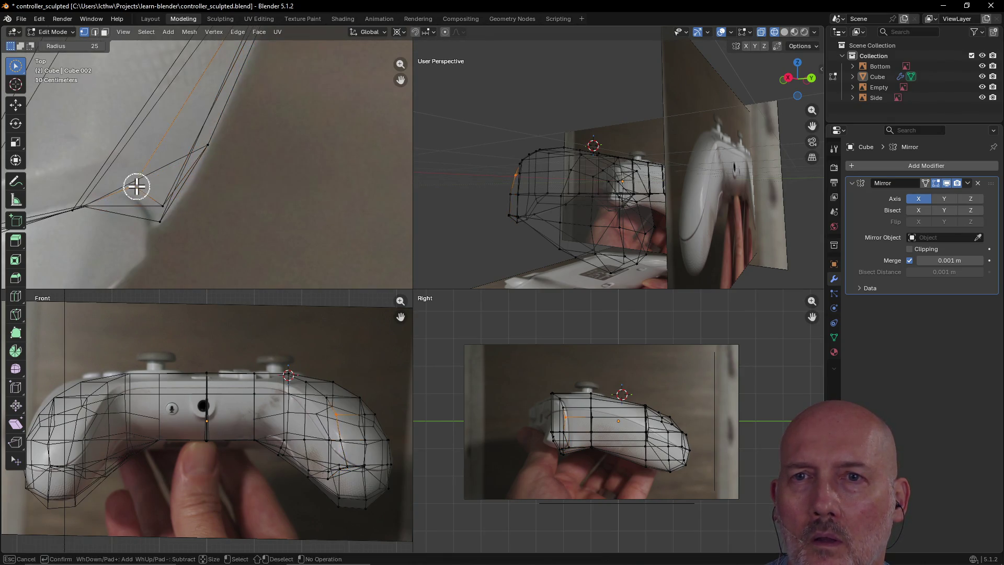
pyautogui.click(135, 194)
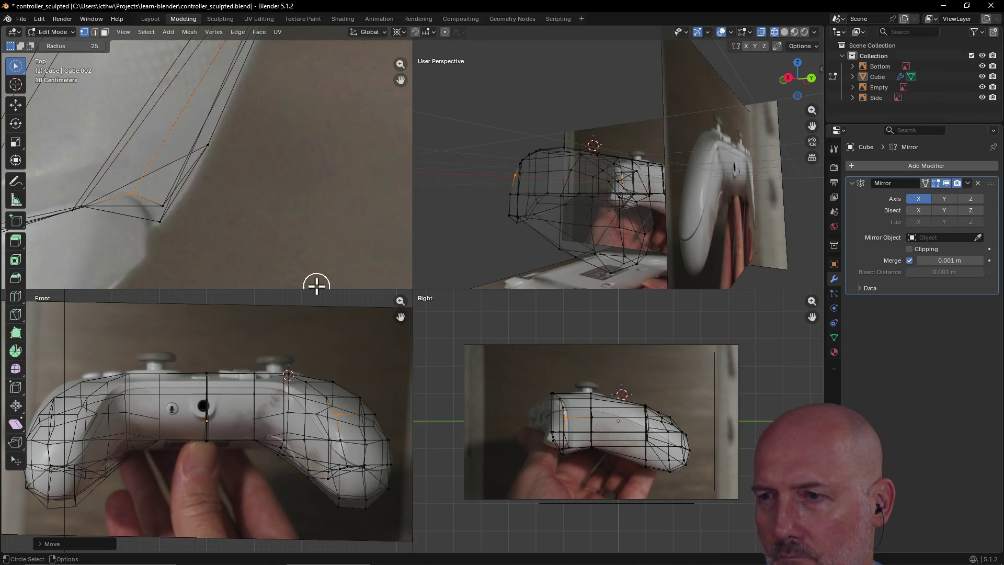
pyautogui.click(162, 204)
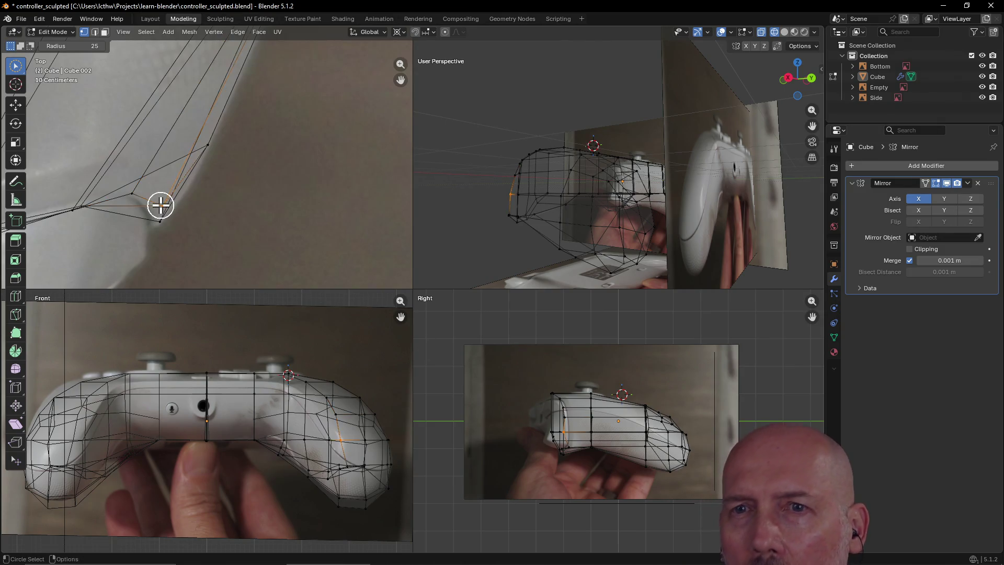
pyautogui.press('g')
pyautogui.click(143, 206)
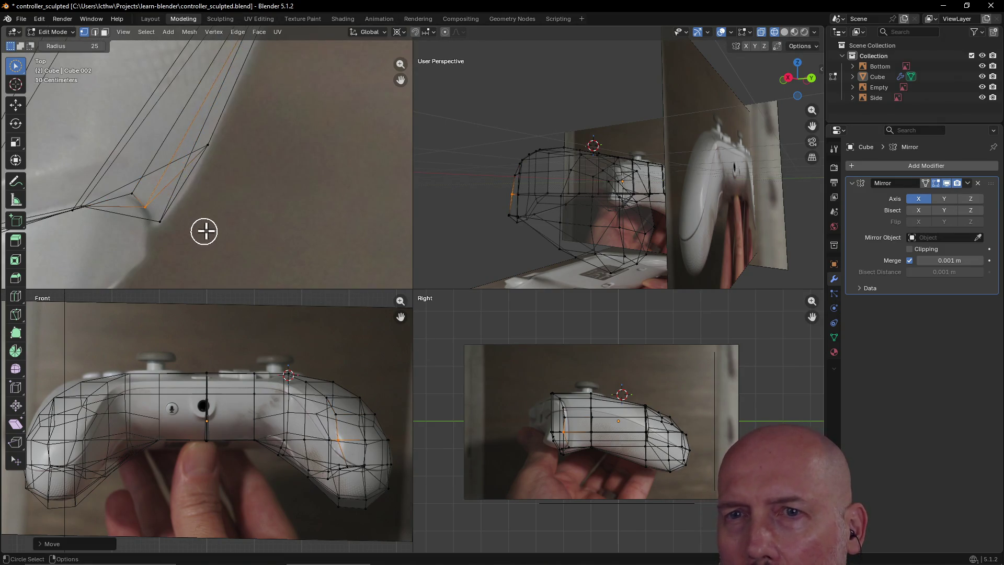
# - Select more grip vertices and reposition them against the side reference photo
pyautogui.click(569, 432)
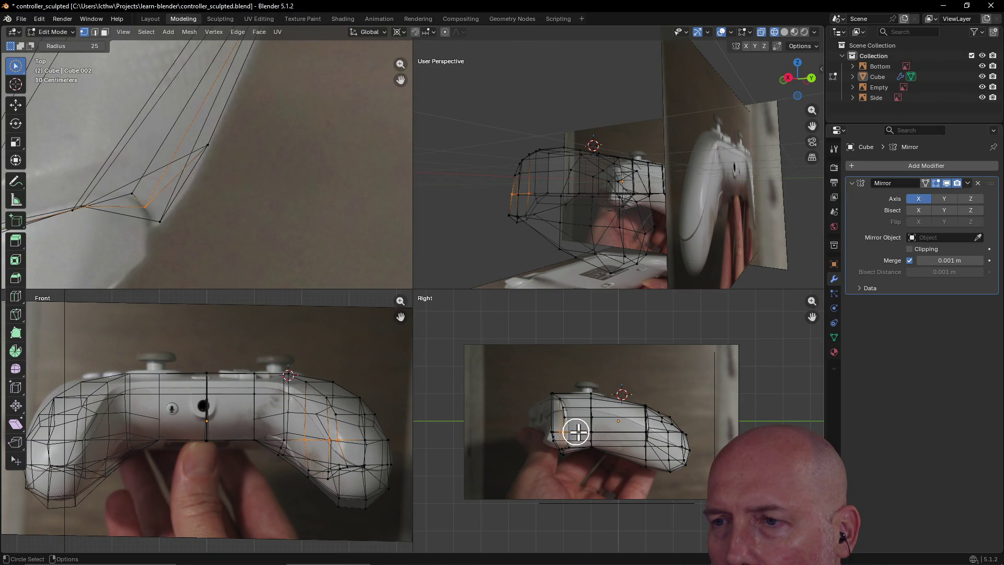
pyautogui.press('g')
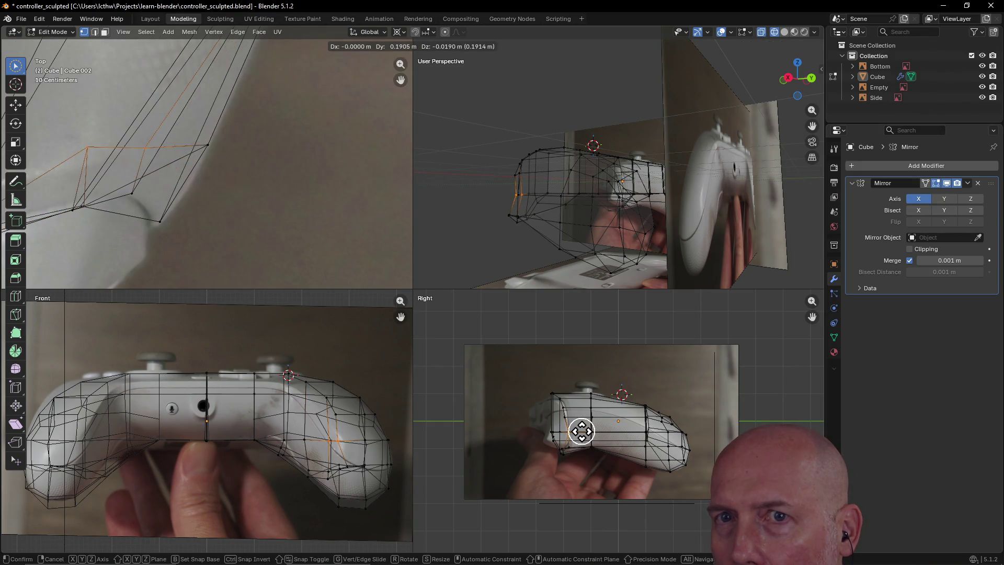
pyautogui.click(581, 432)
pyautogui.press('c')
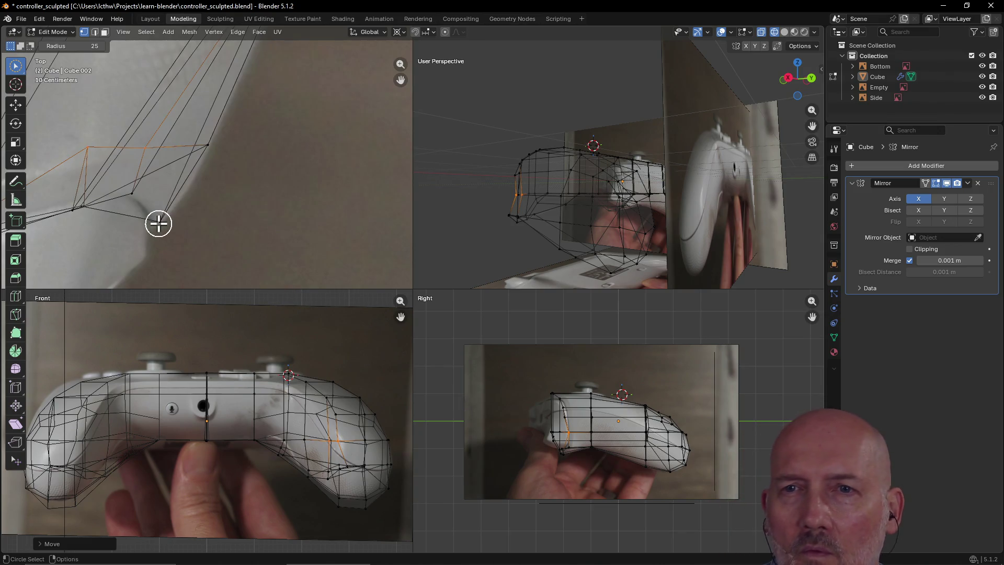
pyautogui.click(137, 198)
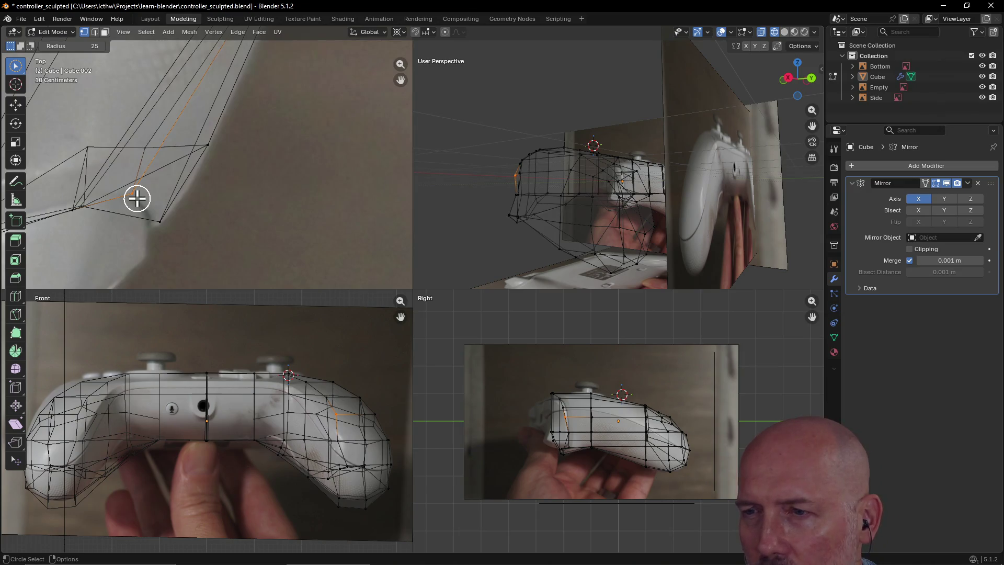
pyautogui.press('g')
pyautogui.click(575, 433)
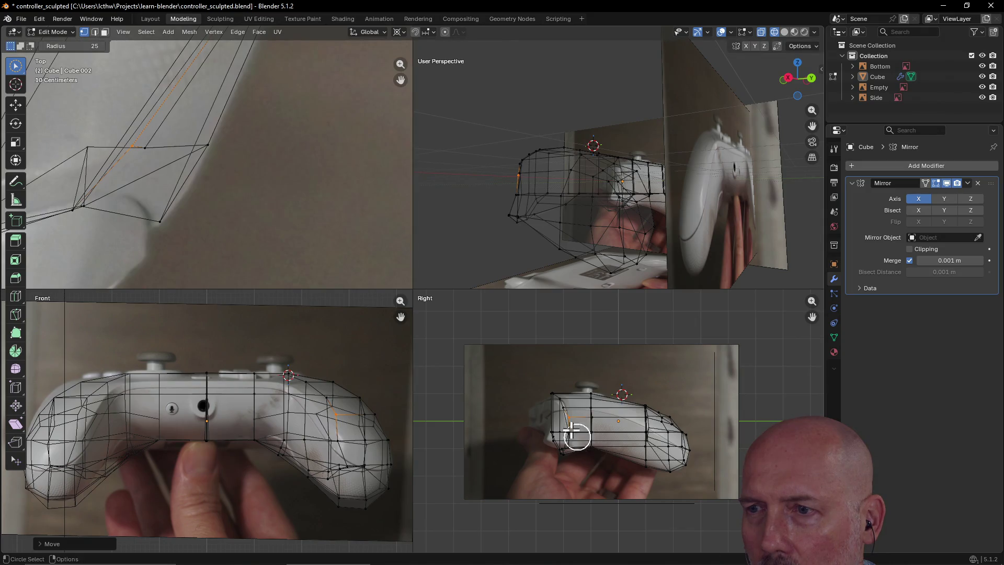
pyautogui.press('g')
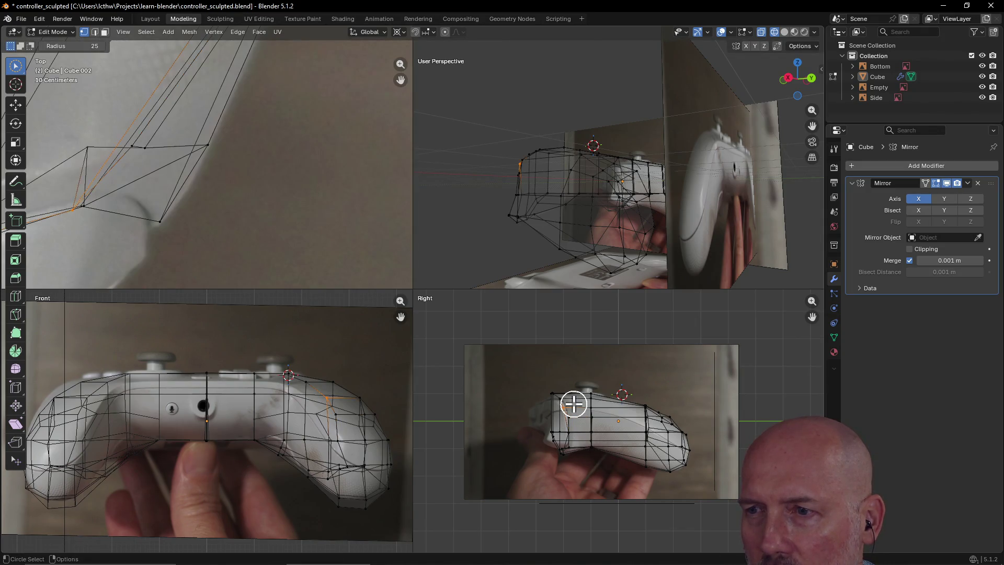
pyautogui.click(576, 403)
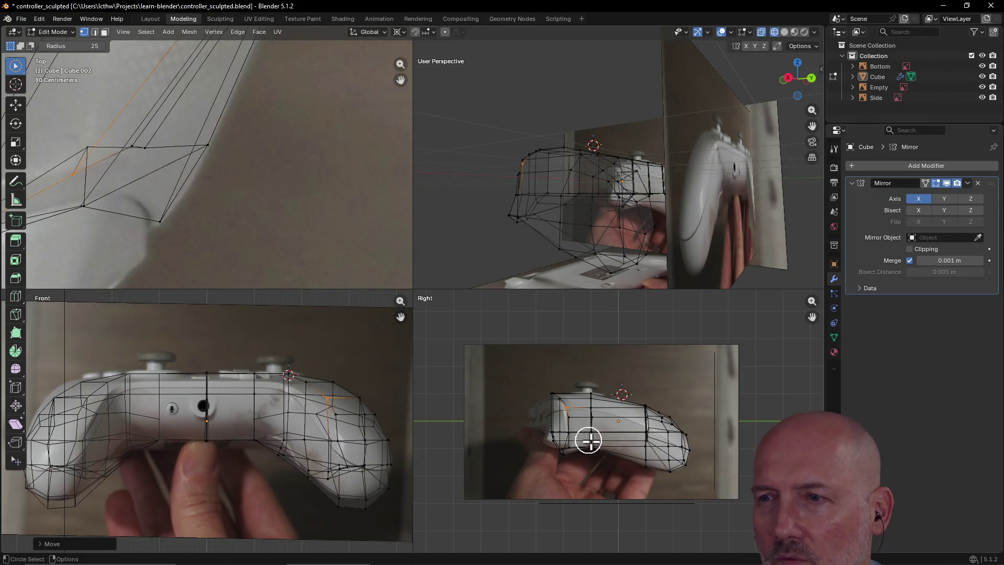
pyautogui.scroll(5, 572, 430)
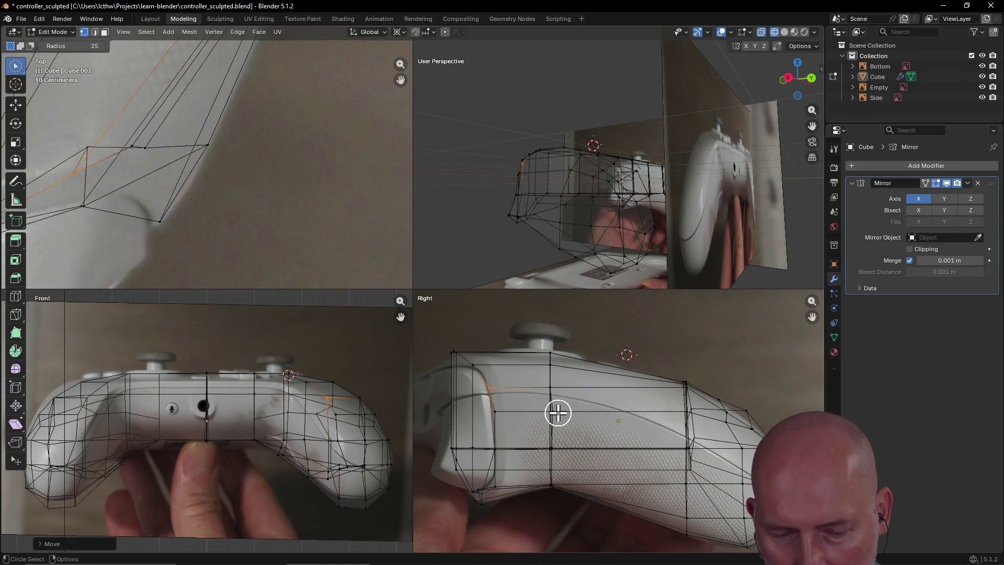
# - Frame the selection in the right view and move the grip's outer-edge vertex down-left
pyautogui.press('`')
pyautogui.click(609, 448)
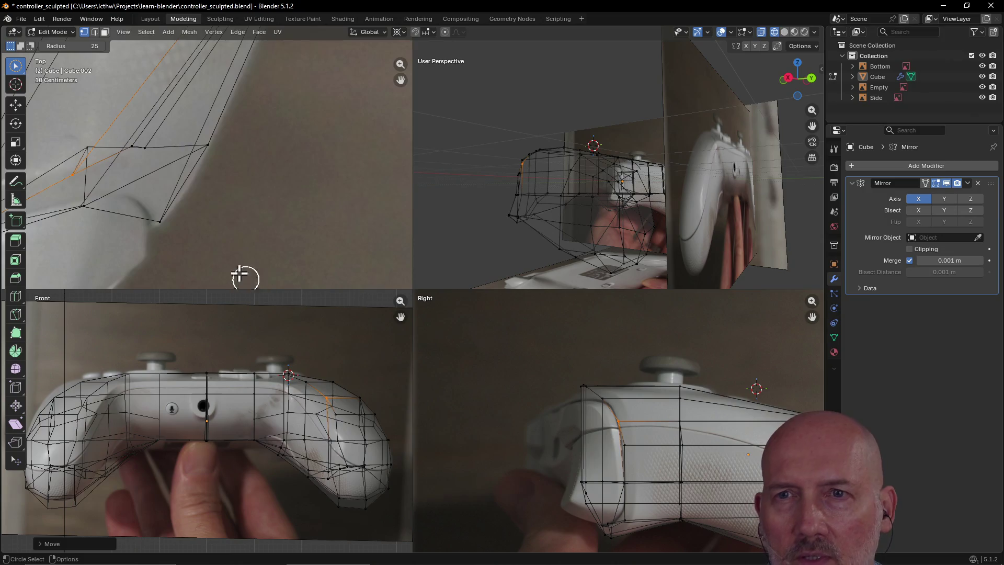
pyautogui.click(212, 148)
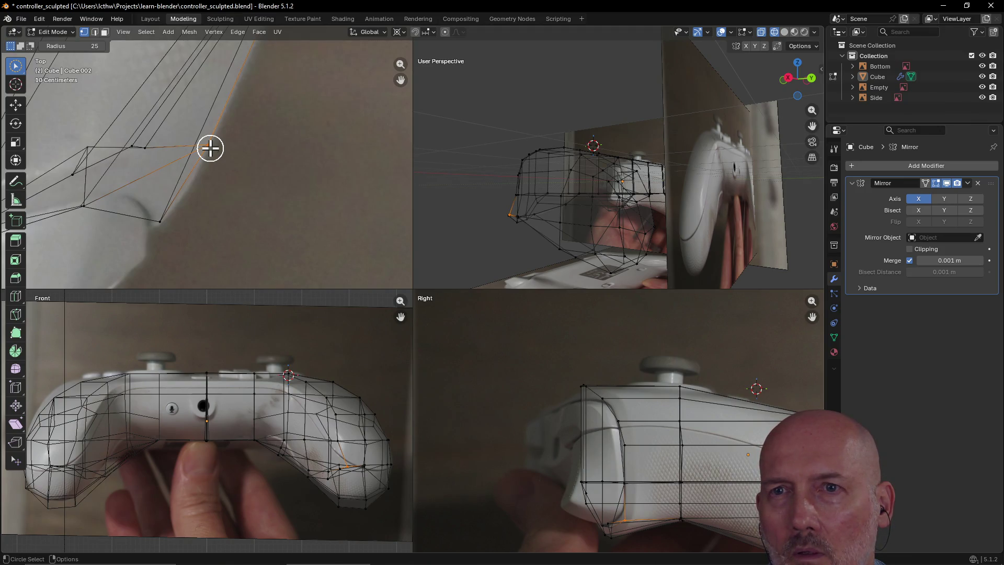
pyautogui.press('g')
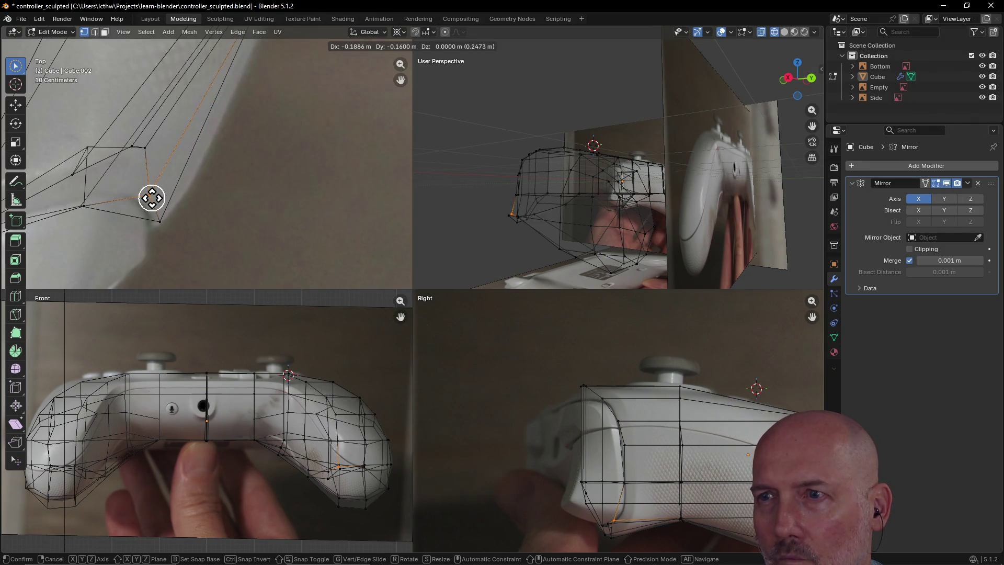
pyautogui.click(152, 197)
# - Frame the selection in the perspective view and reposition the next grip vertex
pyautogui.moveTo(481, 220)
pyautogui.mouseDown(button='middle')
pyautogui.moveTo(582, 238)
pyautogui.moveTo(623, 231)
pyautogui.moveTo(575, 293)
pyautogui.moveTo(589, 246)
pyautogui.moveTo(620, 244)
pyautogui.moveTo(629, 221)
pyautogui.moveTo(623, 248)
pyautogui.mouseUp(button='middle')
pyautogui.press('`')
pyautogui.click(654, 286)
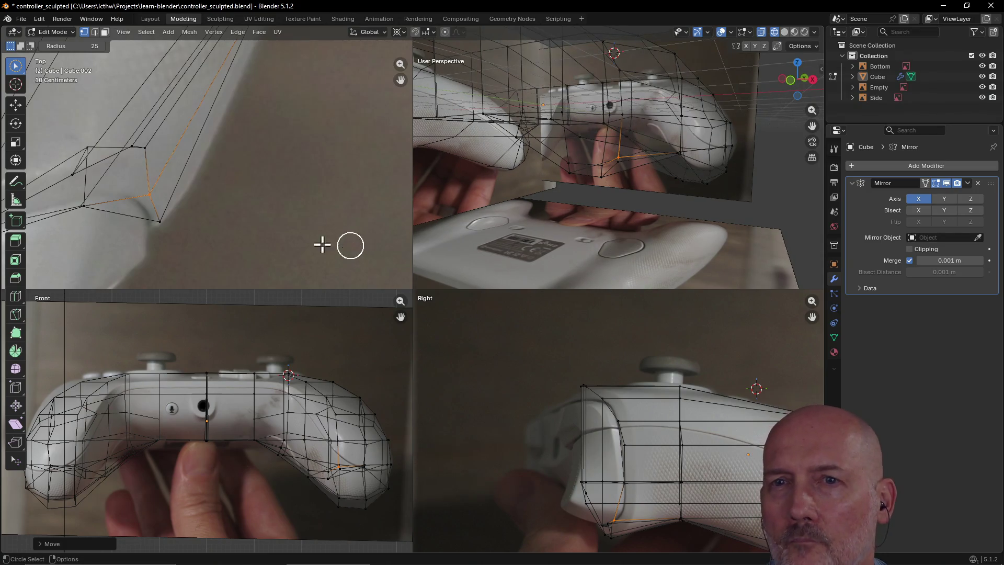
pyautogui.click(166, 225)
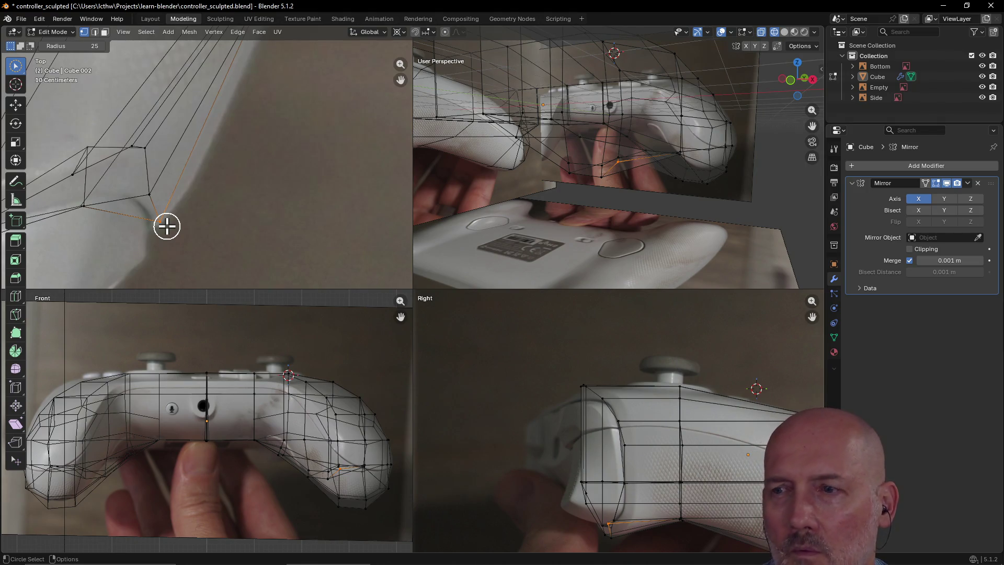
pyautogui.press('g')
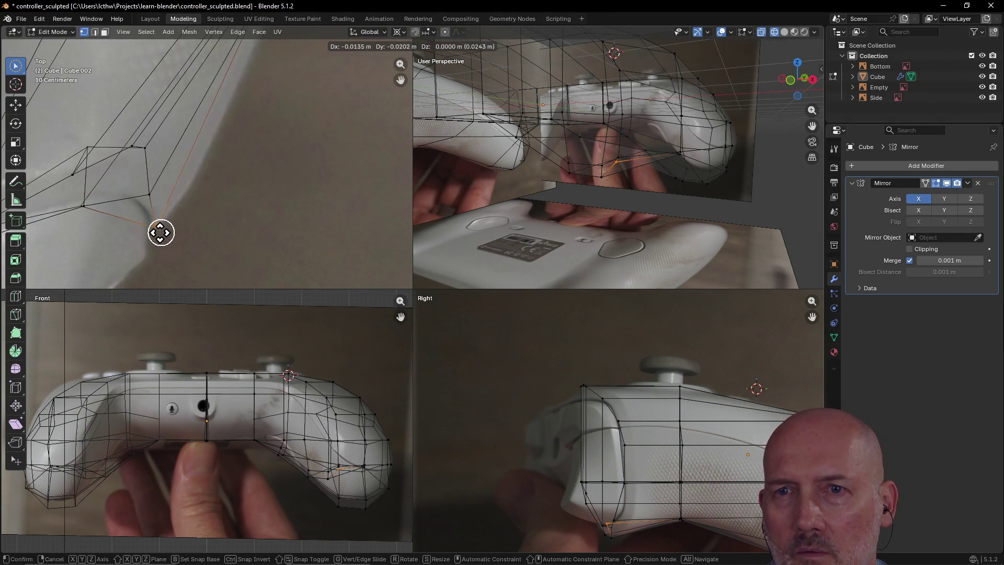
pyautogui.click(157, 233)
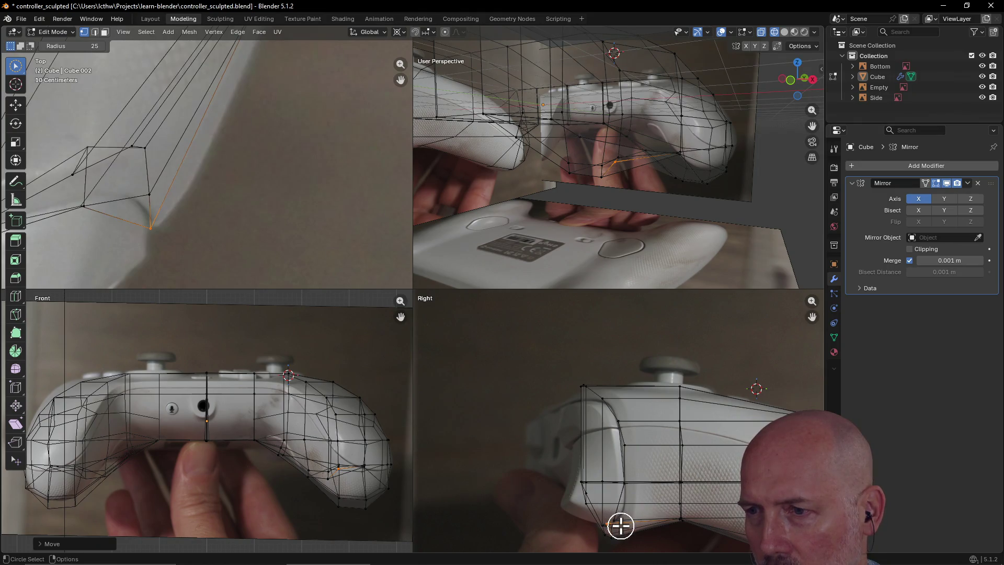
pyautogui.press('g')
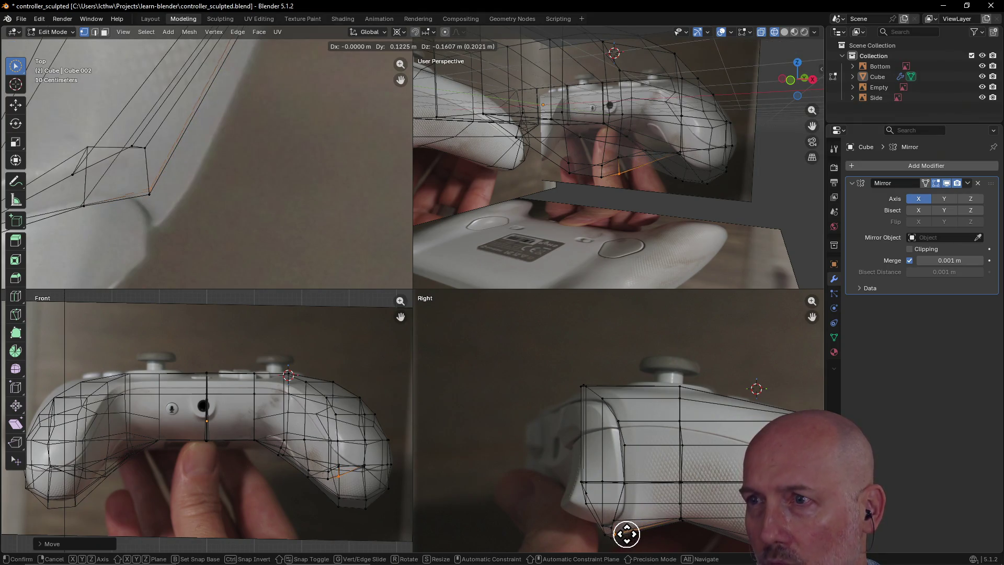
pyautogui.click(627, 533)
pyautogui.press('c')
# - Move two more underside grip vertices further onto the outline
pyautogui.moveTo(647, 204)
pyautogui.mouseDown(button='middle')
pyautogui.moveTo(587, 229)
pyautogui.moveTo(641, 238)
pyautogui.moveTo(546, 254)
pyautogui.moveTo(610, 222)
pyautogui.moveTo(576, 233)
pyautogui.moveTo(599, 231)
pyautogui.moveTo(450, 209)
pyautogui.mouseUp(button='middle')
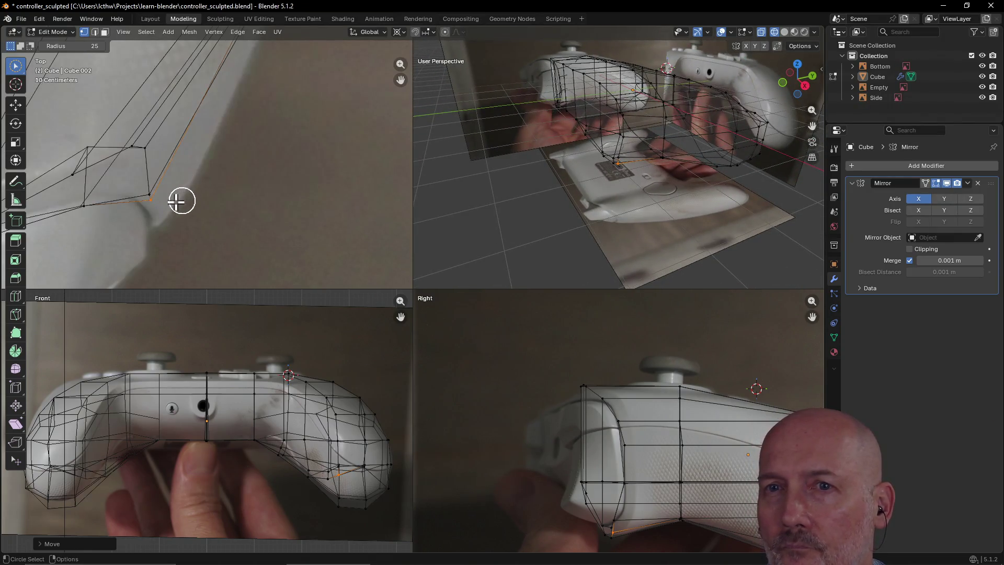
pyautogui.press('g')
pyautogui.press('Escape')
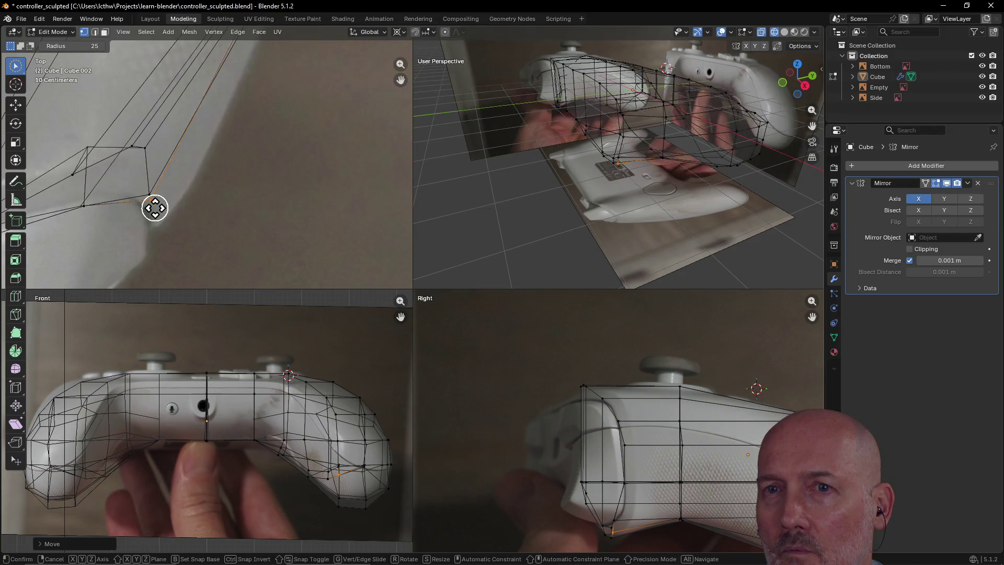
pyautogui.press('g')
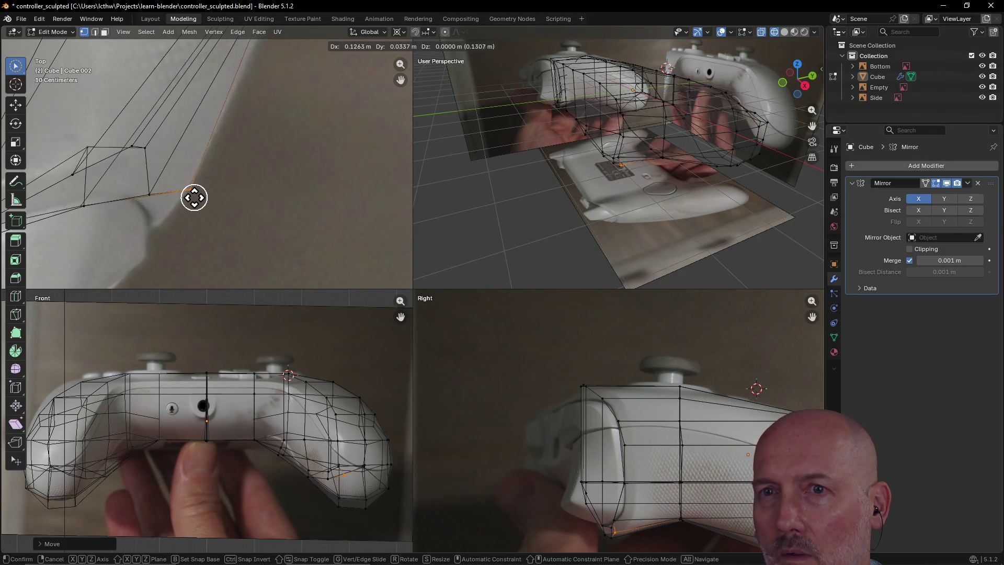
pyautogui.click(182, 210)
pyautogui.scroll(-5, 182, 210)
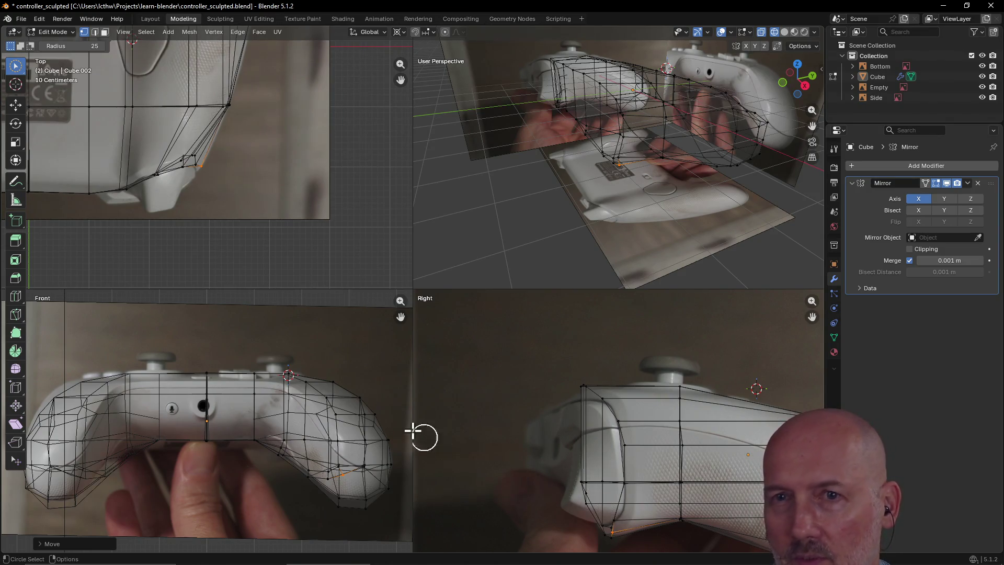
pyautogui.click(582, 507)
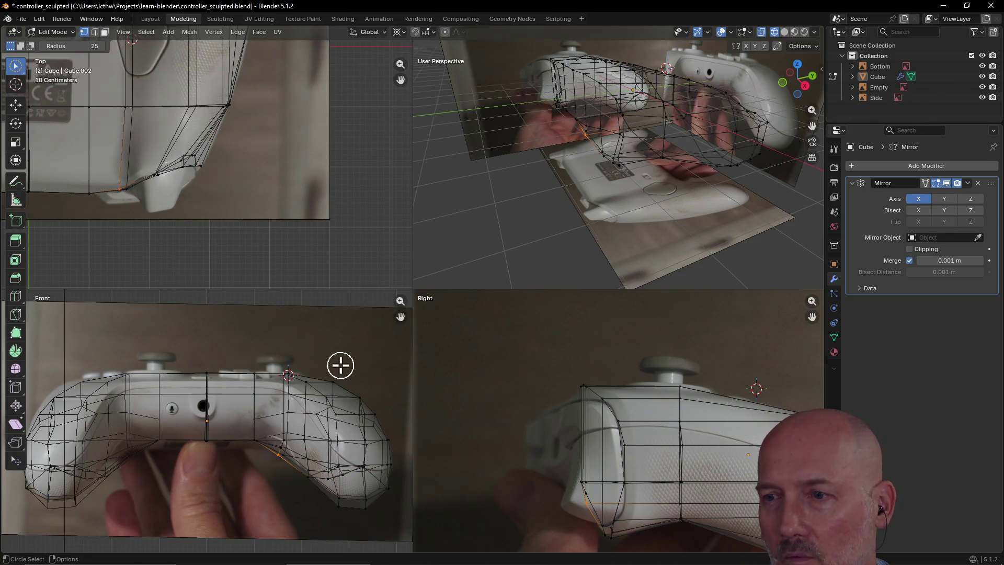
pyautogui.press('g')
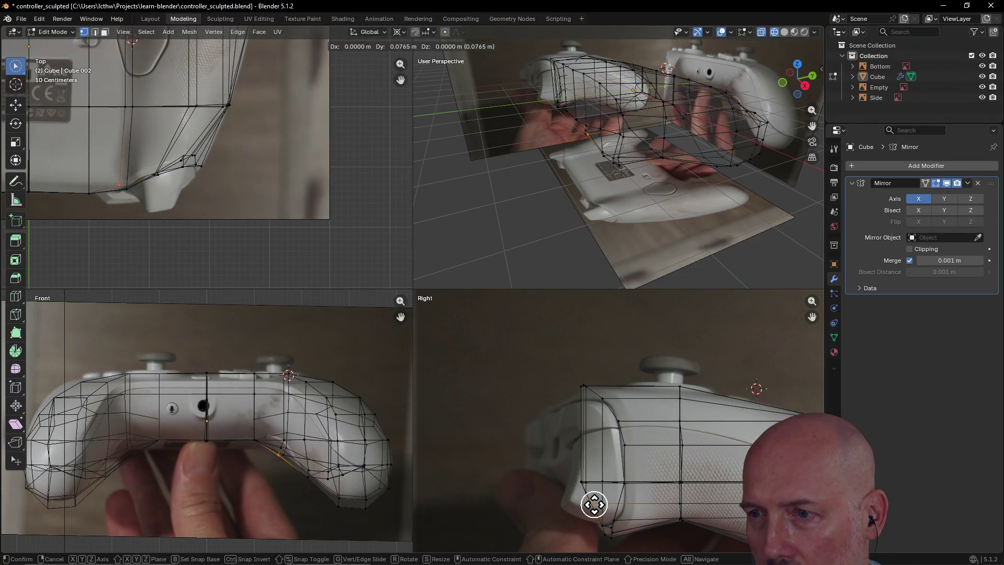
pyautogui.click(593, 504)
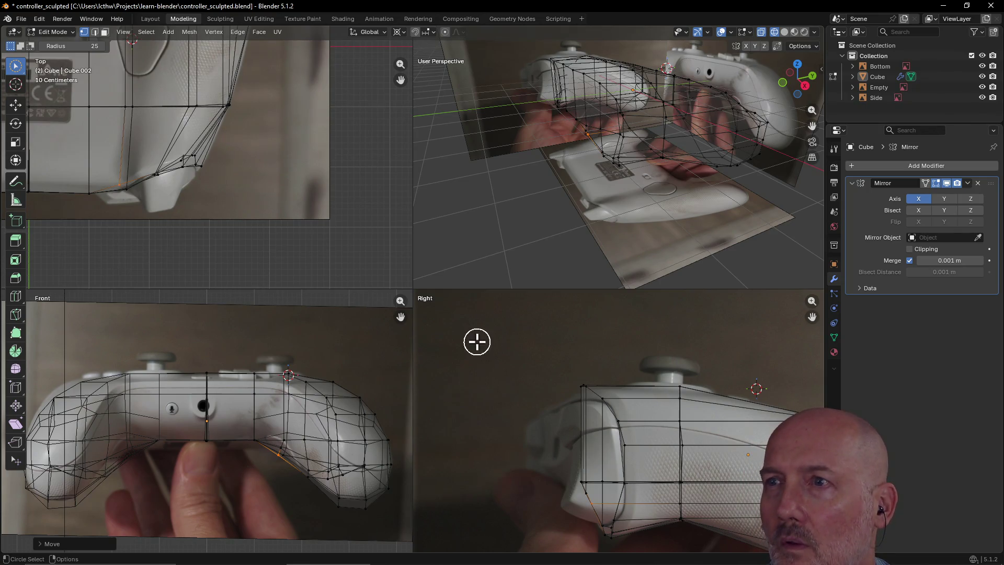
# - Switch the viewport to Solid shading and inspect the mesh underside
pyautogui.moveTo(538, 228); pyautogui.dragTo(540, 226, button='middle')
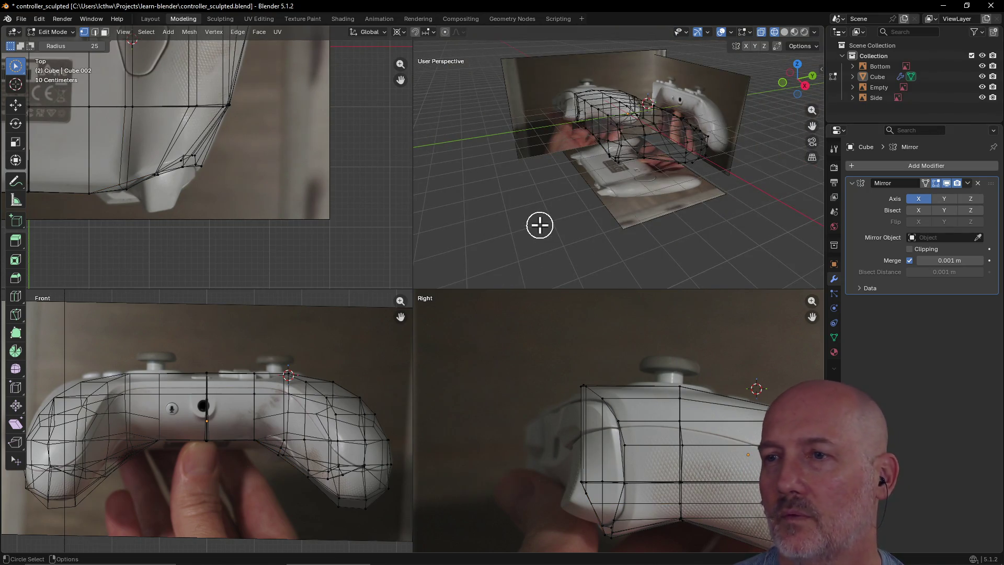
pyautogui.press('z')
pyautogui.click(612, 225)
pyautogui.scroll(3, 609, 186)
pyautogui.moveTo(609, 186)
pyautogui.mouseDown(button='middle')
pyautogui.moveTo(695, 174)
pyautogui.moveTo(657, 204)
pyautogui.moveTo(706, 195)
pyautogui.moveTo(666, 202)
pyautogui.moveTo(639, 175)
pyautogui.moveTo(678, 180)
pyautogui.mouseUp(button='middle')
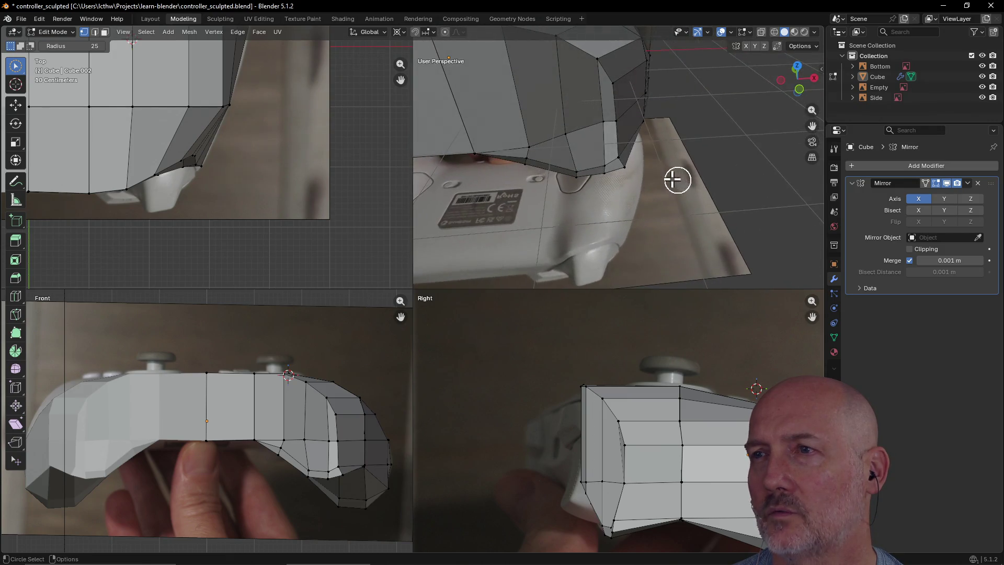
# - Slide a grip inner-edge vertex along X and adjust a nearby corner vertex
pyautogui.click(602, 123)
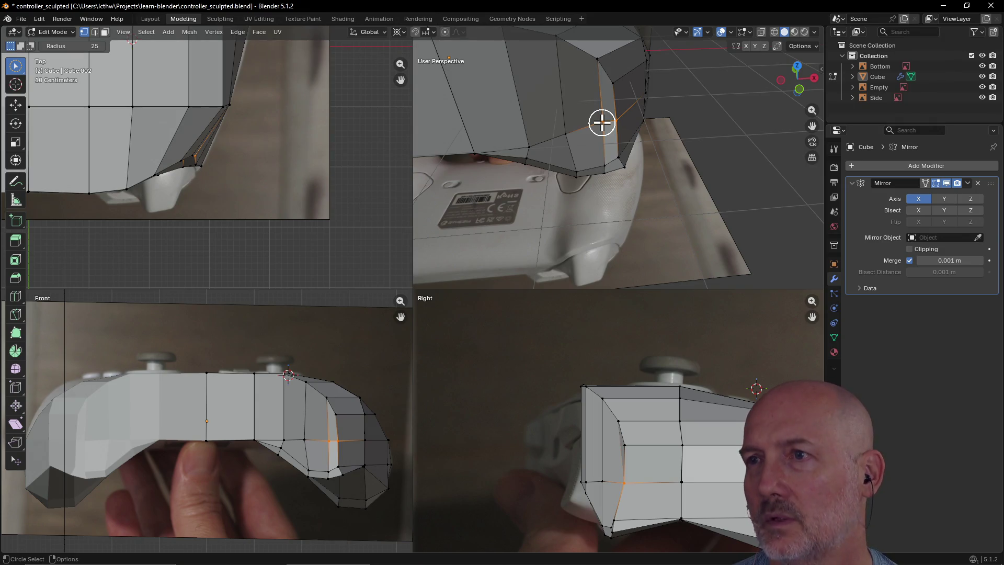
pyautogui.rightClick(602, 124)
pyautogui.press('Escape')
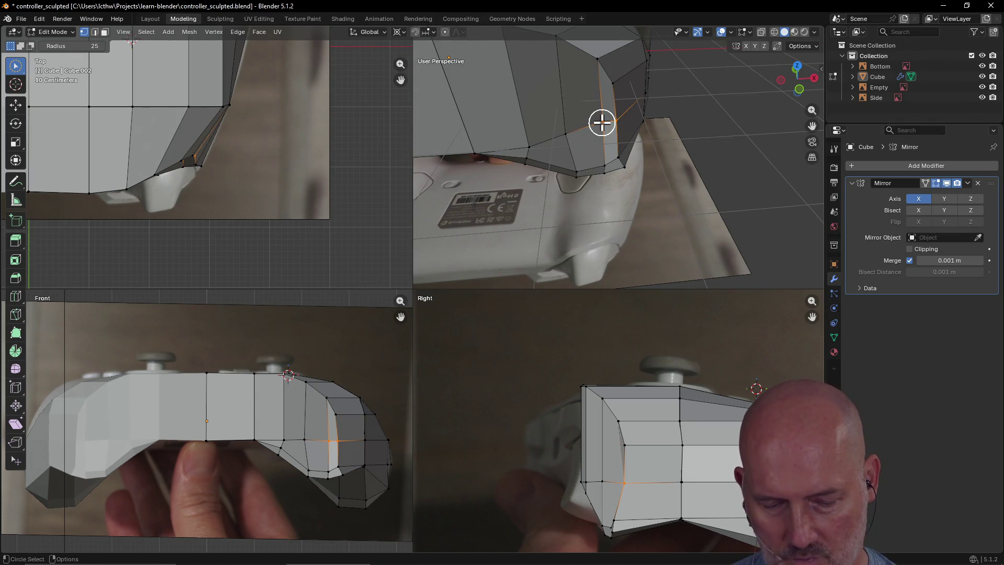
pyautogui.press('g')
pyautogui.press('x')
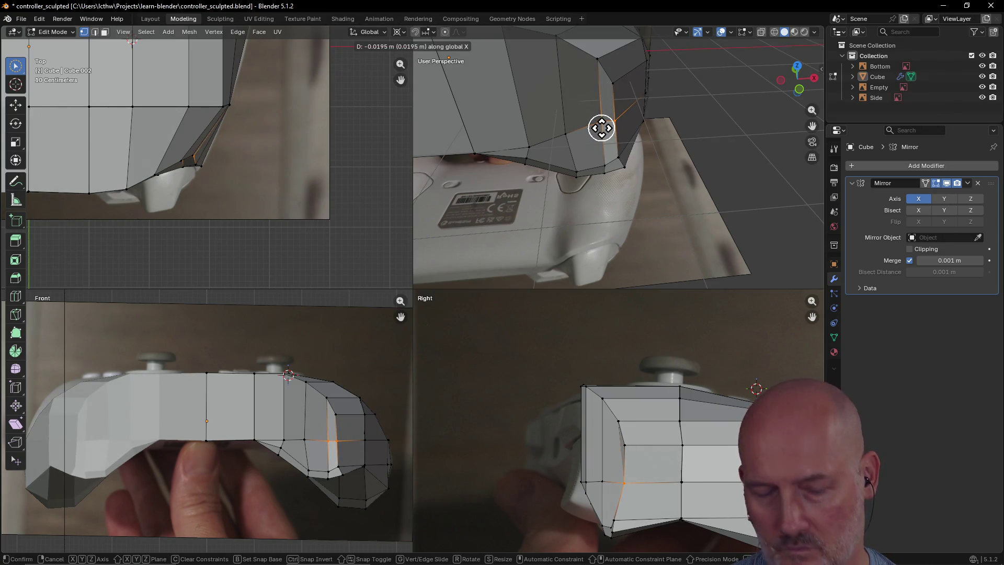
pyautogui.click(601, 128)
pyautogui.press('c')
pyautogui.moveTo(600, 126); pyautogui.dragTo(591, 127, button='middle')
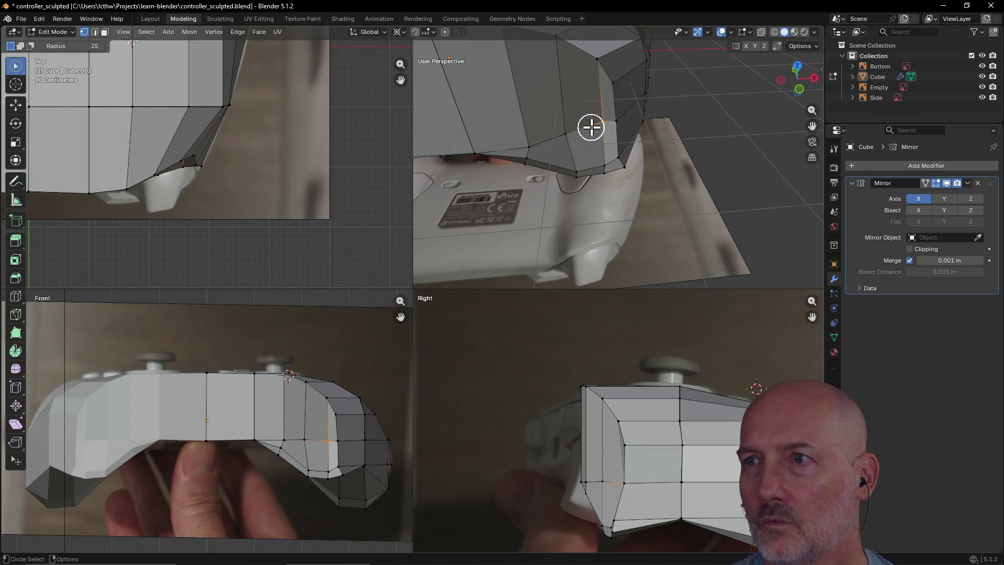
pyautogui.press('g')
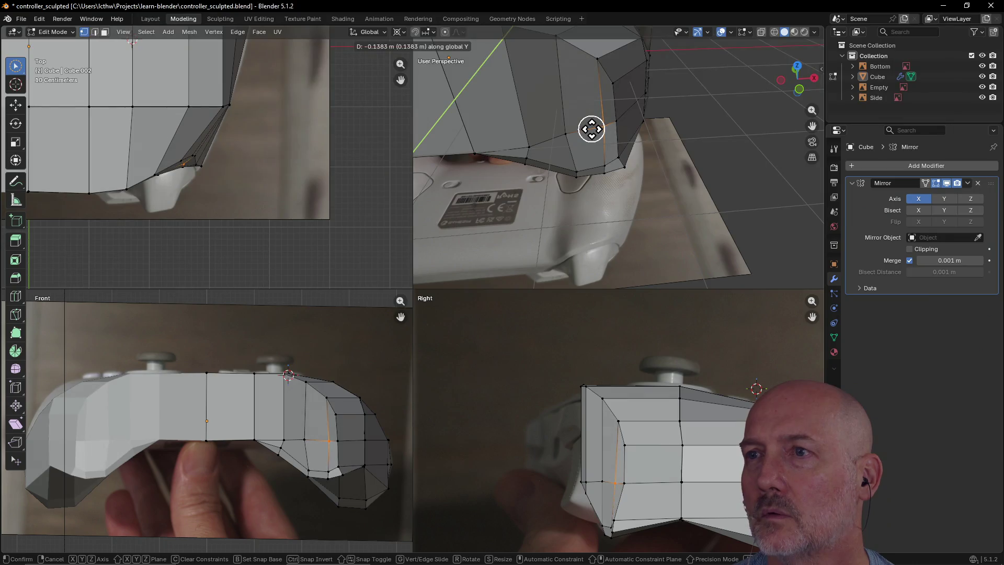
pyautogui.click(602, 130)
# - Move the grip's bottom-edge vertices and an adjacent edge to match the photos
pyautogui.moveTo(641, 146)
pyautogui.mouseDown(button='middle')
pyautogui.moveTo(556, 119)
pyautogui.moveTo(554, 101)
pyautogui.moveTo(604, 78)
pyautogui.moveTo(549, 45)
pyautogui.moveTo(548, 72)
pyautogui.moveTo(511, 49)
pyautogui.moveTo(551, 105)
pyautogui.moveTo(634, 114)
pyautogui.moveTo(661, 103)
pyautogui.moveTo(655, 92)
pyautogui.moveTo(653, 170)
pyautogui.mouseUp(button='middle')
pyautogui.click(630, 176)
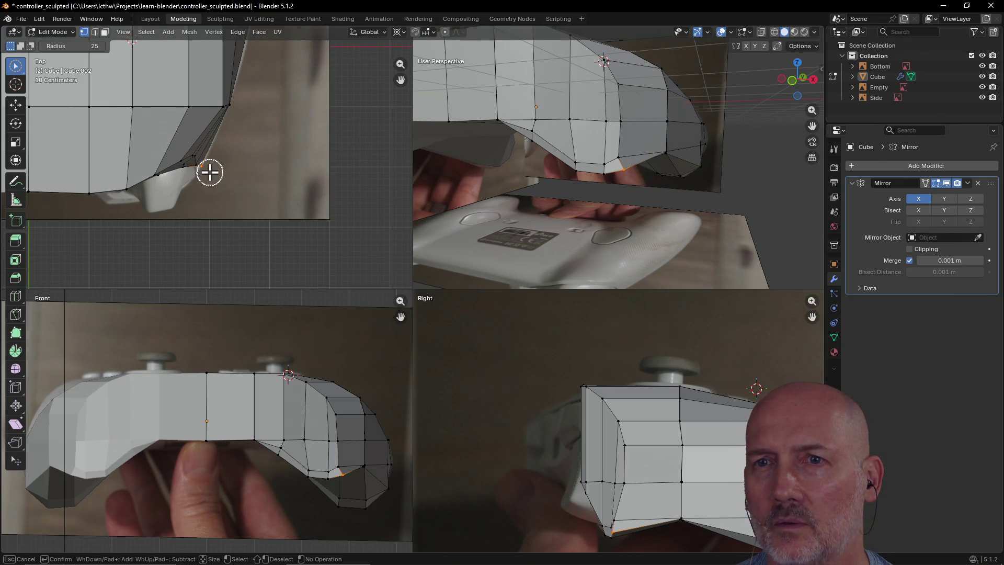
pyautogui.press('g')
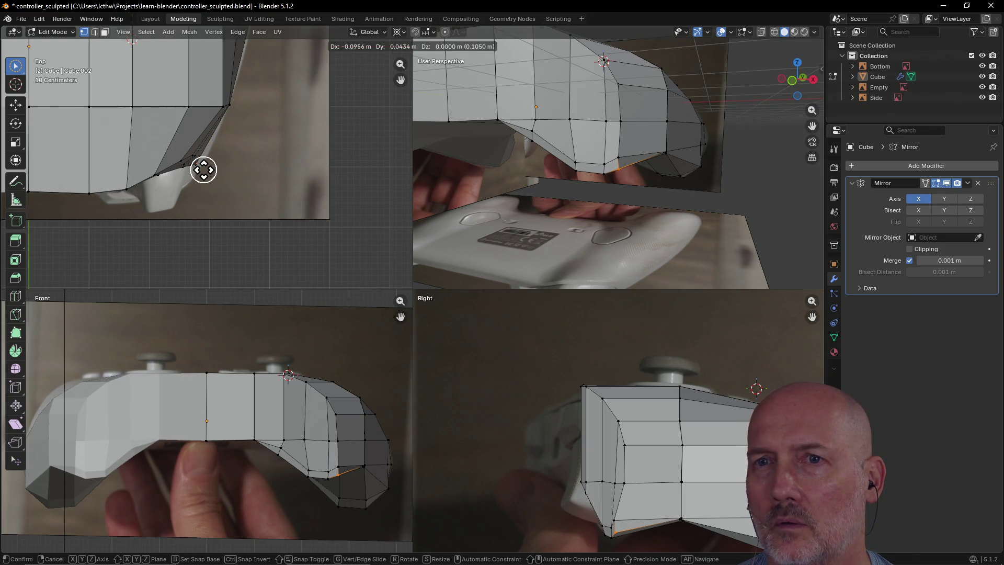
pyautogui.click(203, 170)
pyautogui.moveTo(538, 188)
pyautogui.mouseDown(button='middle')
pyautogui.moveTo(448, 197)
pyautogui.moveTo(549, 163)
pyautogui.moveTo(697, 158)
pyautogui.moveTo(614, 134)
pyautogui.moveTo(540, 148)
pyautogui.moveTo(524, 171)
pyautogui.mouseUp(button='middle')
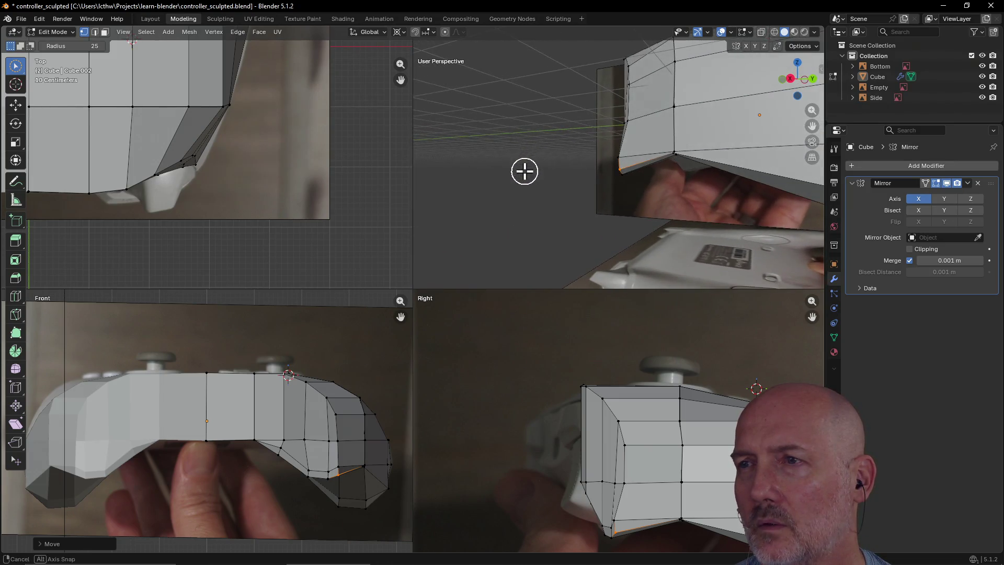
pyautogui.press('g')
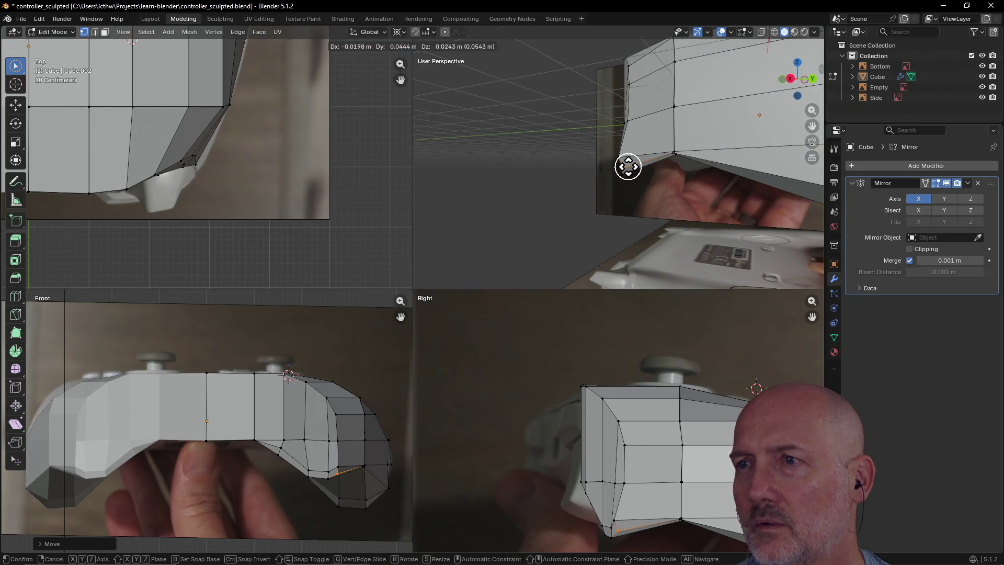
pyautogui.click(626, 168)
pyautogui.press('c')
# - Reposition the bottom-corner vertices and the end vertex loop in the side view
pyautogui.moveTo(698, 188)
pyautogui.mouseDown(button='middle')
pyautogui.moveTo(793, 197)
pyautogui.moveTo(782, 192)
pyautogui.mouseUp(button='middle')
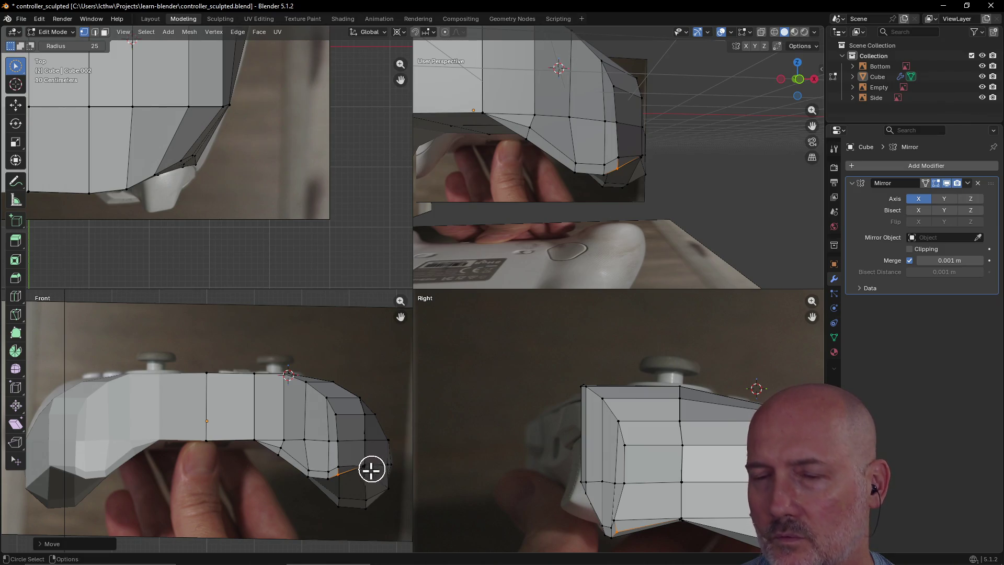
pyautogui.moveTo(650, 222)
pyautogui.mouseDown(button='middle')
pyautogui.moveTo(557, 238)
pyautogui.moveTo(665, 226)
pyautogui.moveTo(513, 242)
pyautogui.moveTo(534, 239)
pyautogui.moveTo(523, 238)
pyautogui.mouseUp(button='middle')
pyautogui.moveTo(630, 533); pyautogui.dragTo(623, 534)
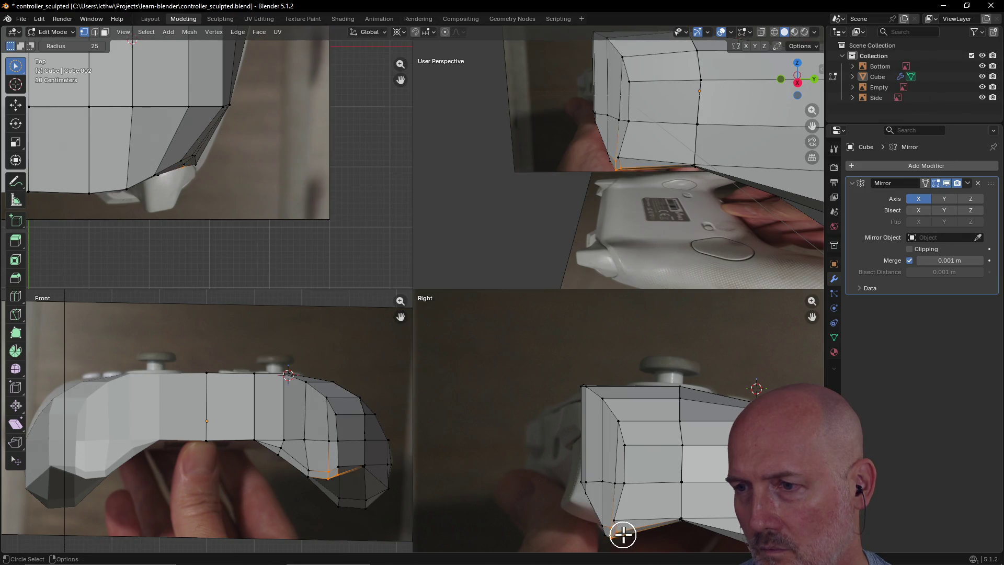
pyautogui.press('g')
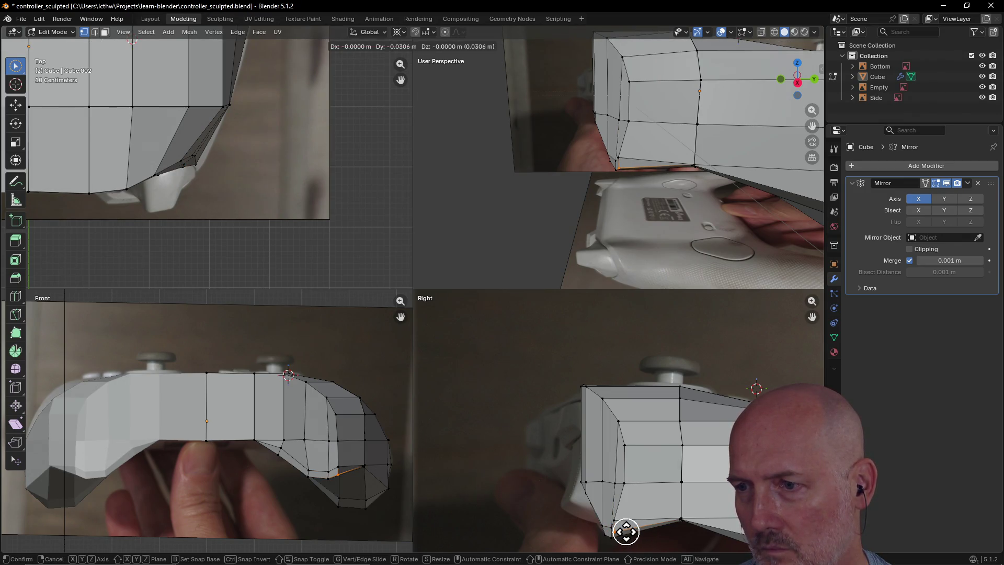
pyautogui.click(626, 532)
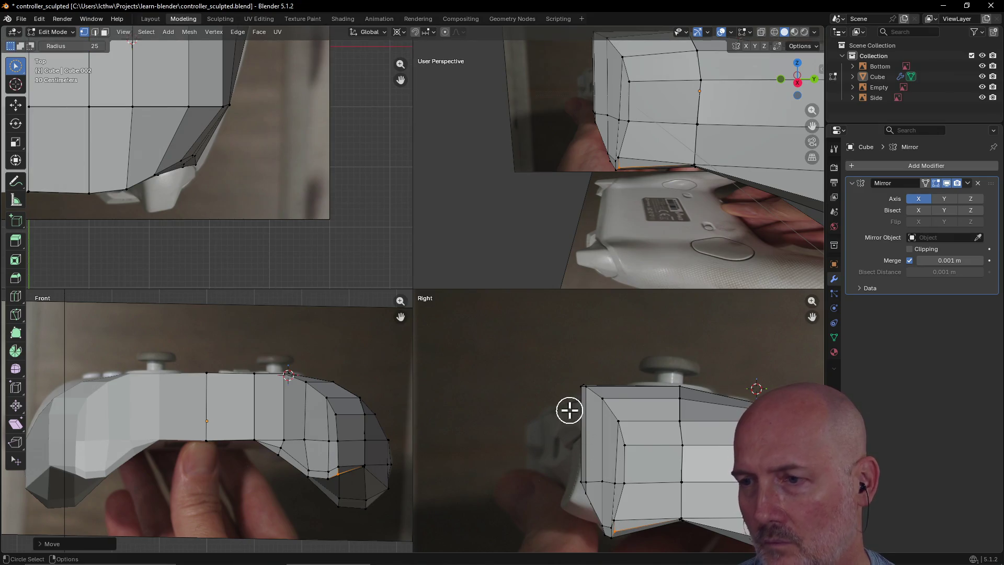
pyautogui.moveTo(534, 239)
pyautogui.mouseDown(button='middle')
pyautogui.moveTo(560, 204)
pyautogui.moveTo(661, 208)
pyautogui.moveTo(519, 221)
pyautogui.moveTo(605, 152)
pyautogui.moveTo(659, 157)
pyautogui.moveTo(643, 132)
pyautogui.mouseUp(button='middle')
pyautogui.click(629, 135)
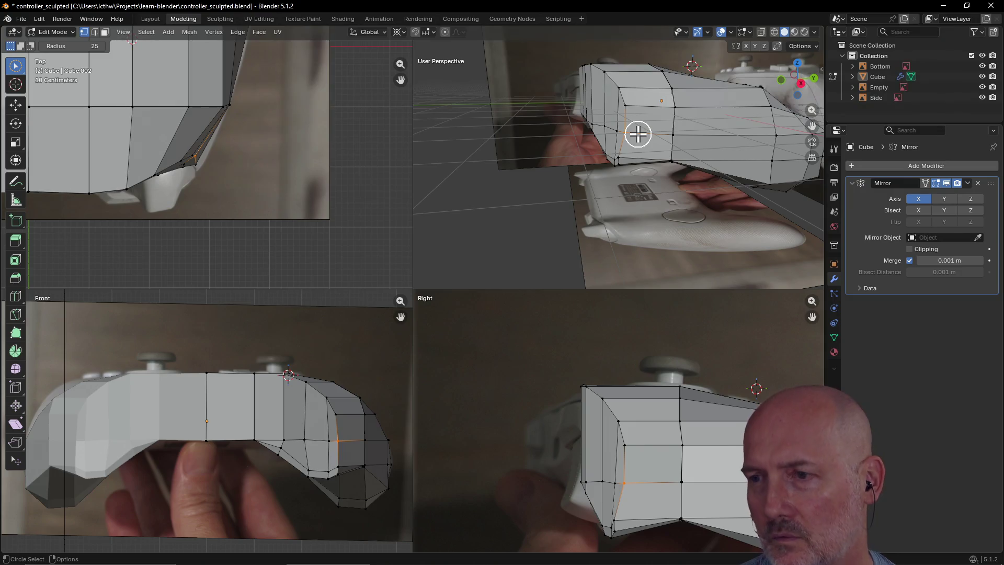
pyautogui.press('g')
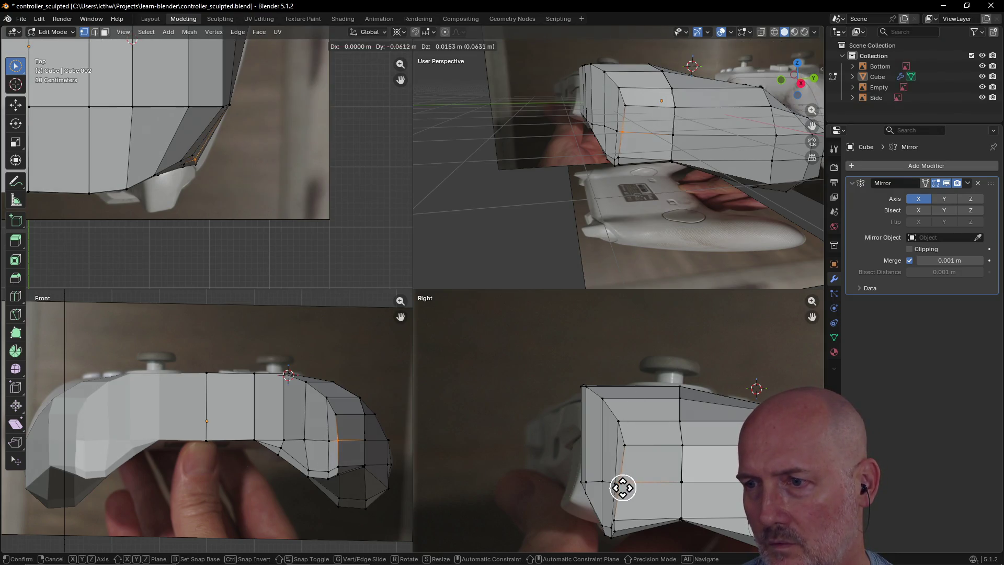
pyautogui.click(624, 488)
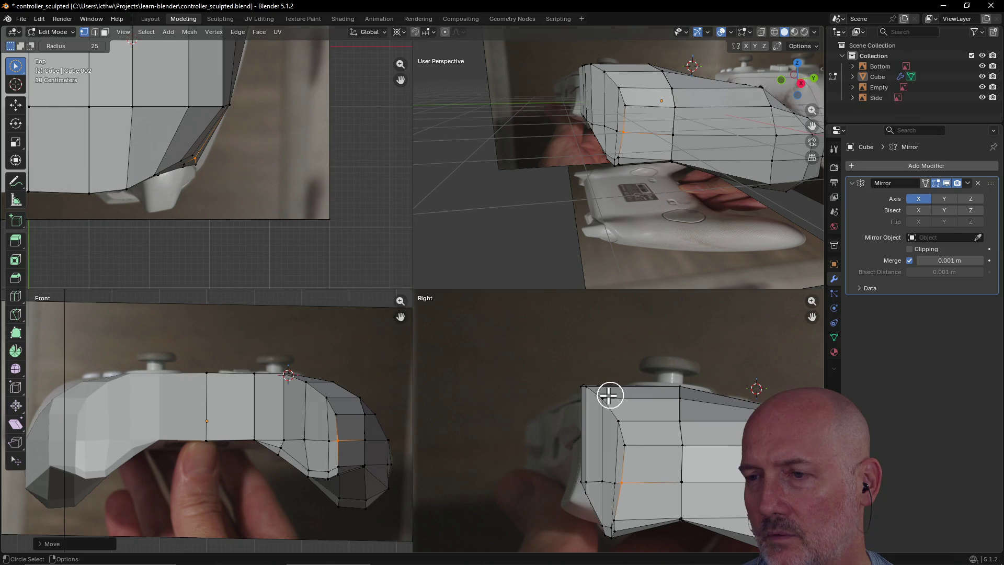
# - Adjust a vertex on the mesh's side while inspecting the underside
pyautogui.moveTo(527, 195)
pyautogui.mouseDown(button='middle')
pyautogui.moveTo(587, 209)
pyautogui.moveTo(647, 180)
pyautogui.moveTo(567, 188)
pyautogui.moveTo(515, 180)
pyautogui.mouseUp(button='middle')
pyautogui.scroll(3, 634, 186)
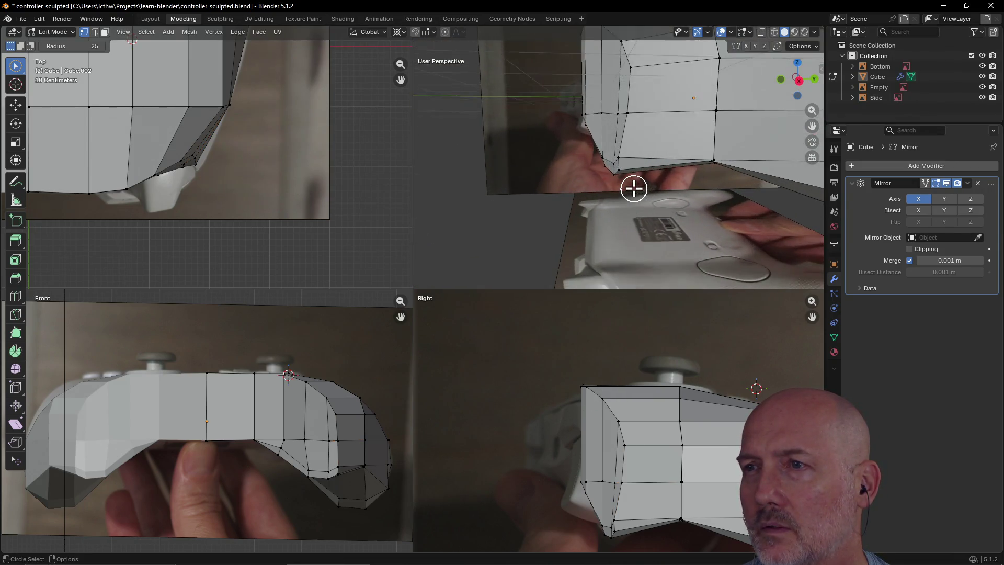
pyautogui.moveTo(633, 188)
pyautogui.mouseDown(button='middle')
pyautogui.moveTo(654, 193)
pyautogui.moveTo(618, 190)
pyautogui.moveTo(631, 201)
pyautogui.mouseUp(button='middle')
pyautogui.click(633, 482)
pyautogui.press('g')
pyautogui.click(625, 482)
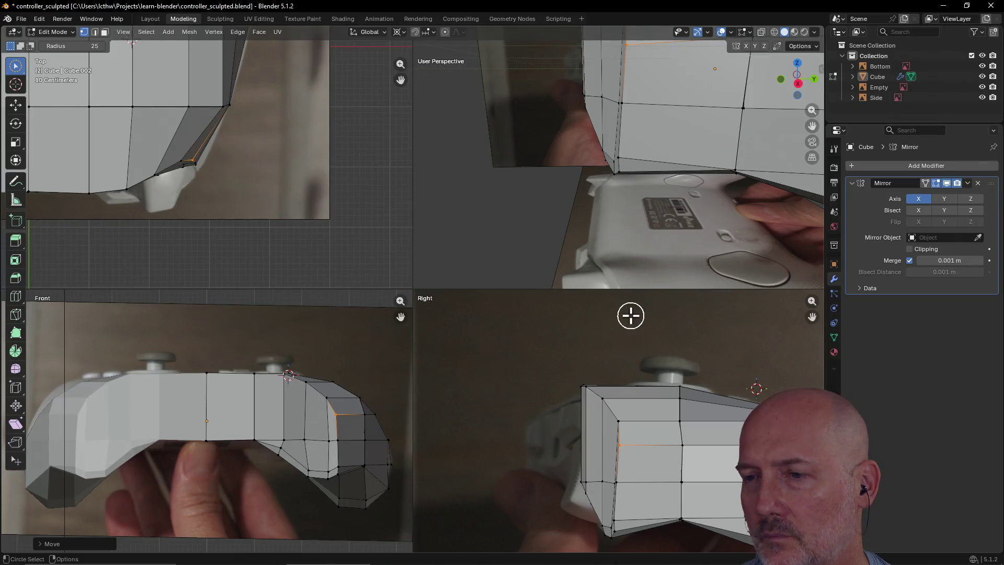
pyautogui.click(624, 537)
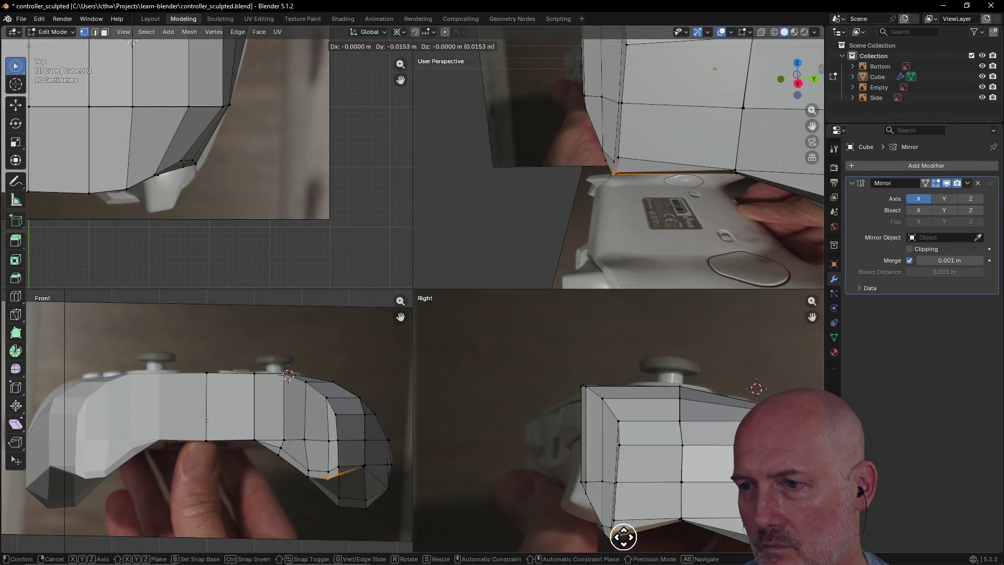
pyautogui.click(562, 230)
# - Review a tilted overview of the mesh, then go to the Layout workspace
pyautogui.moveTo(563, 231)
pyautogui.mouseDown(button='middle')
pyautogui.moveTo(549, 209)
pyautogui.moveTo(694, 221)
pyautogui.moveTo(661, 181)
pyautogui.moveTo(527, 179)
pyautogui.moveTo(558, 161)
pyautogui.moveTo(625, 153)
pyautogui.moveTo(593, 68)
pyautogui.moveTo(639, 167)
pyautogui.mouseUp(button='middle')
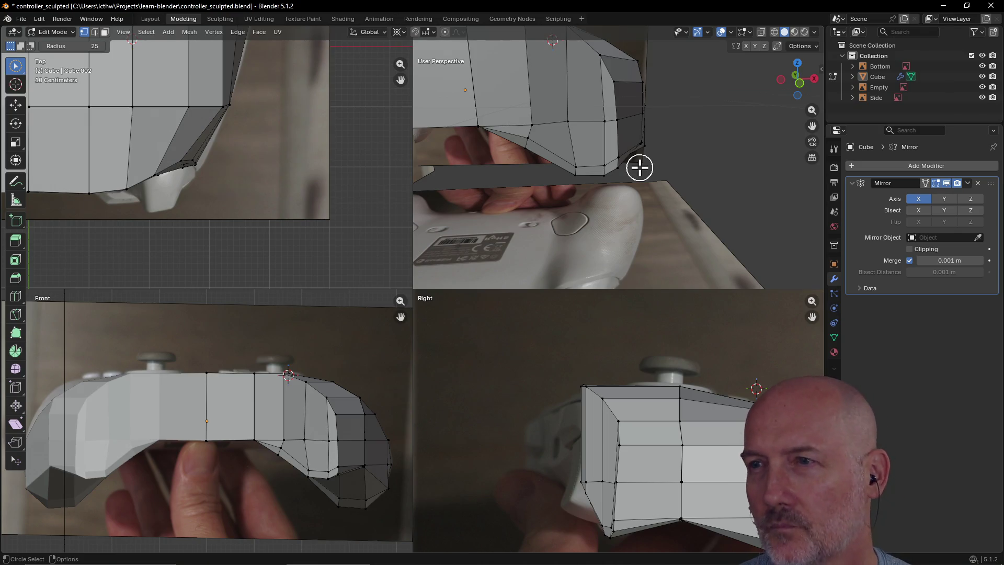
pyautogui.scroll(-5, 622, 135)
pyautogui.moveTo(606, 154)
pyautogui.mouseDown(button='middle')
pyautogui.moveTo(521, 195)
pyautogui.moveTo(638, 157)
pyautogui.moveTo(578, 179)
pyautogui.moveTo(650, 142)
pyautogui.moveTo(600, 177)
pyautogui.moveTo(634, 119)
pyautogui.moveTo(630, 157)
pyautogui.mouseUp(button='middle')
pyautogui.scroll(-8, 572, 182)
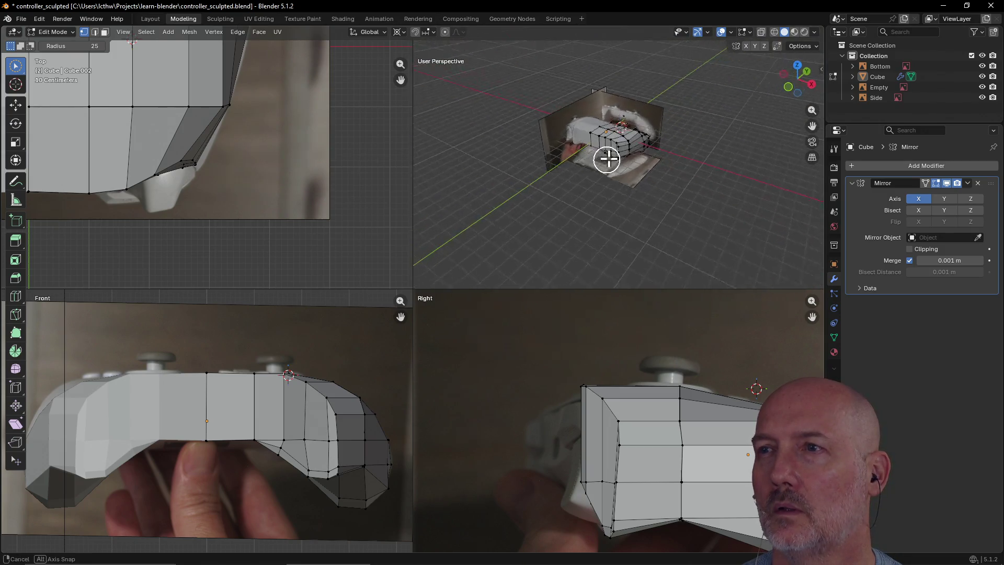
pyautogui.click(145, 19)
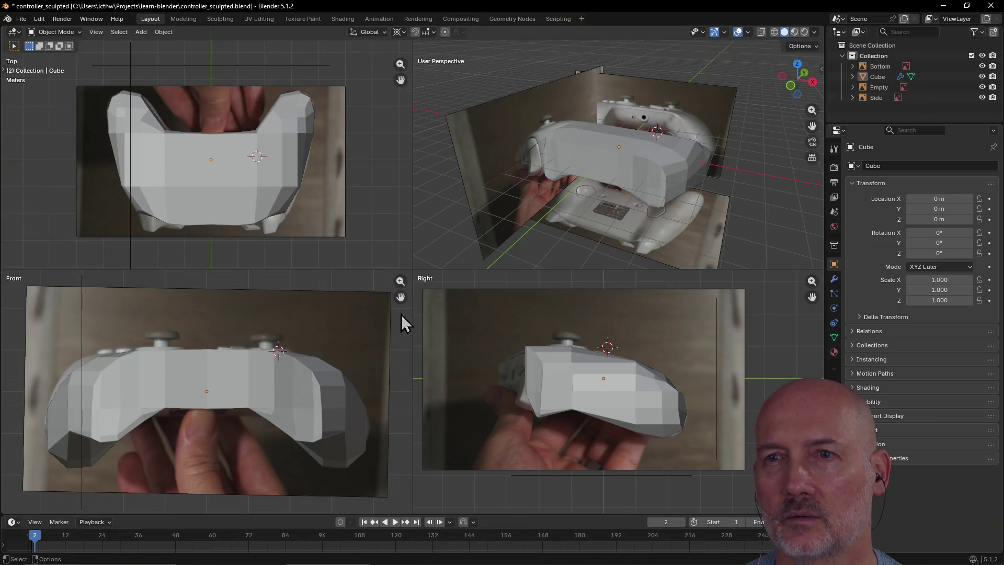
# - Select Cube and hide the Bottom, Empty and Side reference objects with Shift+H
pyautogui.click(286, 413)
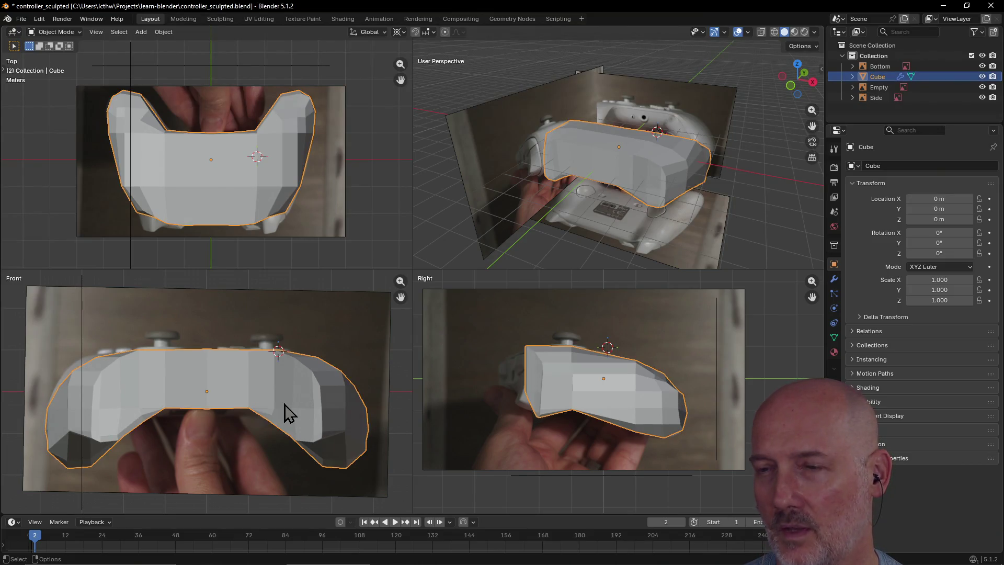
pyautogui.hotkey('ctrl', 'h')
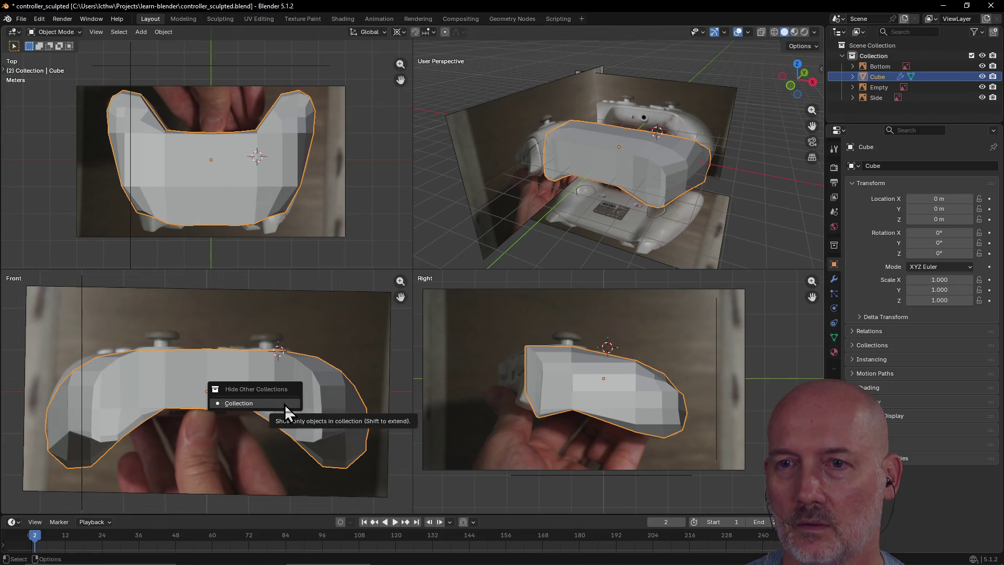
pyautogui.click(279, 403)
pyautogui.hotkey('shift', 'h')
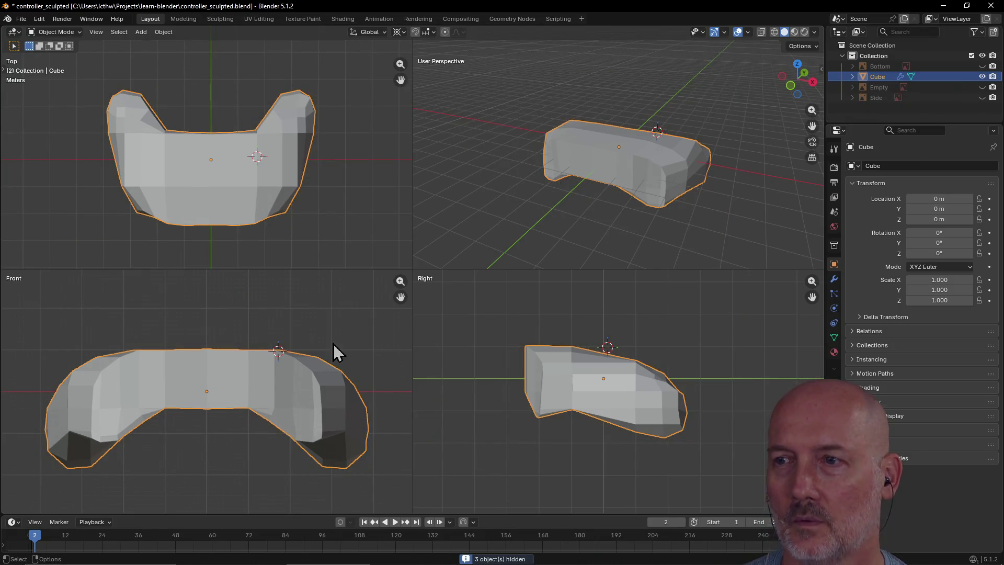
pyautogui.click(607, 188)
# - Orbit around the lone controller mesh to inspect it from top, sides and a low front angle
pyautogui.scroll(-2, 604, 185)
pyautogui.moveTo(604, 185)
pyautogui.mouseDown(button='middle')
pyautogui.moveTo(665, 236)
pyautogui.moveTo(778, 202)
pyautogui.moveTo(617, 186)
pyautogui.moveTo(732, 145)
pyautogui.moveTo(706, 171)
pyautogui.moveTo(667, 183)
pyautogui.moveTo(486, 185)
pyautogui.moveTo(567, 175)
pyautogui.moveTo(473, 183)
pyautogui.moveTo(630, 175)
pyautogui.moveTo(576, 173)
pyautogui.moveTo(591, 177)
pyautogui.moveTo(590, 169)
pyautogui.mouseUp(button='middle')
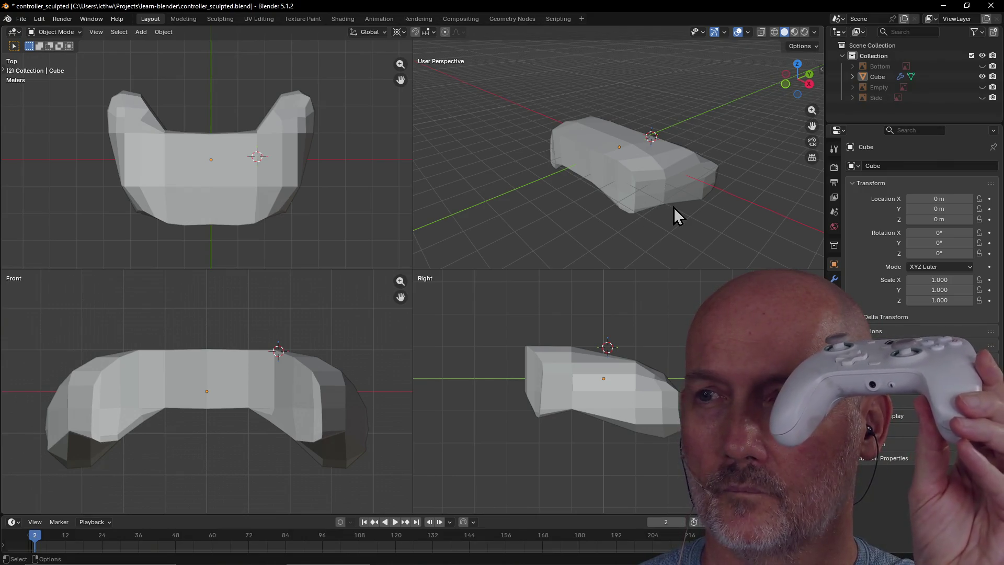
pyautogui.moveTo(673, 206); pyautogui.dragTo(589, 222, button='middle')
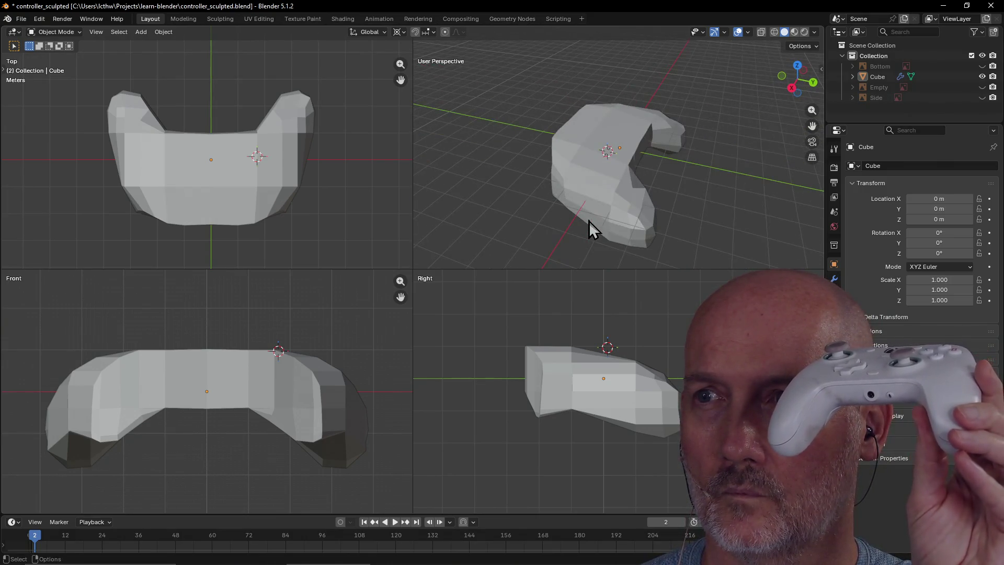
pyautogui.moveTo(667, 187)
pyautogui.mouseDown(button='middle')
pyautogui.moveTo(623, 204)
pyautogui.moveTo(593, 155)
pyautogui.moveTo(582, 63)
pyautogui.moveTo(600, 98)
pyautogui.mouseUp(button='middle')
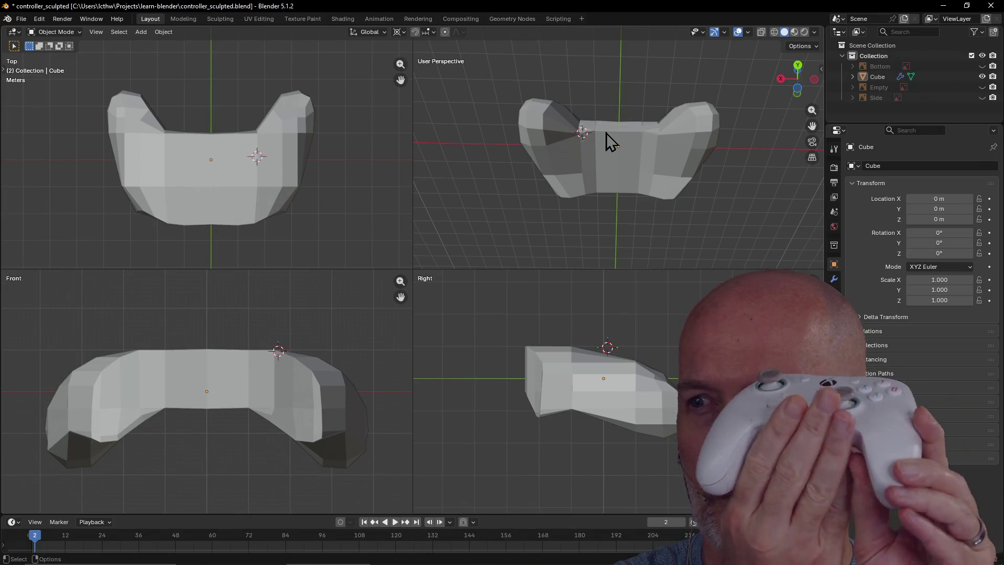
pyautogui.moveTo(631, 142)
pyautogui.mouseDown(button='middle')
pyautogui.moveTo(578, 162)
pyautogui.moveTo(583, 212)
pyautogui.moveTo(600, 235)
pyautogui.moveTo(624, 227)
pyautogui.moveTo(643, 178)
pyautogui.moveTo(535, 187)
pyautogui.moveTo(517, 162)
pyautogui.moveTo(594, 193)
pyautogui.moveTo(618, 215)
pyautogui.moveTo(581, 219)
pyautogui.moveTo(550, 193)
pyautogui.moveTo(514, 193)
pyautogui.moveTo(573, 189)
pyautogui.mouseUp(button='middle')
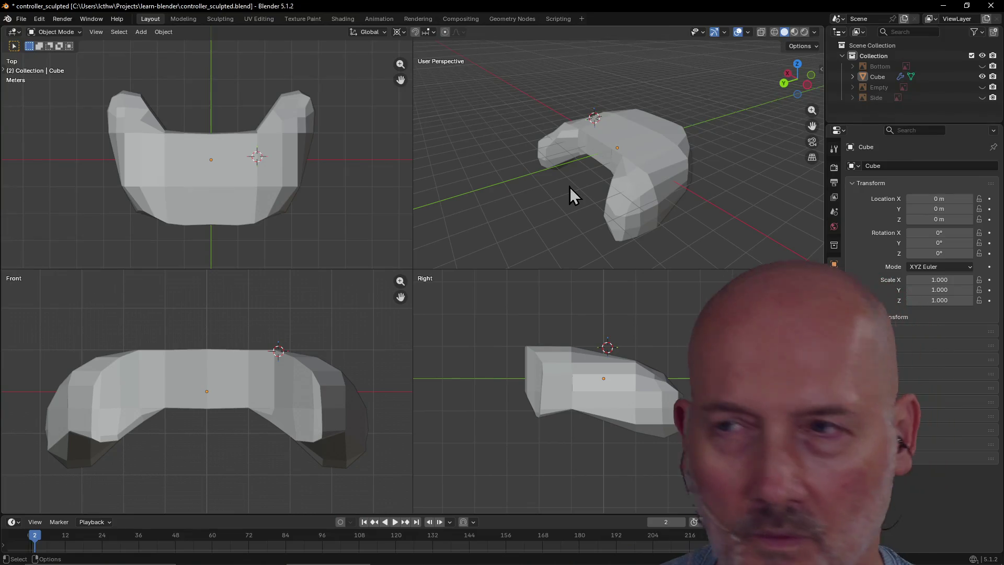
pyautogui.moveTo(542, 179)
pyautogui.mouseDown(button='middle')
pyautogui.moveTo(575, 206)
pyautogui.moveTo(648, 140)
pyautogui.moveTo(641, 117)
pyautogui.moveTo(679, 131)
pyautogui.mouseUp(button='middle')
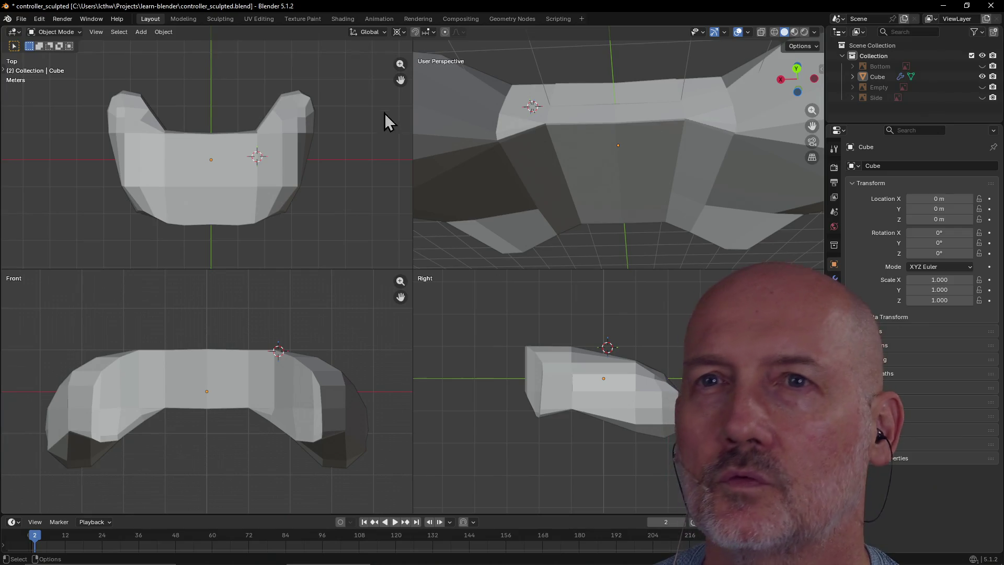
pyautogui.click(181, 19)
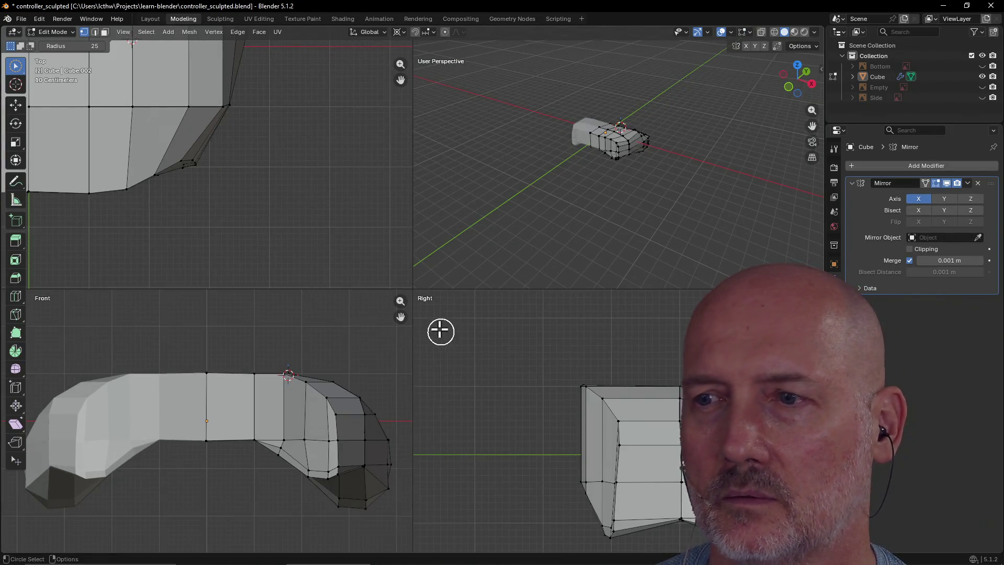
# - Recentre and zoom the Top view on the controller mesh
pyautogui.scroll(-8, 255, 206)
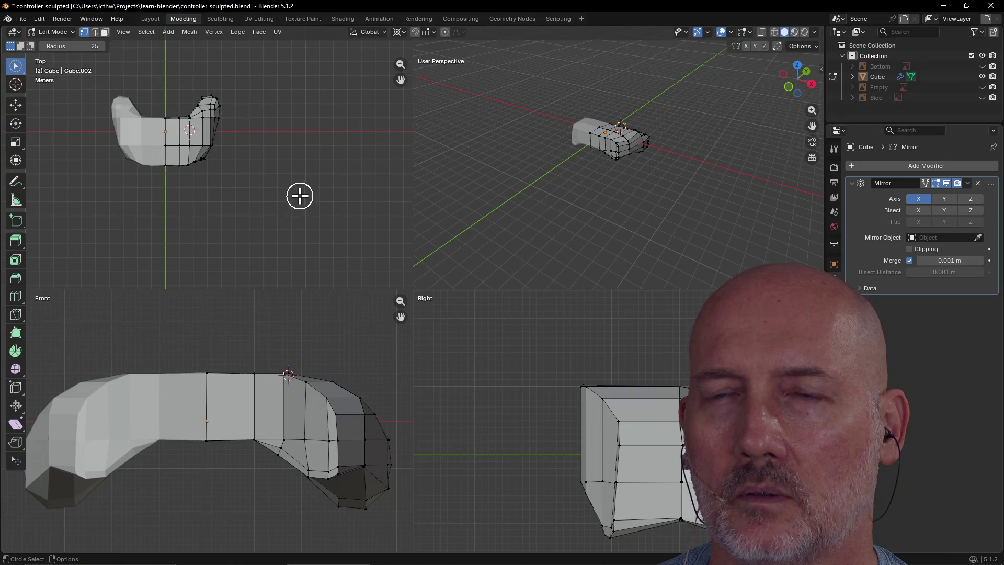
pyautogui.press('z')
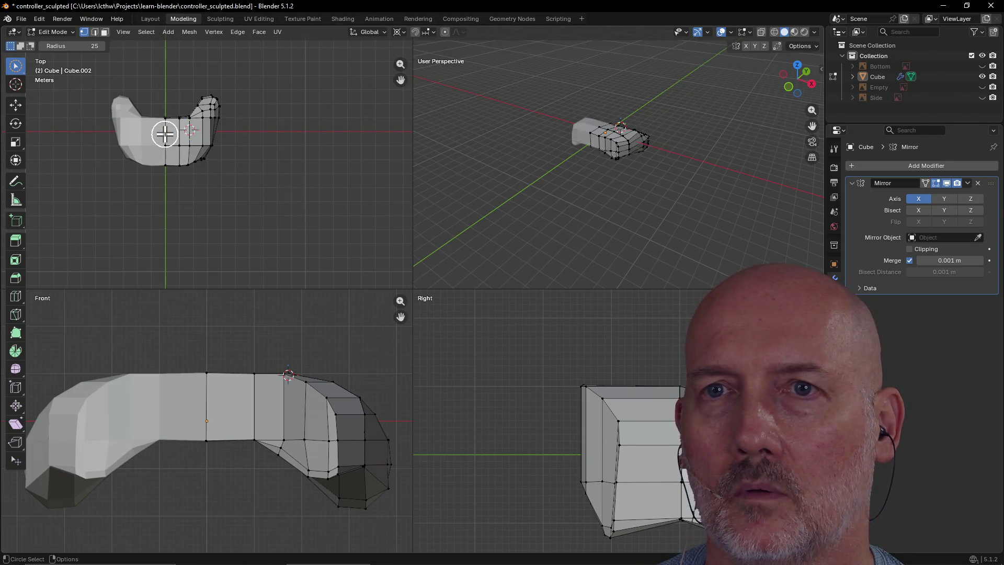
pyautogui.press('`')
pyautogui.click(219, 163)
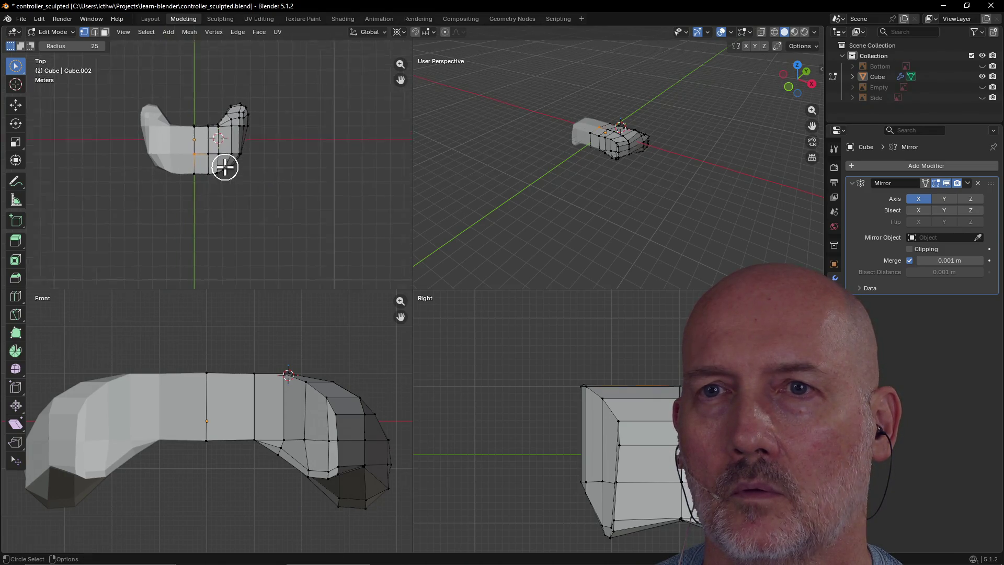
pyautogui.scroll(5, 225, 168)
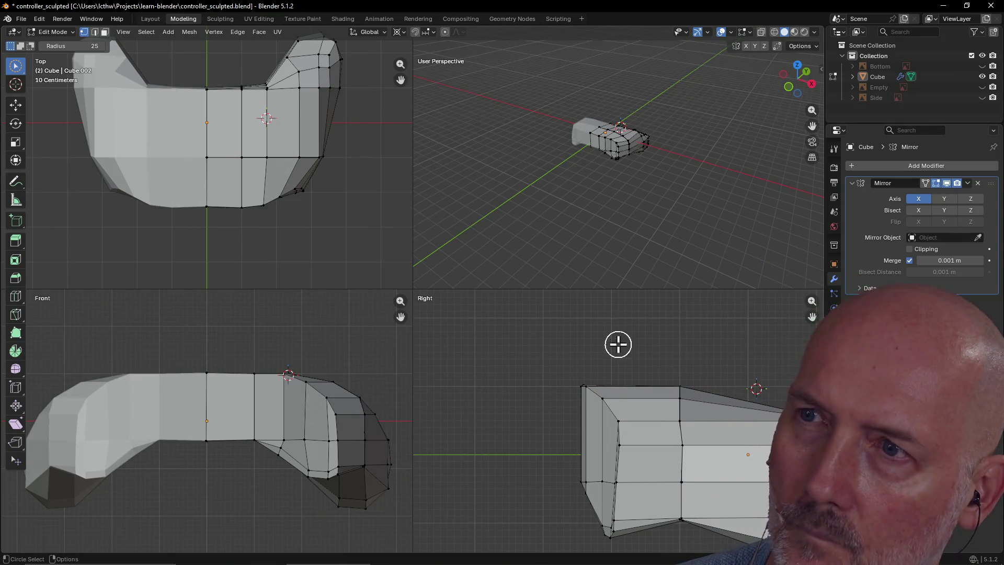
# - Circle-select edges near the mesh centre, check them, then clear the selection
pyautogui.click(598, 151)
pyautogui.scroll(6, 603, 151)
pyautogui.moveTo(610, 150)
pyautogui.mouseDown(button='middle')
pyautogui.moveTo(510, 159)
pyautogui.moveTo(591, 108)
pyautogui.moveTo(549, 115)
pyautogui.moveTo(475, 158)
pyautogui.moveTo(487, 166)
pyautogui.moveTo(473, 155)
pyautogui.moveTo(441, 159)
pyautogui.mouseUp(button='middle')
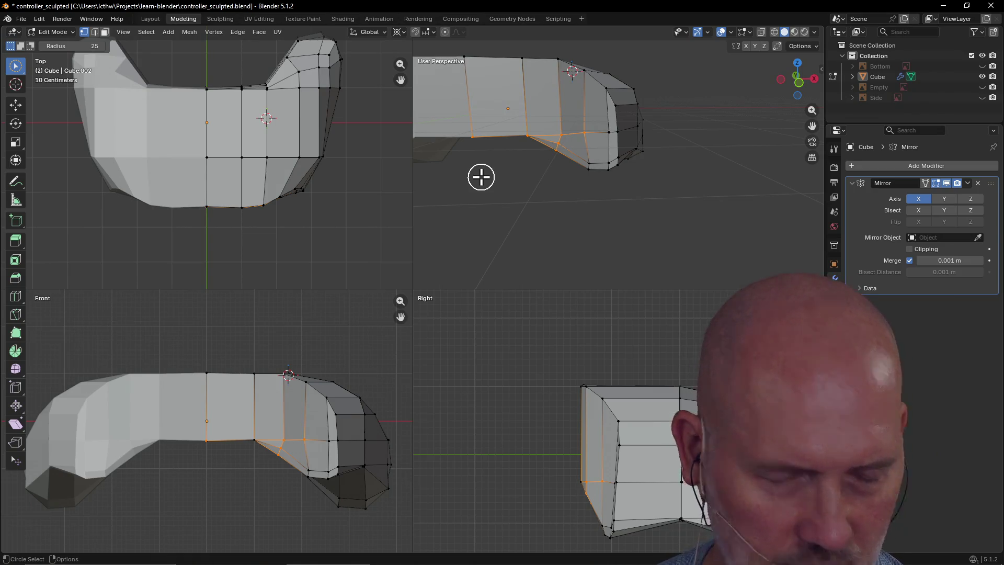
pyautogui.moveTo(482, 155)
pyautogui.mouseDown(button='middle')
pyautogui.moveTo(515, 141)
pyautogui.moveTo(446, 144)
pyautogui.mouseUp(button='middle')
pyautogui.moveTo(446, 144); pyautogui.dragTo(486, 125)
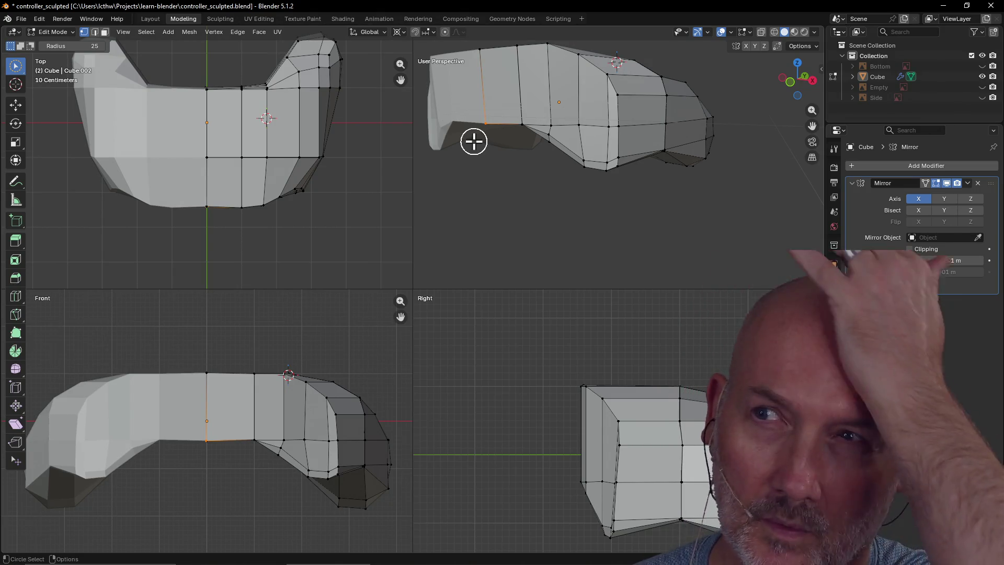
pyautogui.click(501, 98)
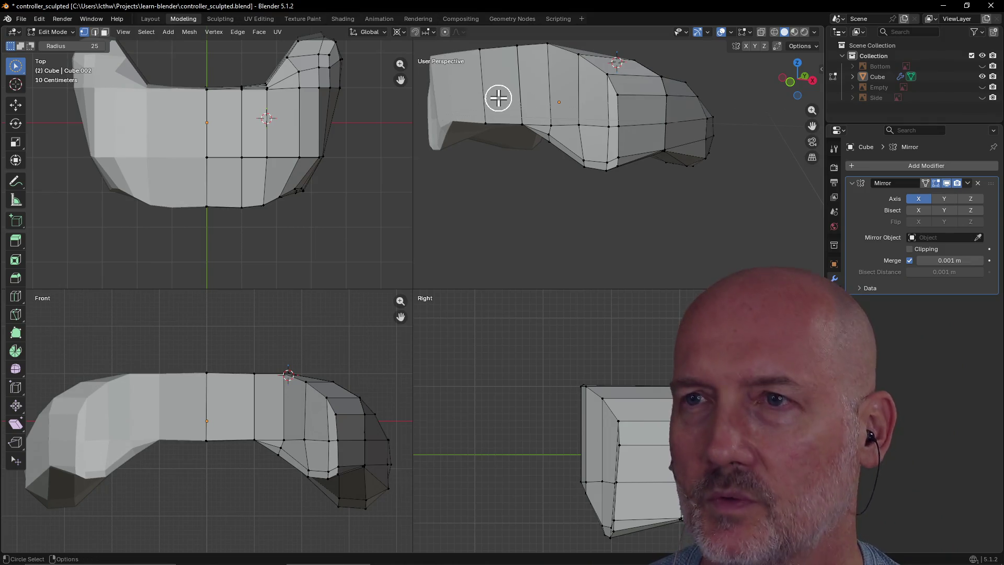
pyautogui.moveTo(501, 97); pyautogui.dragTo(498, 98)
pyautogui.press('Escape')
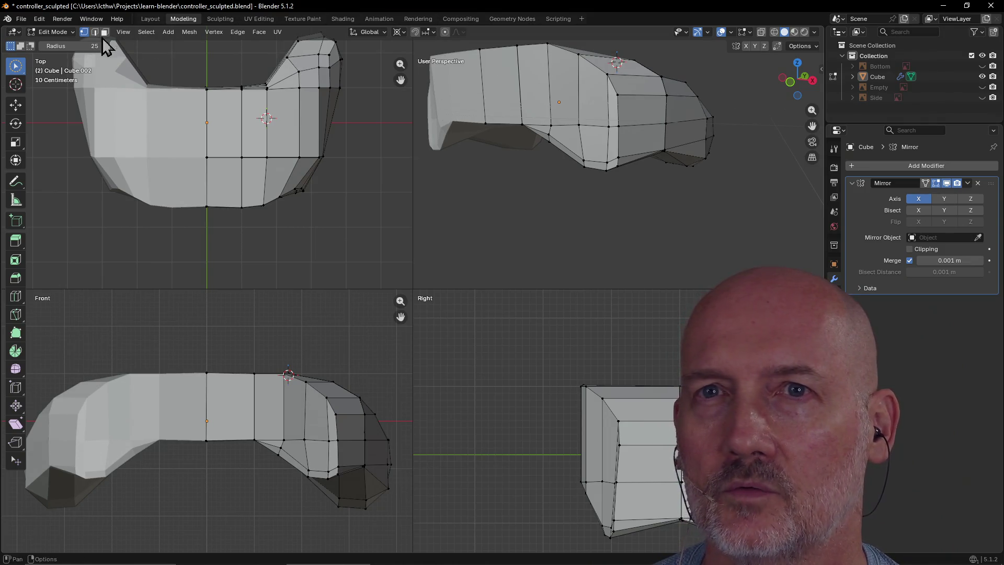
# - Try selecting face loops across the mesh, then pick the face beside the centre seam
pyautogui.keyDown('alt'); pyautogui.click(501, 94); pyautogui.keyUp('alt')
pyautogui.keyDown('alt'); pyautogui.click(562, 100); pyautogui.keyUp('alt')
pyautogui.moveTo(545, 103)
pyautogui.mouseDown(button='middle')
pyautogui.moveTo(582, 105)
pyautogui.moveTo(566, 136)
pyautogui.moveTo(596, 116)
pyautogui.moveTo(591, 141)
pyautogui.moveTo(588, 103)
pyautogui.mouseUp(button='middle')
pyautogui.keyDown('alt'); pyautogui.click(495, 144); pyautogui.keyUp('alt')
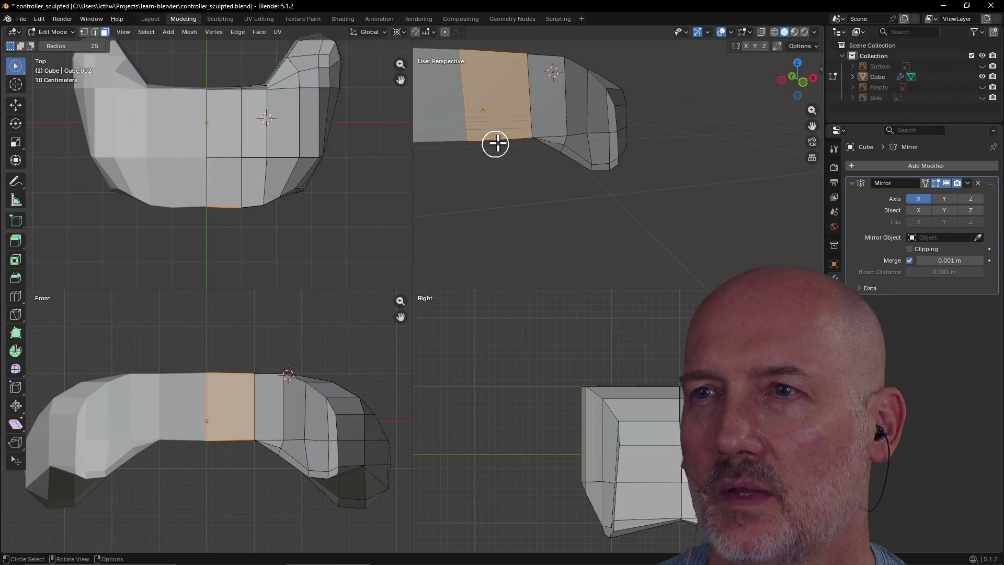
pyautogui.moveTo(450, 126)
pyautogui.mouseDown(button='middle')
pyautogui.moveTo(433, 128)
pyautogui.moveTo(464, 117)
pyautogui.moveTo(453, 132)
pyautogui.moveTo(473, 125)
pyautogui.mouseUp(button='middle')
pyautogui.hotkey('alt', 'a')
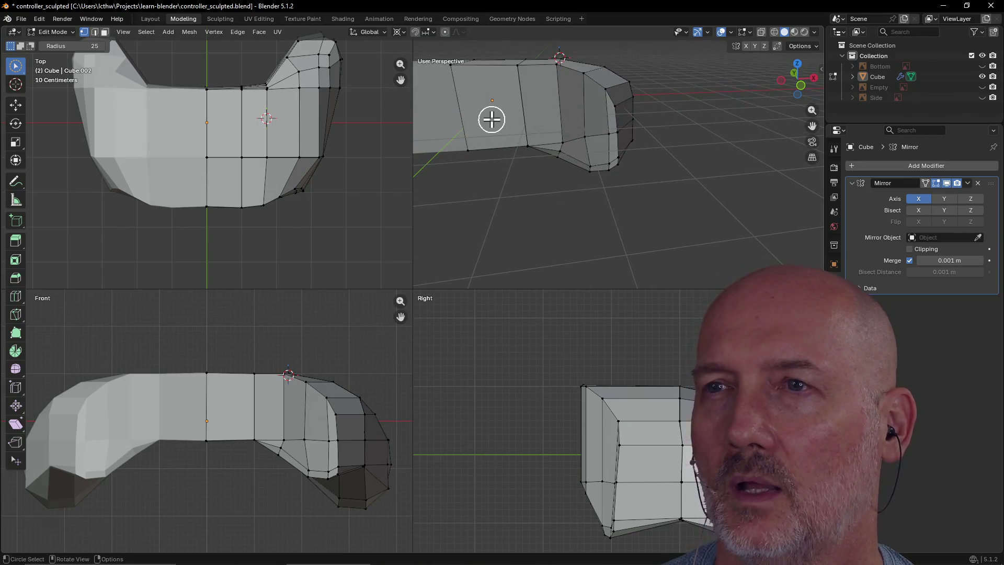
pyautogui.click(500, 125)
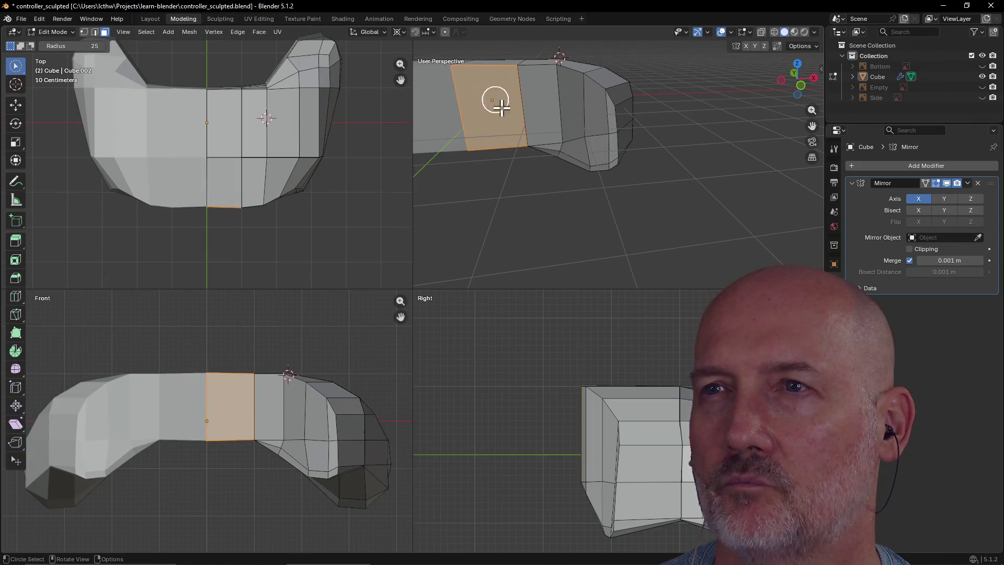
pyautogui.scroll(1, 482, 139)
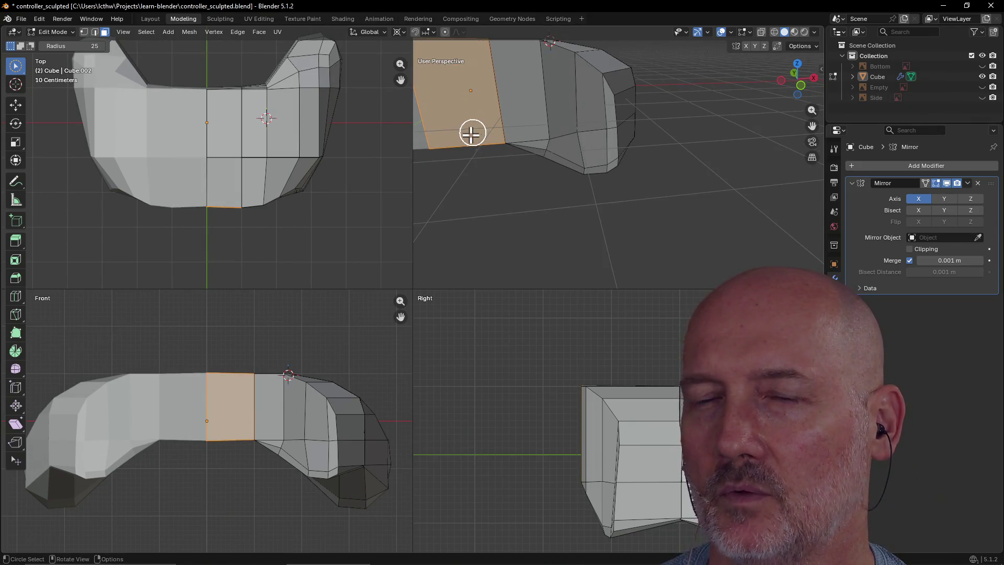
pyautogui.scroll(-2, 472, 134)
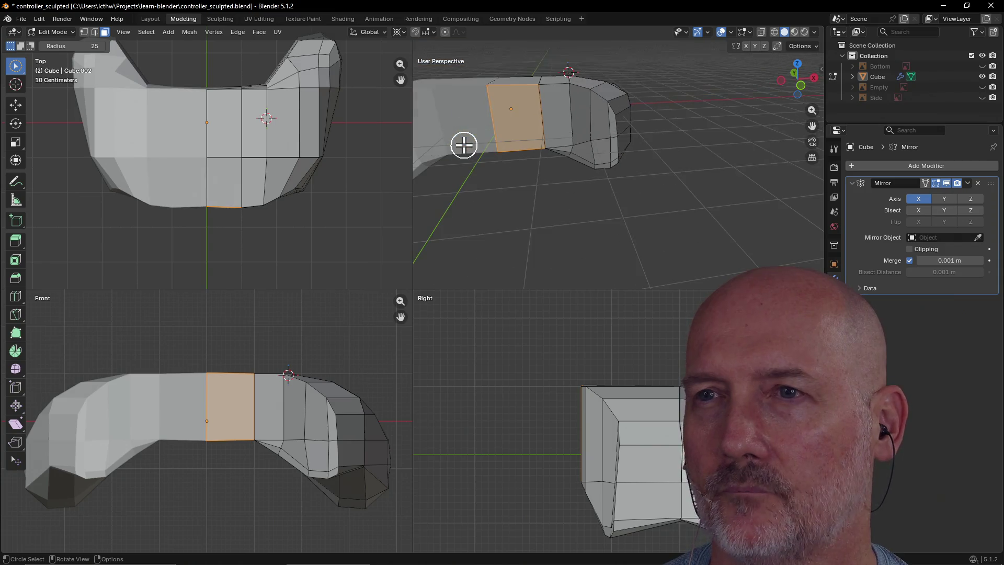
# - In vertex select mode, select and frame the bottom vertex on the centre seam
pyautogui.click(85, 31)
pyautogui.click(495, 153)
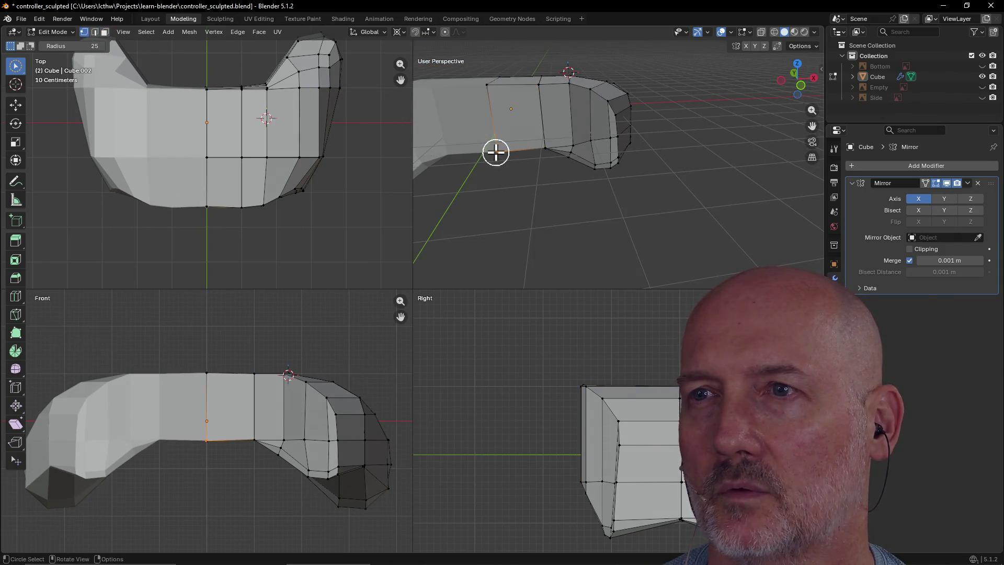
pyautogui.moveTo(484, 157)
pyautogui.mouseDown(button='middle')
pyautogui.moveTo(522, 130)
pyautogui.moveTo(484, 139)
pyautogui.mouseUp(button='middle')
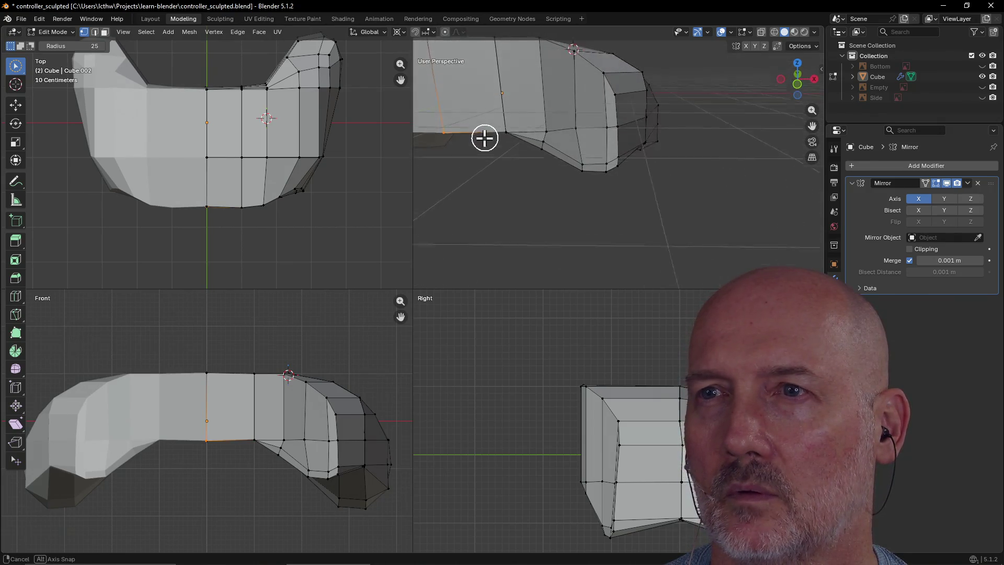
pyautogui.press('`')
pyautogui.click(544, 174)
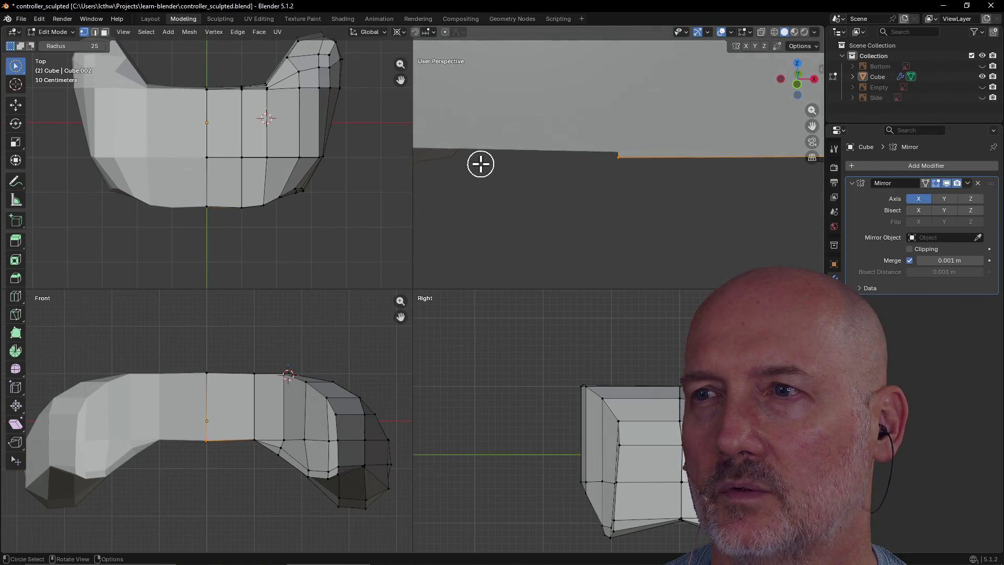
pyautogui.scroll(-10, 518, 163)
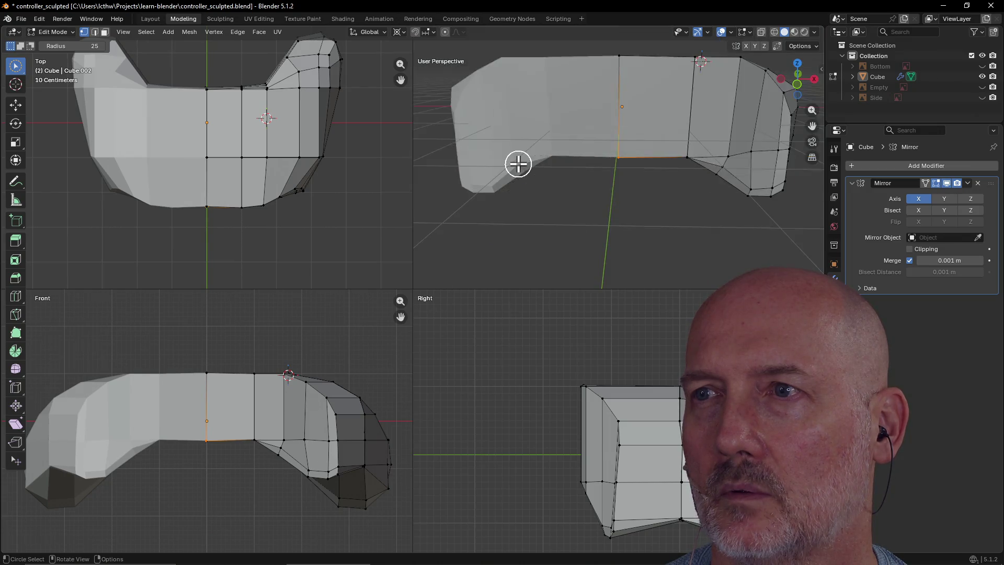
pyautogui.moveTo(623, 181)
pyautogui.mouseDown(button='middle')
pyautogui.moveTo(596, 125)
pyautogui.moveTo(618, 179)
pyautogui.moveTo(632, 171)
pyautogui.mouseUp(button='middle')
pyautogui.scroll(7, 633, 171)
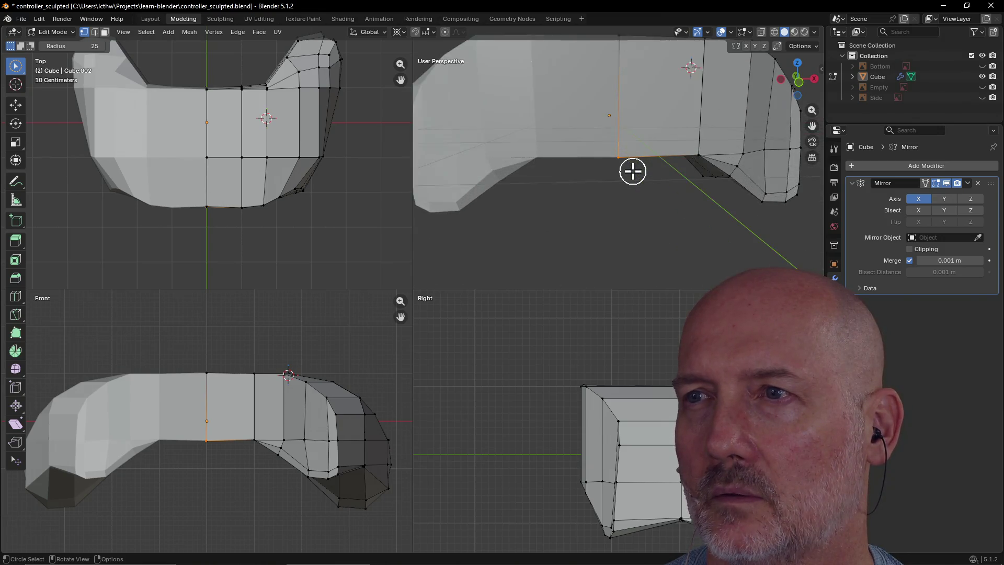
pyautogui.scroll(-3, 632, 171)
pyautogui.scroll(-2, 633, 171)
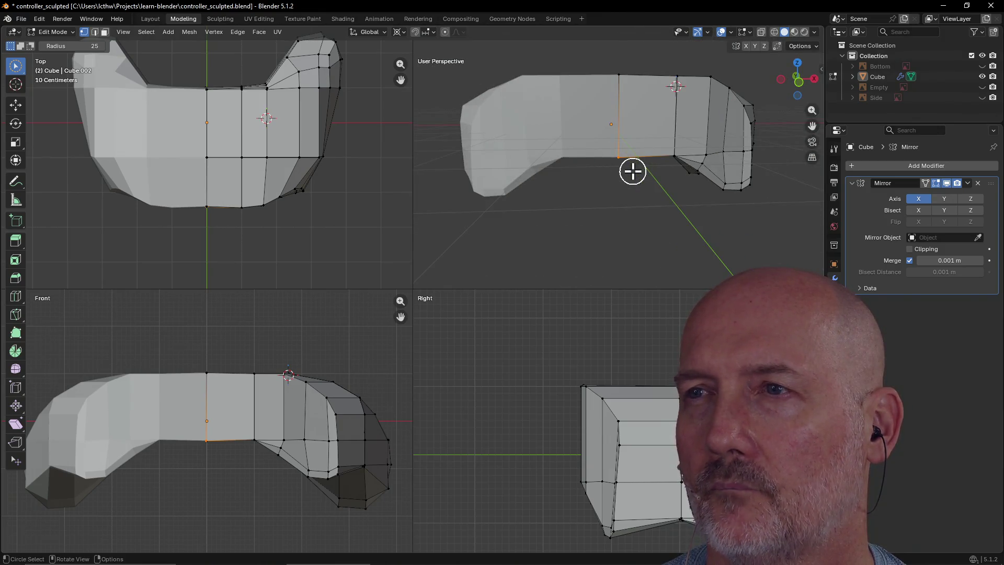
# - Trial-raise the bottom-centre vertex, undo it, and save as controller_sculpted.blend
pyautogui.press('g')
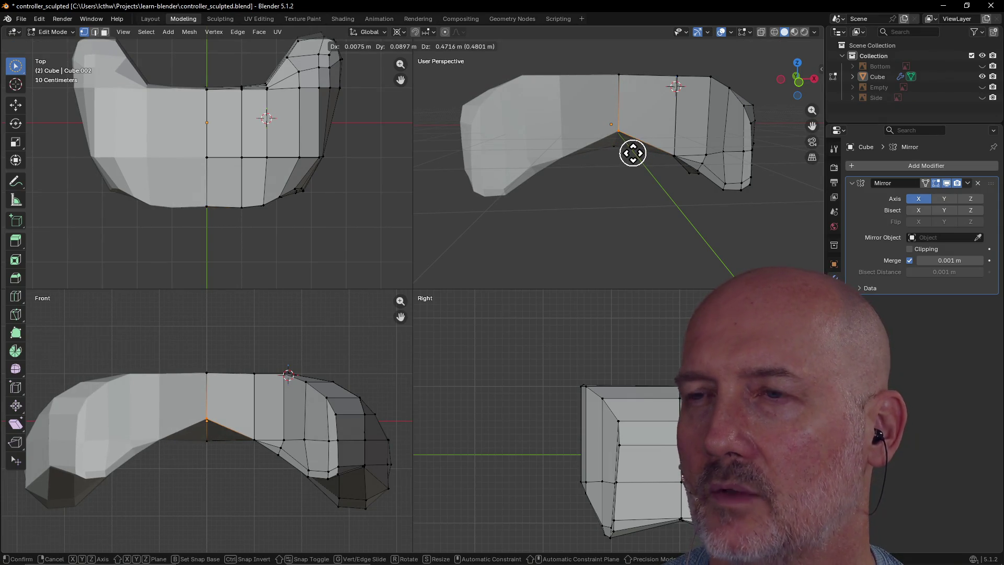
pyautogui.click(632, 154)
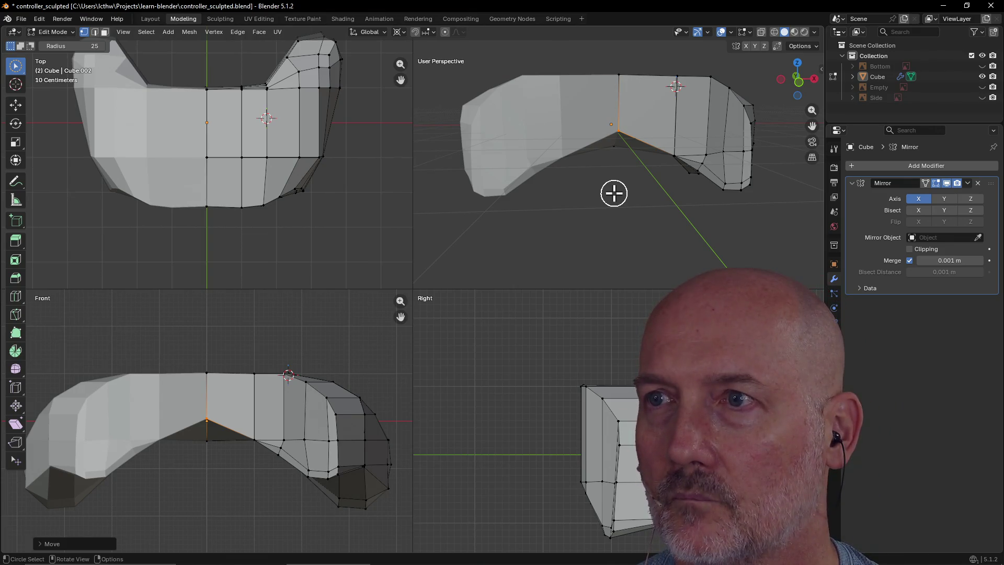
pyautogui.hotkey('ctrl', 'z')
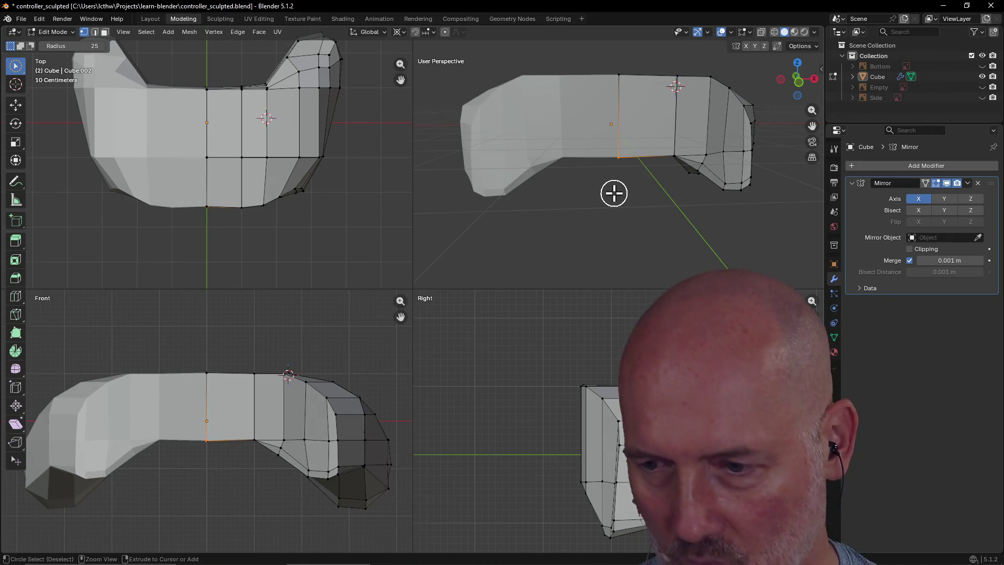
pyautogui.hotkey('ctrl', 's')
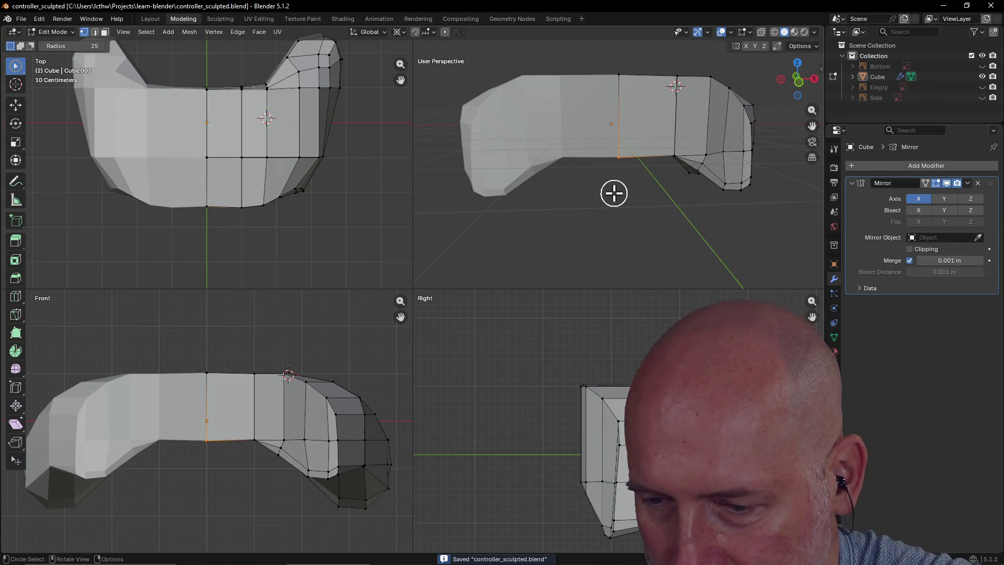
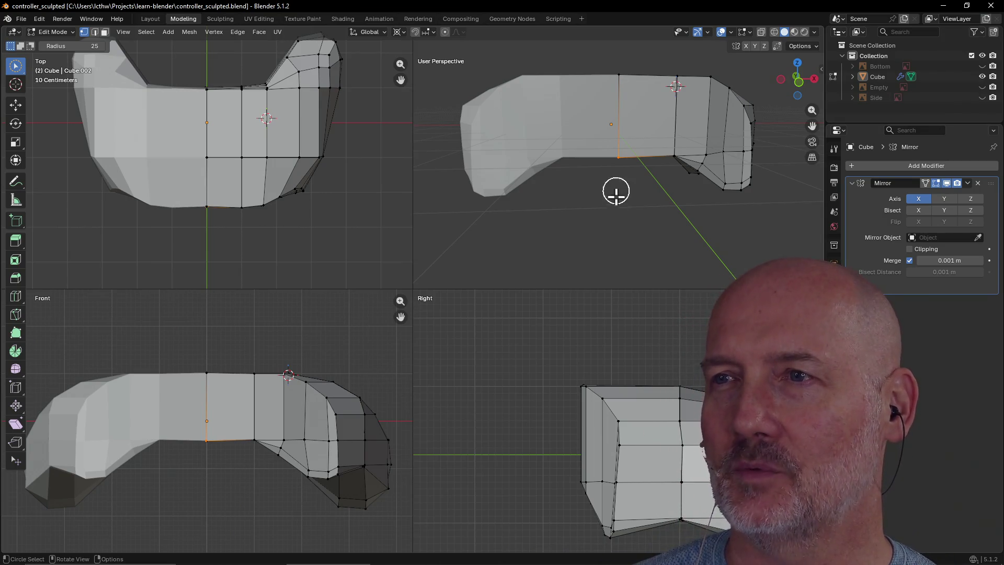
# - Orbit around the controller mesh, select an edge on it, and activate the Knife tool
pyautogui.scroll(-3, 618, 193)
pyautogui.moveTo(618, 193); pyautogui.dragTo(556, 186, button='middle')
pyautogui.scroll(4, 591, 180)
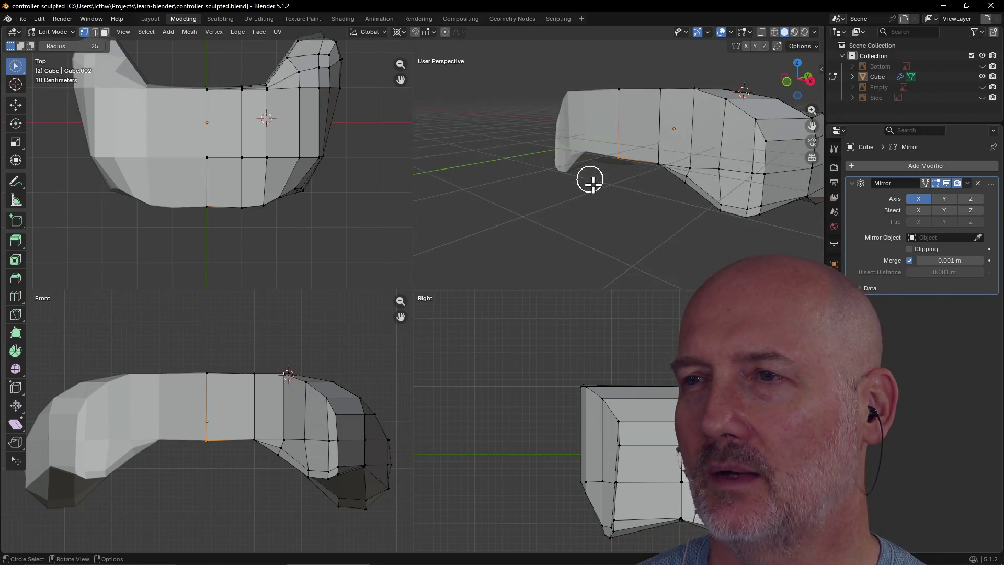
pyautogui.click(630, 158)
pyautogui.moveTo(629, 159); pyautogui.dragTo(663, 164, button='middle')
pyautogui.scroll(4, 663, 165)
pyautogui.scroll(-3, 663, 164)
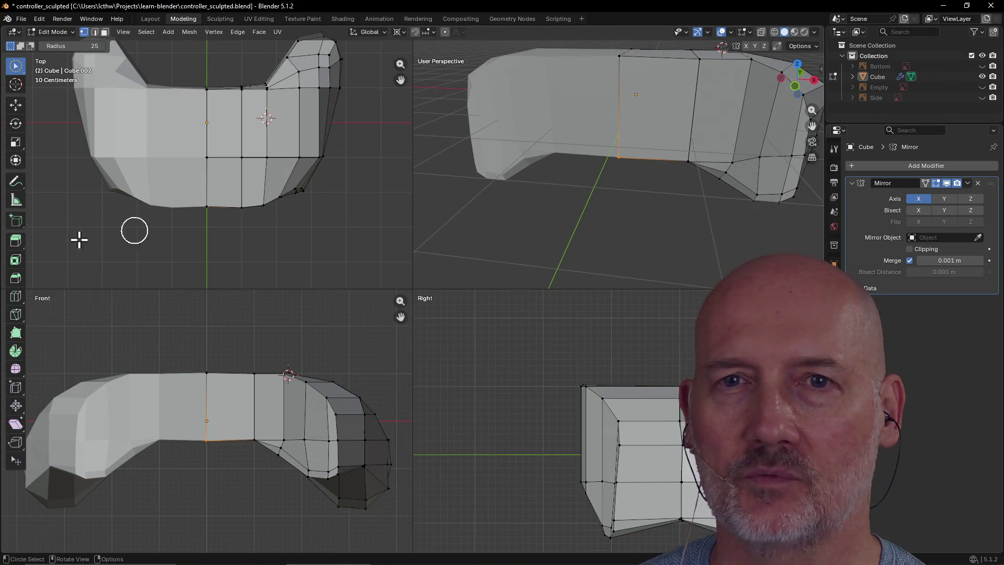
pyautogui.click(15, 315)
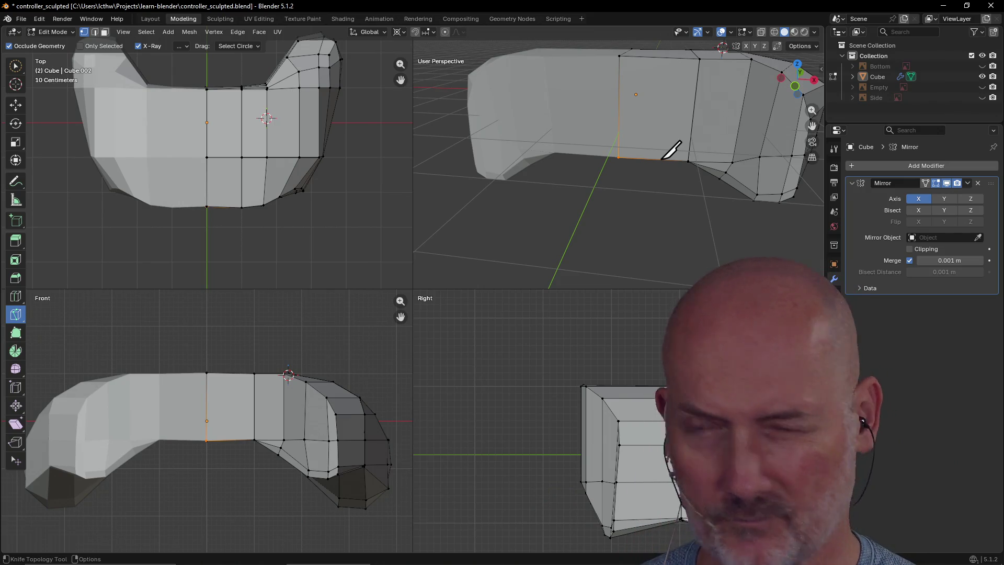
# - Orbit to look under the mesh, then snap to the Front view from the View pie
pyautogui.moveTo(662, 159)
pyautogui.mouseDown(button='middle')
pyautogui.moveTo(664, 103)
pyautogui.moveTo(650, 70)
pyautogui.mouseUp(button='middle')
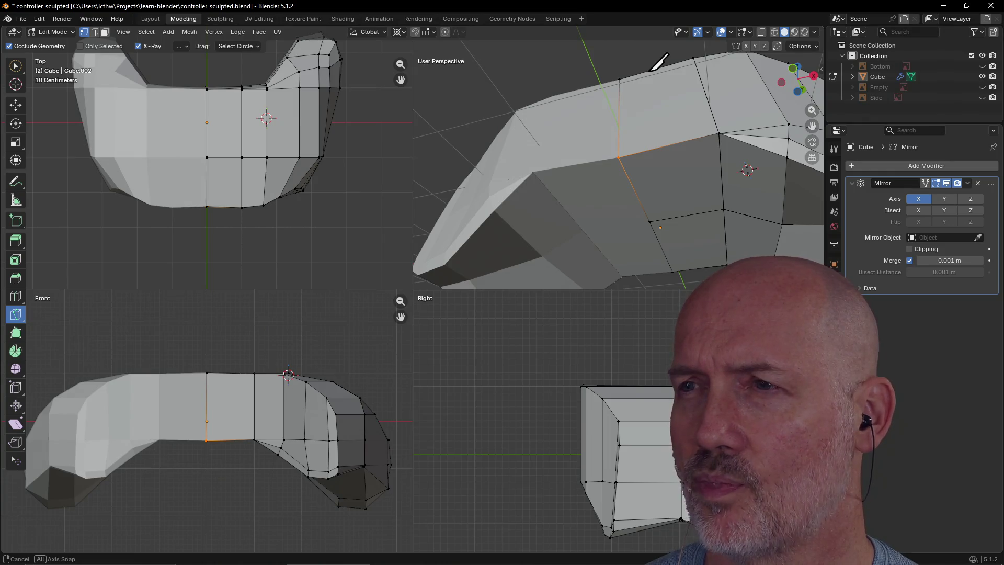
pyautogui.moveTo(650, 70)
pyautogui.mouseDown(button='middle')
pyautogui.moveTo(652, 99)
pyautogui.moveTo(650, 68)
pyautogui.moveTo(652, 94)
pyautogui.moveTo(652, 76)
pyautogui.mouseUp(button='middle')
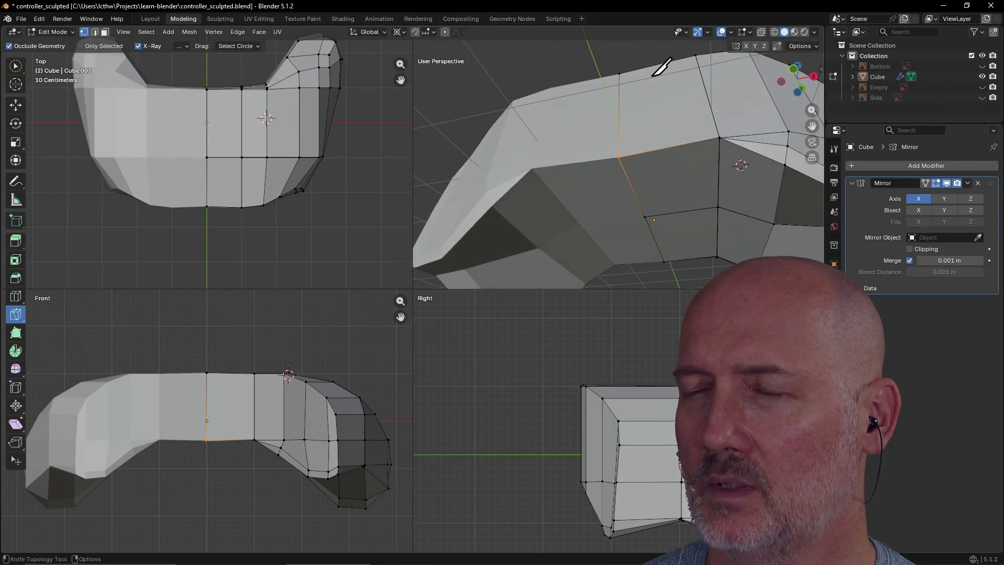
pyautogui.press('`')
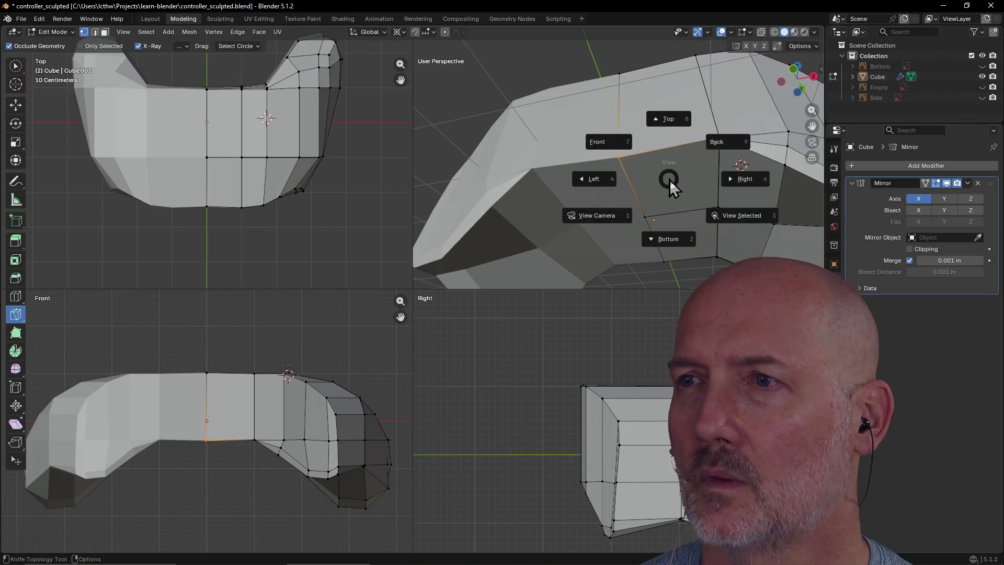
pyautogui.click(558, 76)
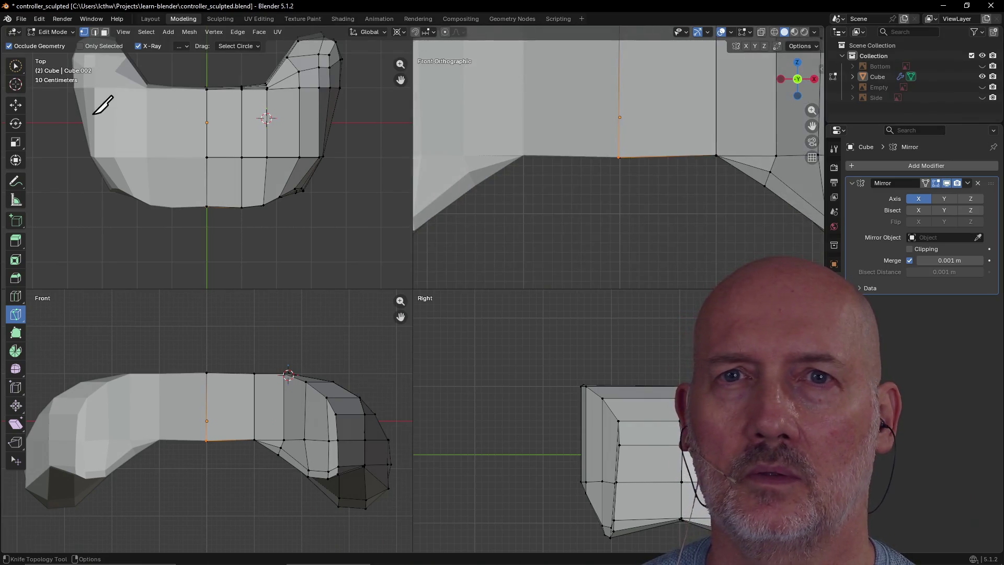
# - Switch to Circle Select, orbit to a low angle beneath the mesh, and go to Layout
pyautogui.click(16, 66)
pyautogui.scroll(-4, 359, 134)
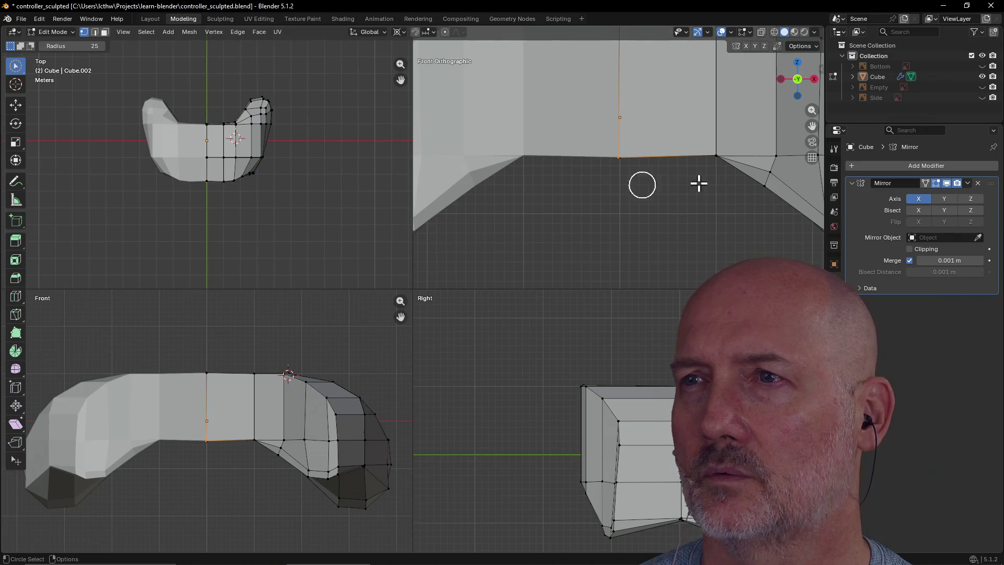
pyautogui.scroll(-1, 673, 171)
pyautogui.moveTo(672, 171)
pyautogui.mouseDown(button='middle')
pyautogui.moveTo(657, 141)
pyautogui.moveTo(643, 58)
pyautogui.moveTo(651, 137)
pyautogui.moveTo(631, 131)
pyautogui.mouseUp(button='middle')
pyautogui.moveTo(782, 152)
pyautogui.mouseDown(button='middle')
pyautogui.moveTo(607, 143)
pyautogui.moveTo(569, 170)
pyautogui.moveTo(578, 168)
pyautogui.mouseUp(button='middle')
pyautogui.click(148, 18)
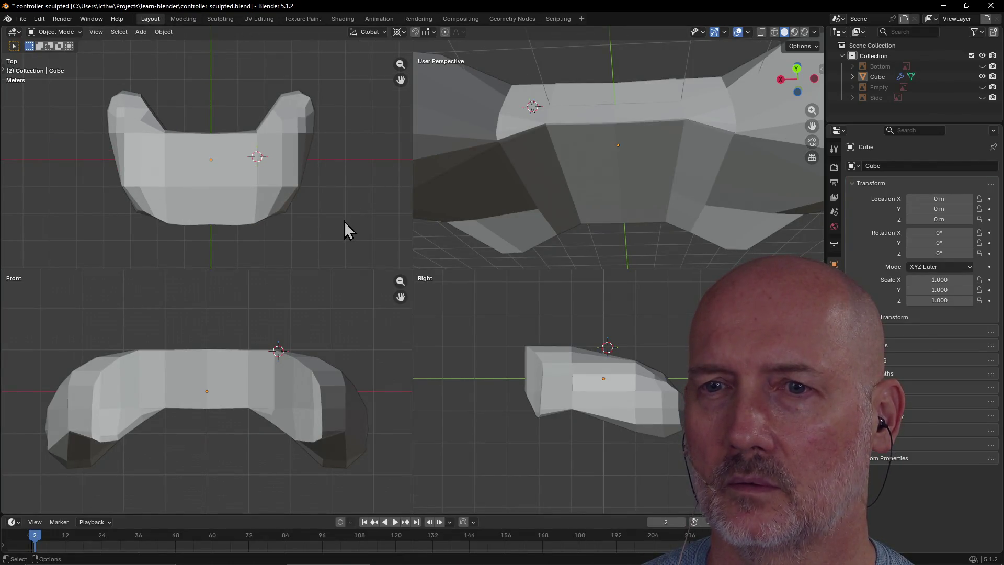
# - Unhide the reference image objects and select everything except the Cube
pyautogui.hotkey('alt', 'h')
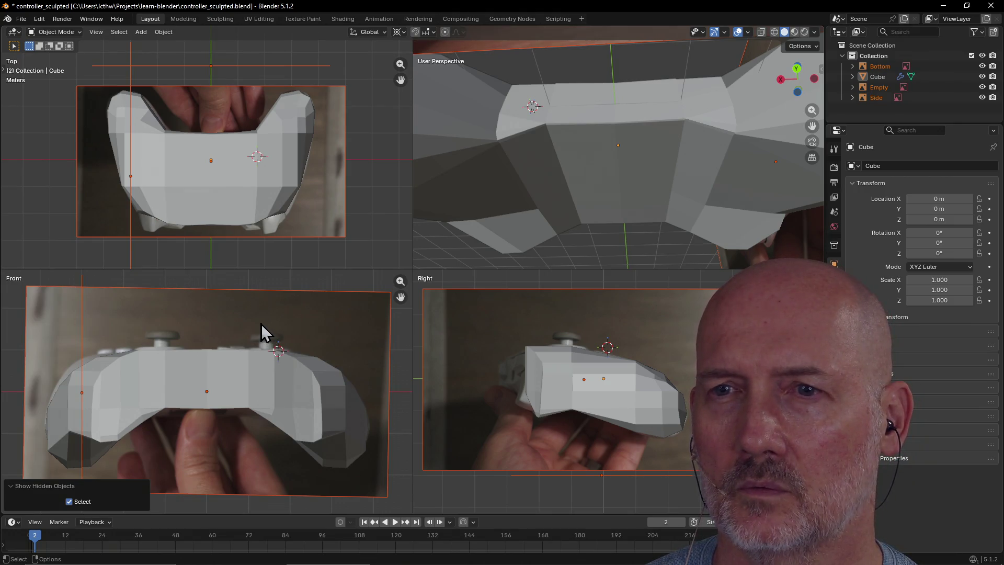
pyautogui.click(260, 195)
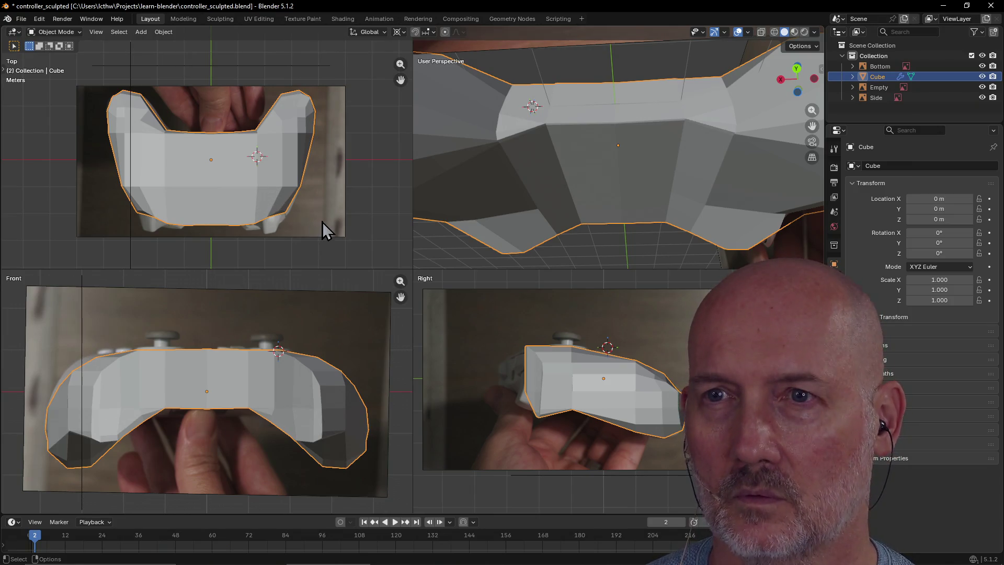
pyautogui.press('a')
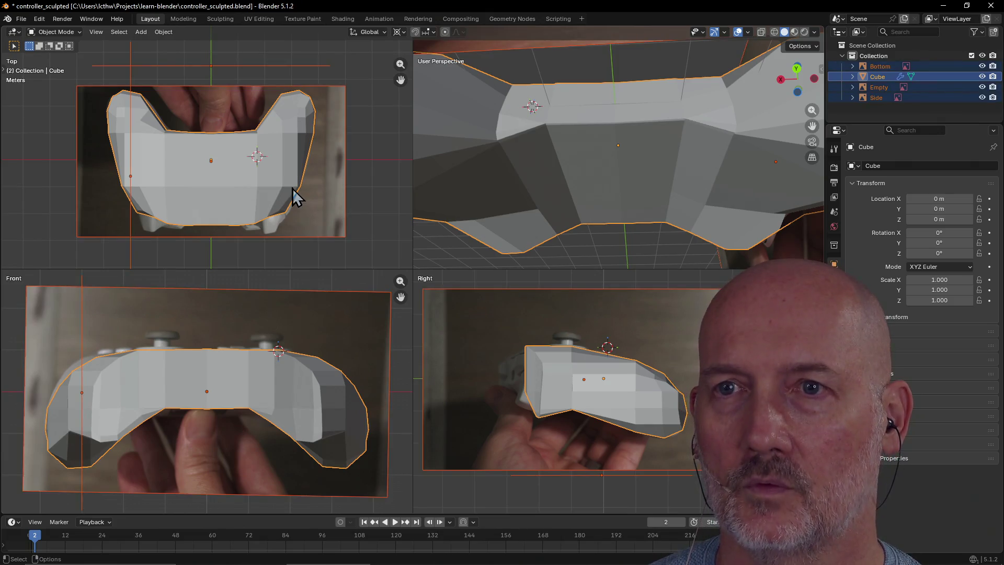
pyautogui.keyDown('shift'); pyautogui.click(574, 168); pyautogui.keyUp('shift')
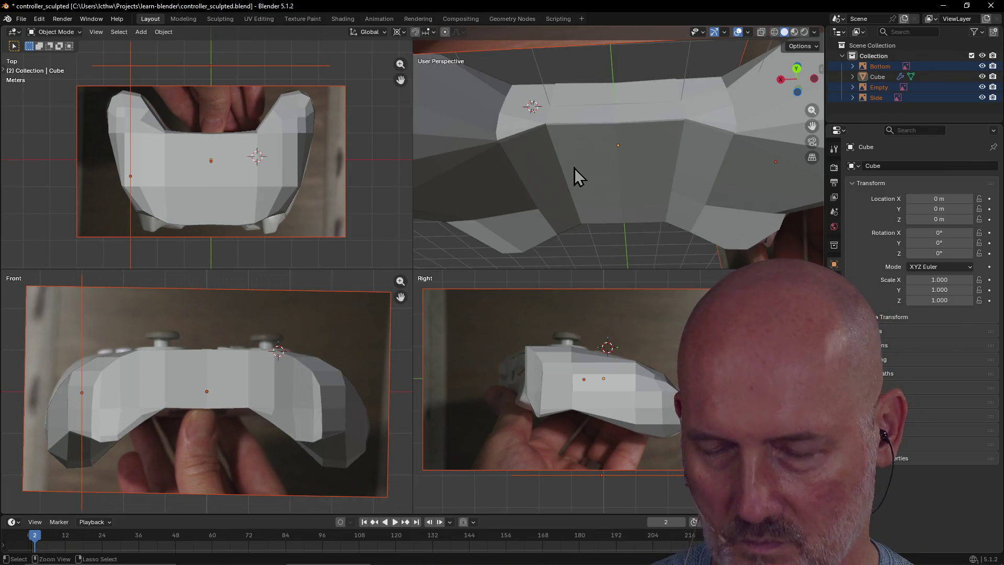
# - Hide the controller mesh to view the photos alone, then unhide it
pyautogui.press('x')
pyautogui.press('Escape')
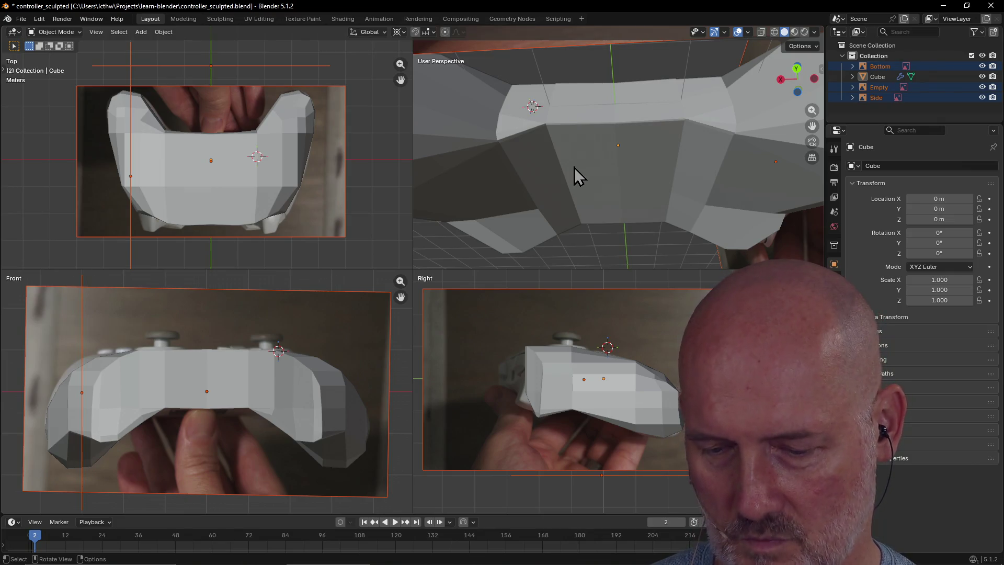
pyautogui.hotkey('shift', 'h')
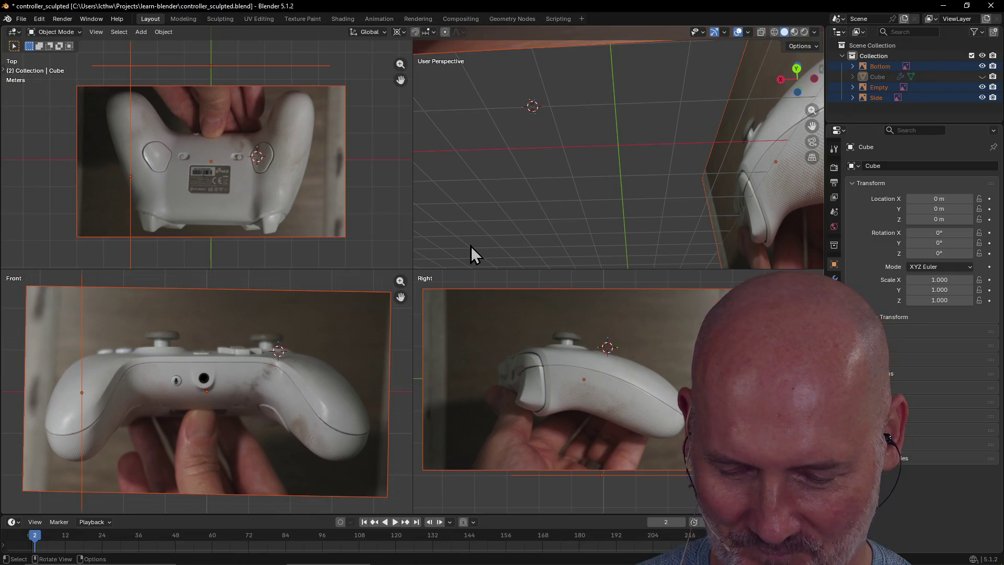
pyautogui.hotkey('alt', 'h')
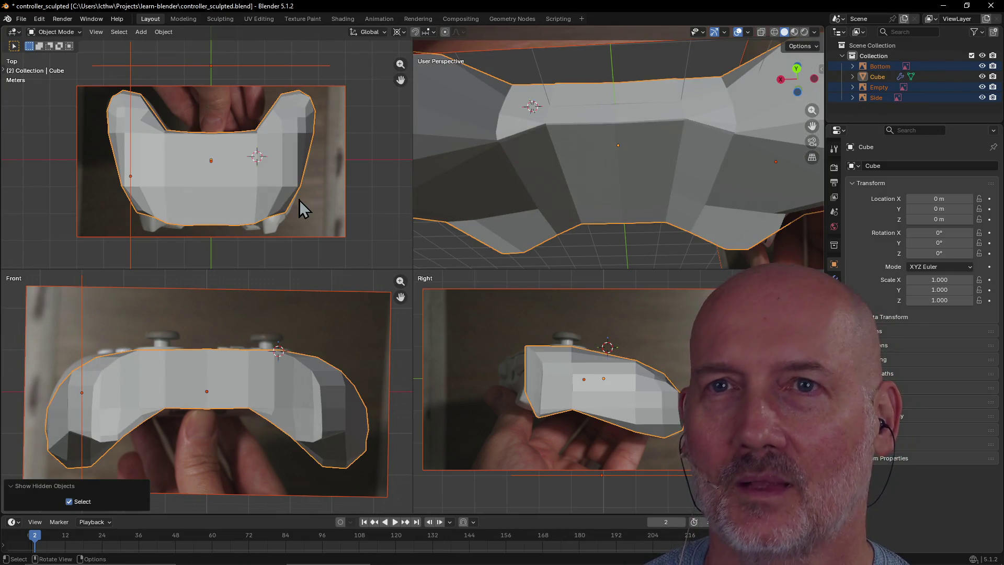
# - Enter the Modeling workspace and set viewport shading to Wireframe
pyautogui.click(183, 18)
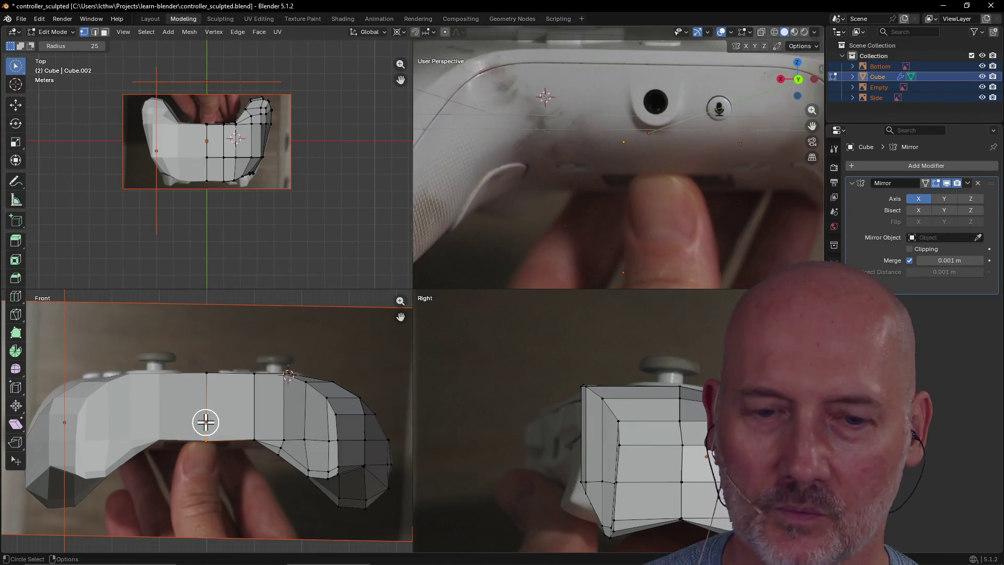
pyautogui.scroll(1, 205, 422)
pyautogui.press('z')
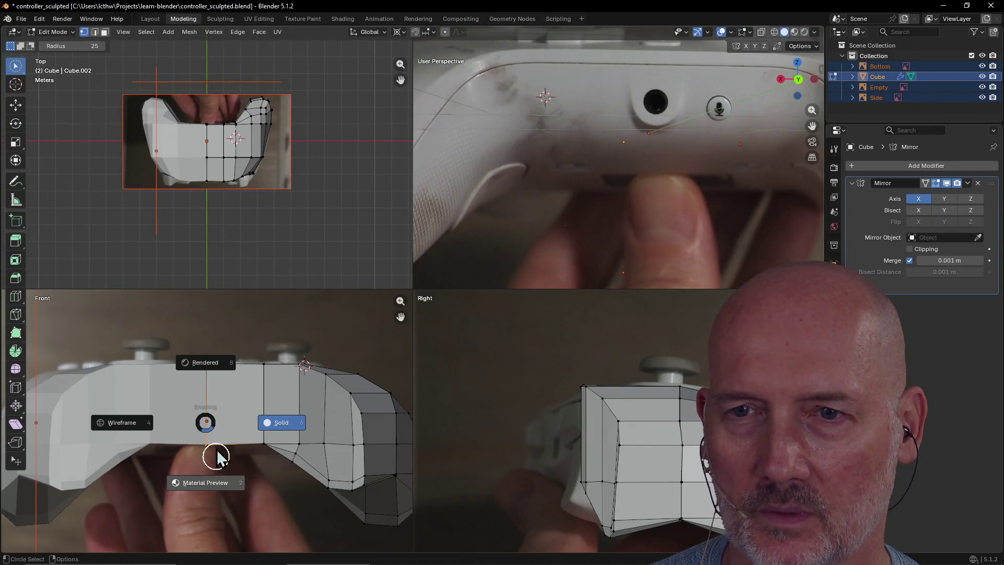
pyautogui.click(138, 421)
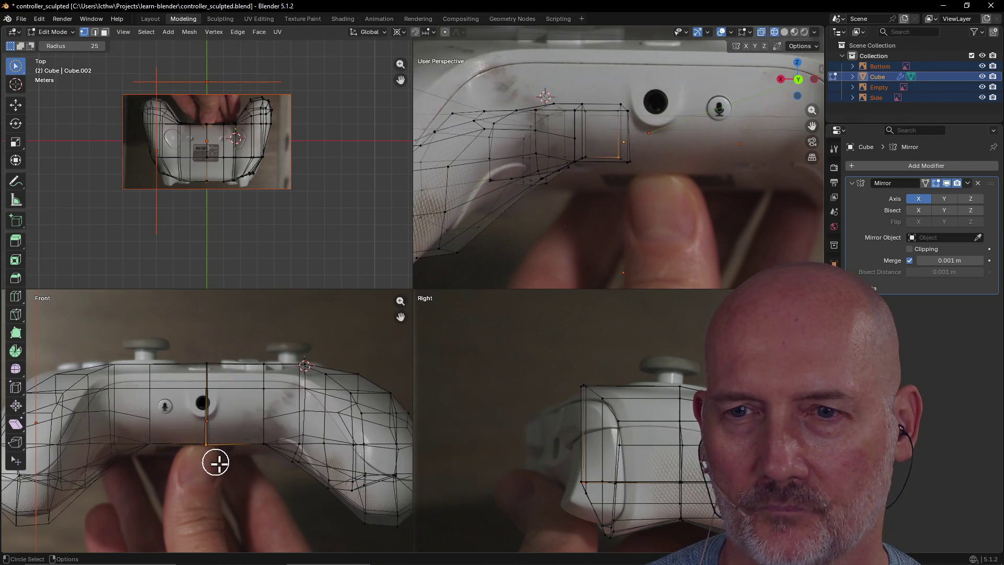
# - Zoom and orbit the perspective view around the wireframe controller
pyautogui.scroll(2, 217, 461)
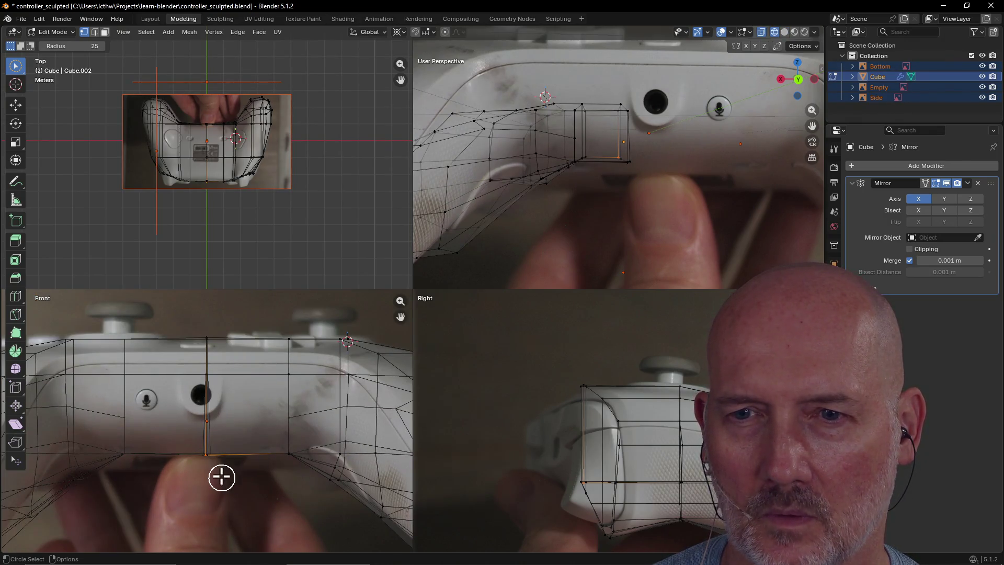
pyautogui.scroll(-3, 219, 444)
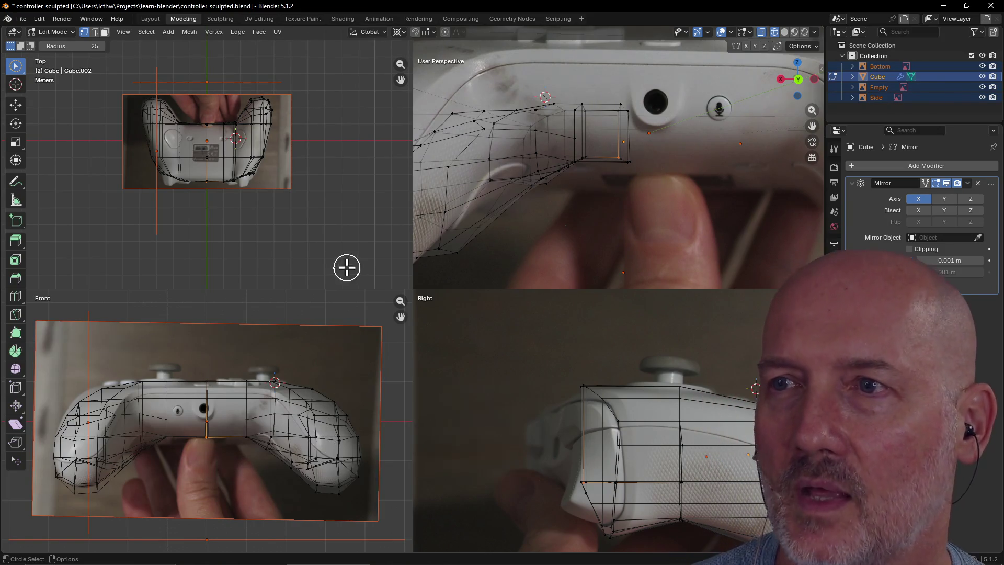
pyautogui.scroll(3, 247, 179)
pyautogui.scroll(-5, 504, 199)
pyautogui.moveTo(504, 200)
pyautogui.mouseDown(button='middle')
pyautogui.moveTo(648, 228)
pyautogui.moveTo(731, 237)
pyautogui.moveTo(767, 229)
pyautogui.moveTo(643, 168)
pyautogui.mouseUp(button='middle')
pyautogui.scroll(6, 643, 169)
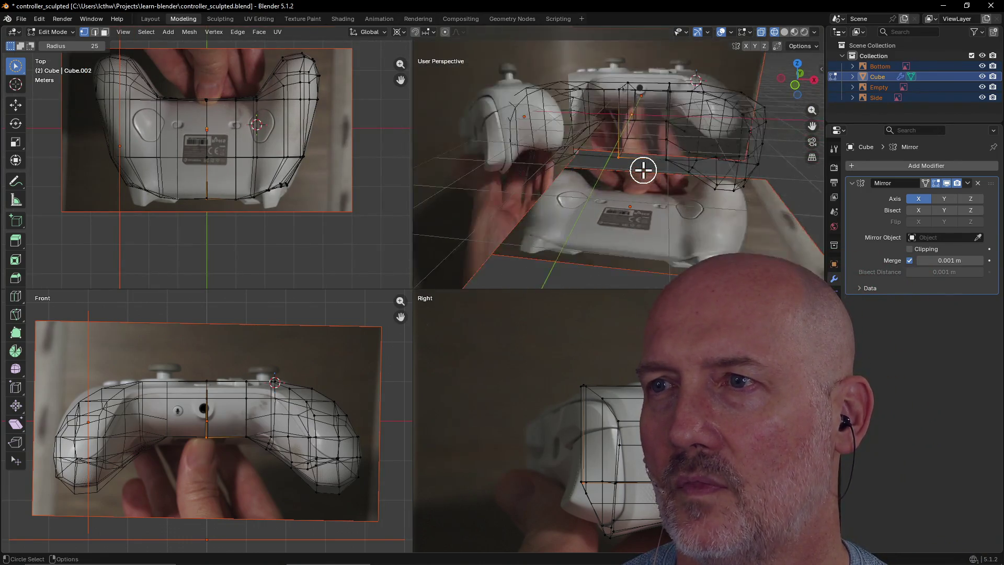
pyautogui.scroll(5, 643, 170)
pyautogui.scroll(-2, 650, 152)
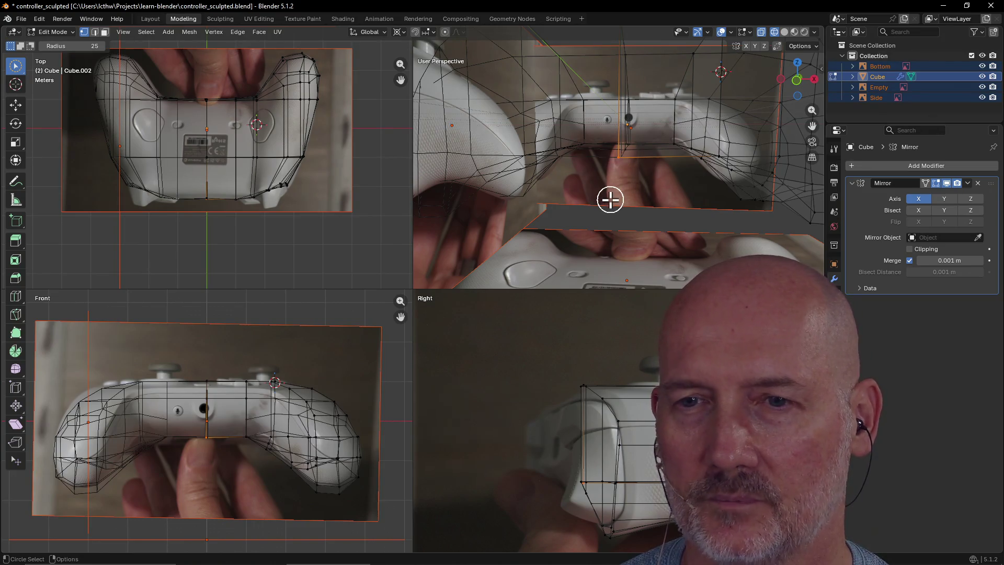
pyautogui.scroll(-3, 609, 192)
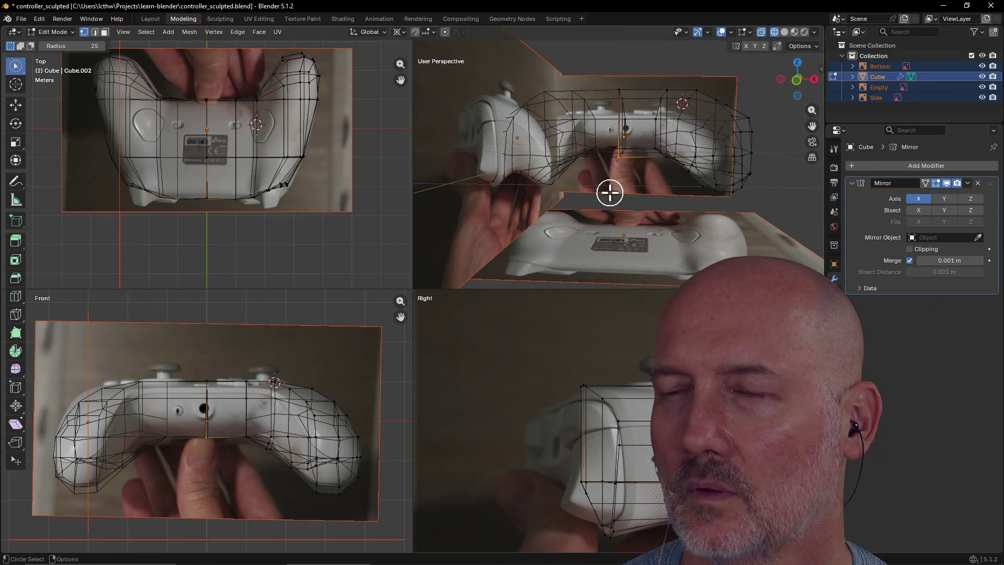
pyautogui.moveTo(659, 186)
pyautogui.mouseDown(button='middle')
pyautogui.moveTo(545, 195)
pyautogui.moveTo(775, 188)
pyautogui.moveTo(620, 184)
pyautogui.moveTo(661, 177)
pyautogui.moveTo(650, 163)
pyautogui.moveTo(656, 183)
pyautogui.moveTo(697, 168)
pyautogui.moveTo(688, 175)
pyautogui.moveTo(704, 173)
pyautogui.moveTo(690, 186)
pyautogui.moveTo(703, 180)
pyautogui.mouseUp(button='middle')
pyautogui.scroll(3, 650, 164)
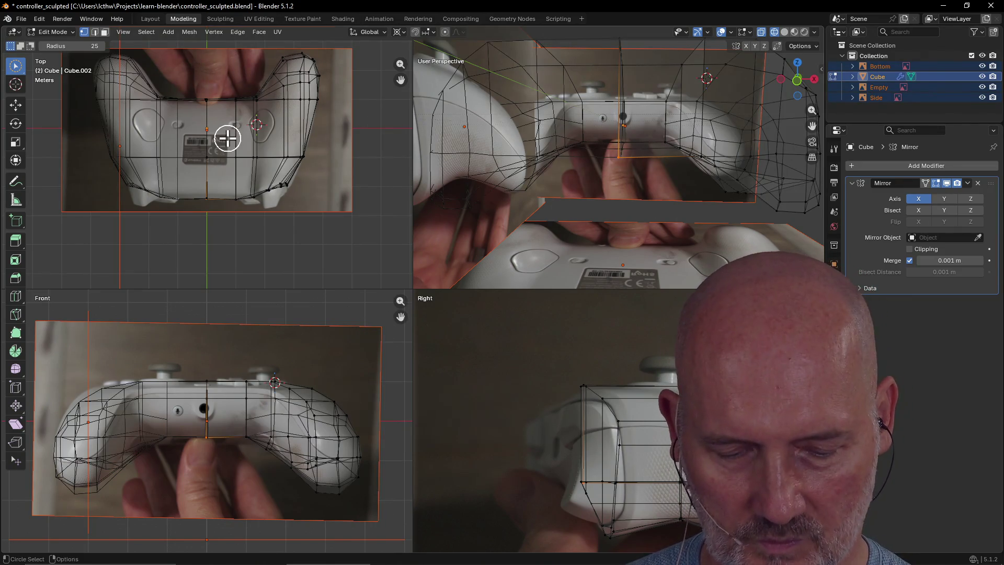
# - Return the views to Solid shading and switch to the Layout workspace
pyautogui.press('z')
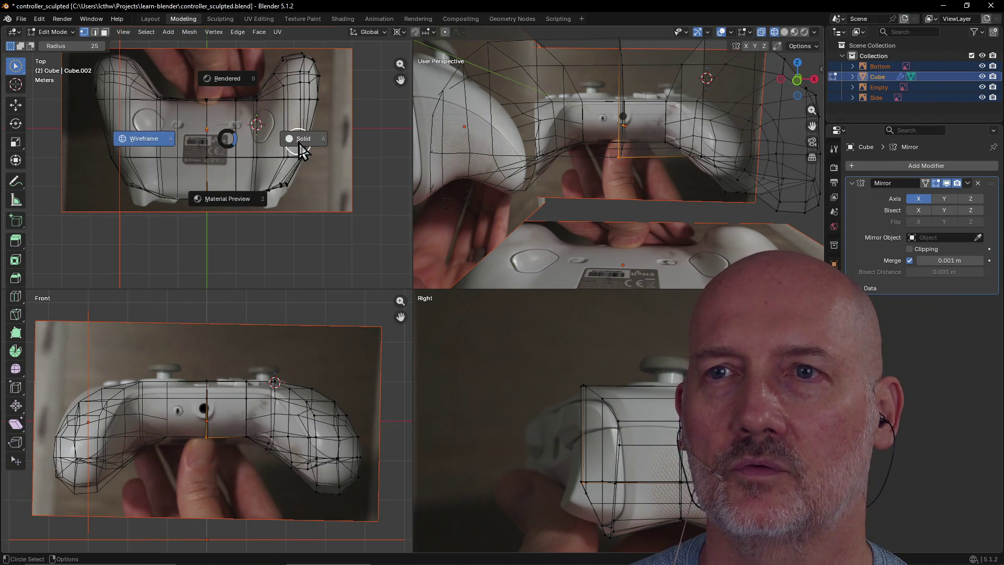
pyautogui.click(302, 151)
pyautogui.click(150, 19)
pyautogui.scroll(-5, 295, 263)
pyautogui.scroll(10, 295, 262)
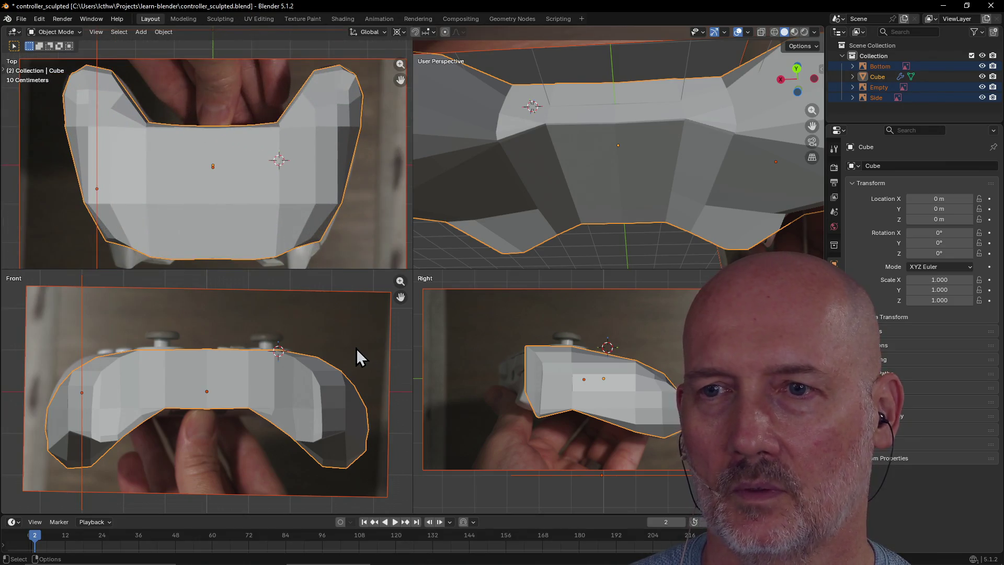
# - Select the front reference image in the Front viewport and zoom in on it
pyautogui.click(356, 348)
pyautogui.scroll(-5, 356, 348)
pyautogui.scroll(3, 319, 354)
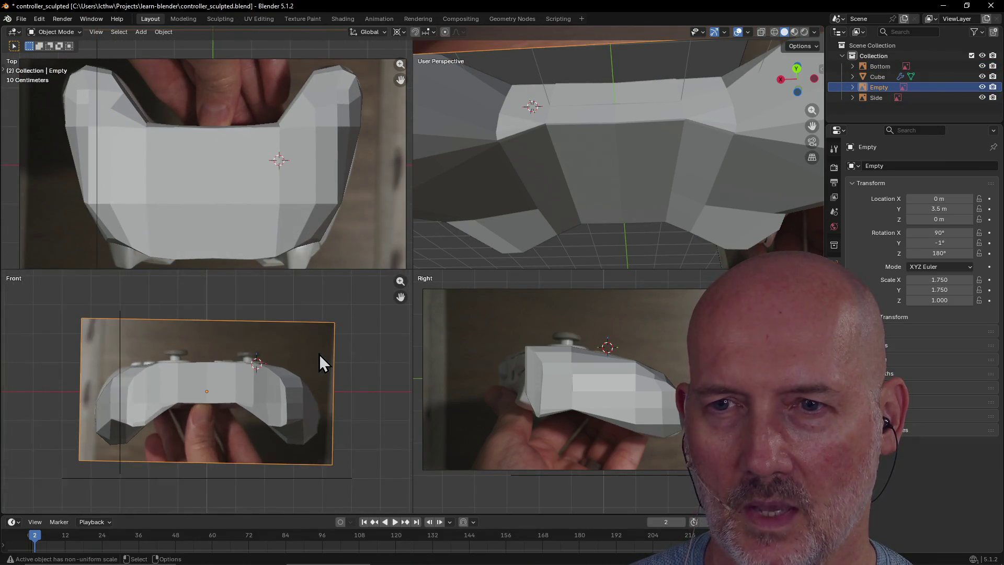
pyautogui.scroll(1, 319, 354)
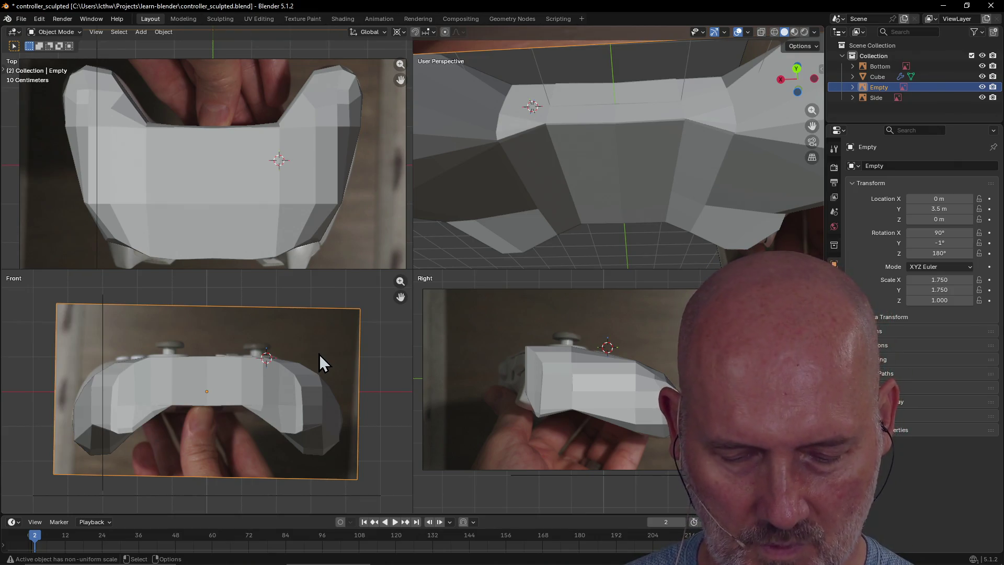
pyautogui.hotkey('alt', 'Tab')
pyautogui.hotkey('alt', 'Tab')
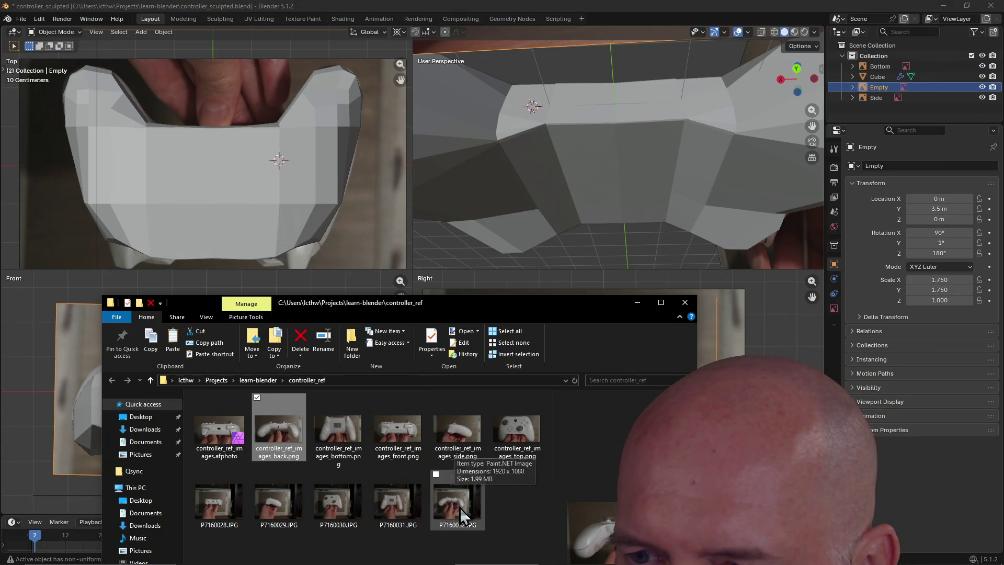
# - Drag controller_ref_images_front.png from the controller_ref folder into Blender's Front viewport
pyautogui.click(206, 504)
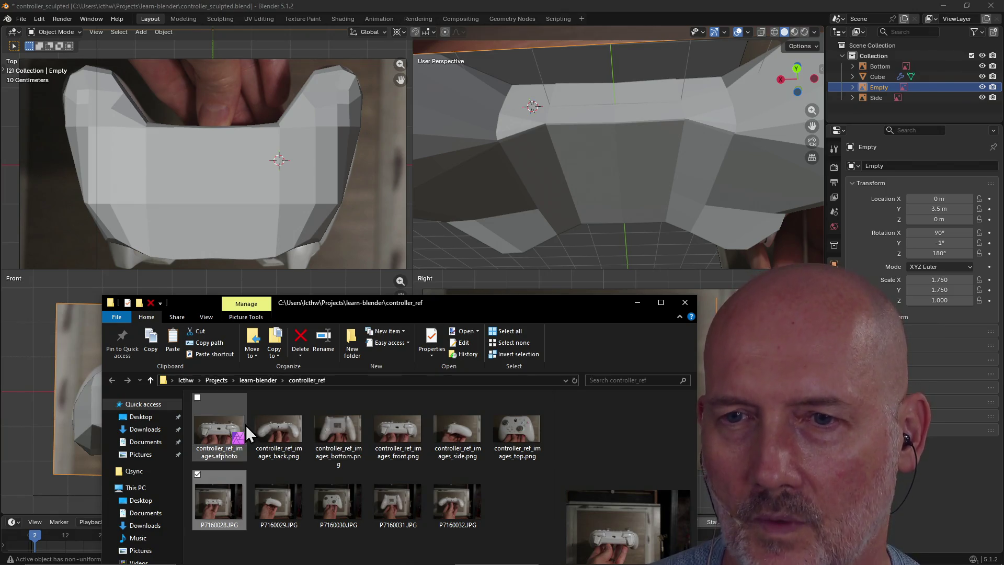
pyautogui.click(405, 441)
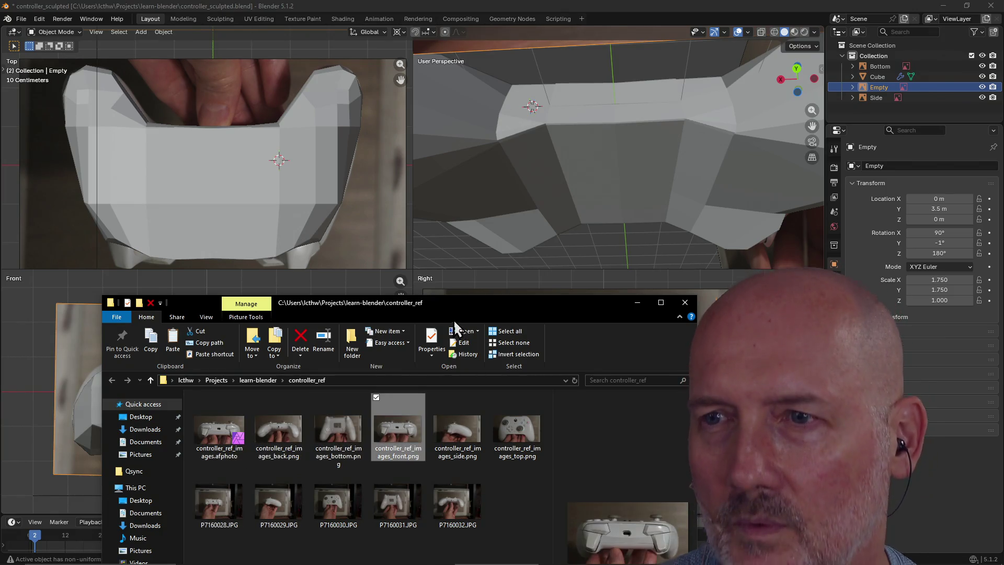
pyautogui.moveTo(455, 306)
pyautogui.mouseDown()
pyautogui.moveTo(613, 292)
pyautogui.moveTo(746, 188)
pyautogui.moveTo(764, 137)
pyautogui.mouseUp()
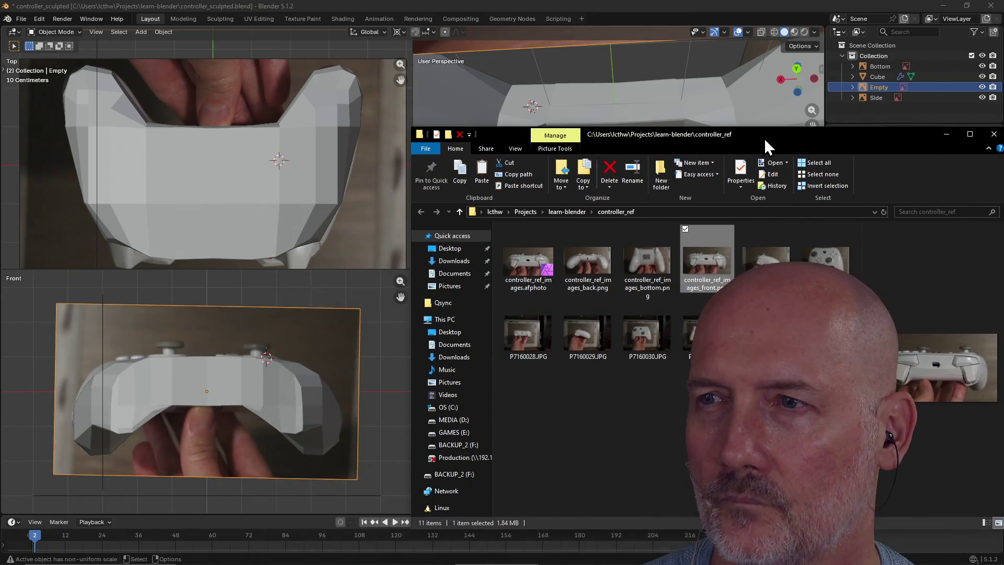
pyautogui.click(15, 268)
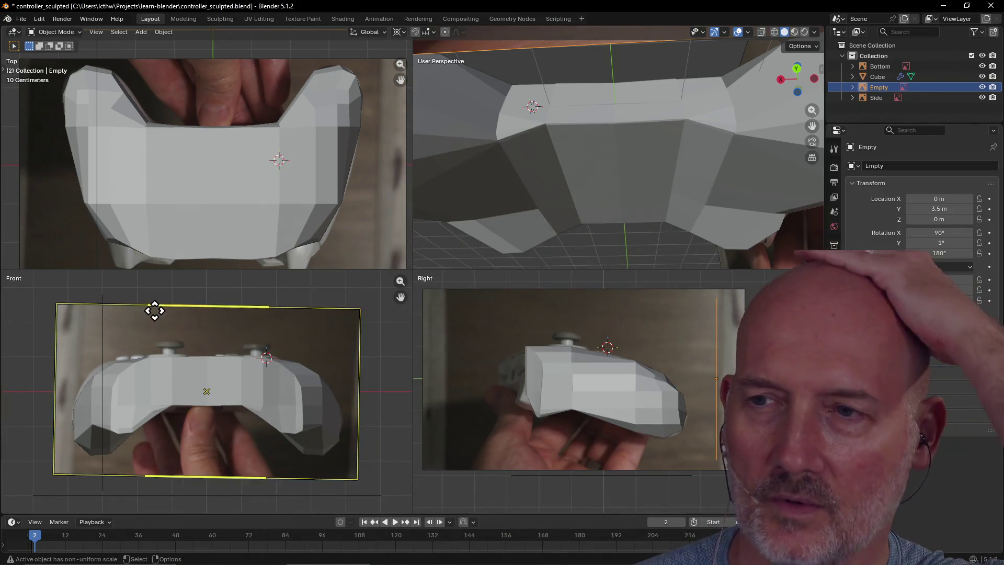
pyautogui.hotkey('alt', 'Tab')
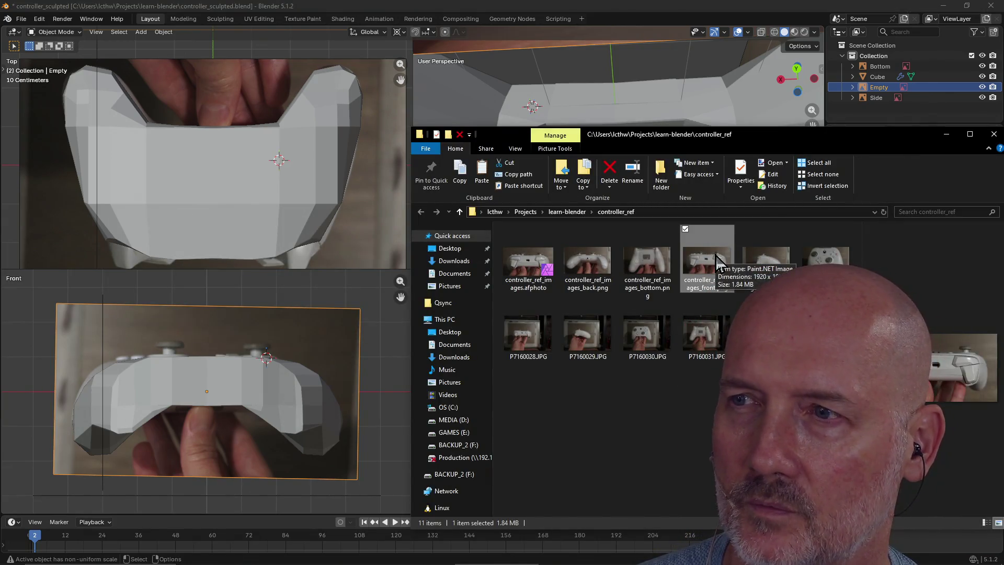
pyautogui.moveTo(716, 260); pyautogui.dragTo(222, 337)
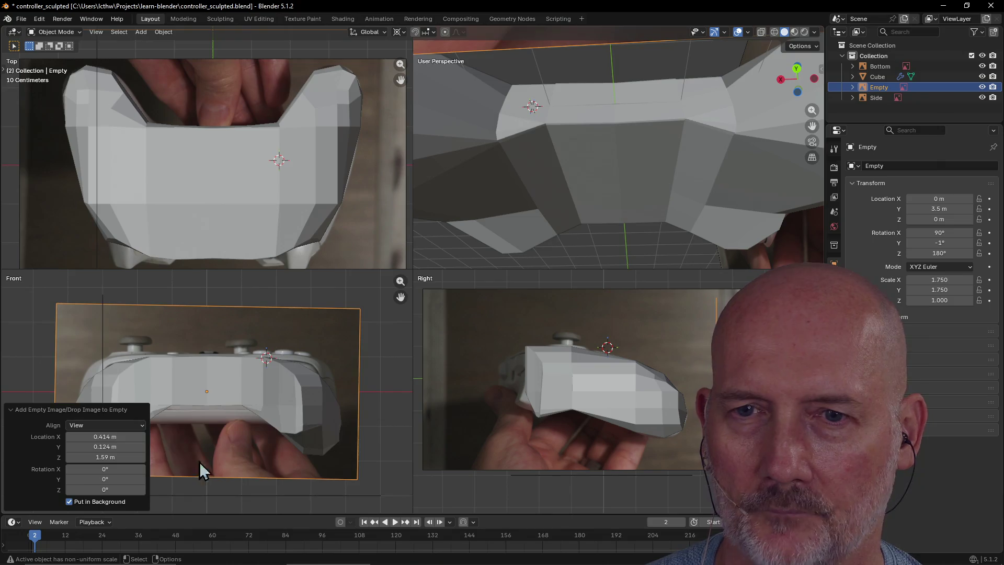
# - Select the newly dropped front reference image and switch all views to Wireframe shading
pyautogui.click(344, 293)
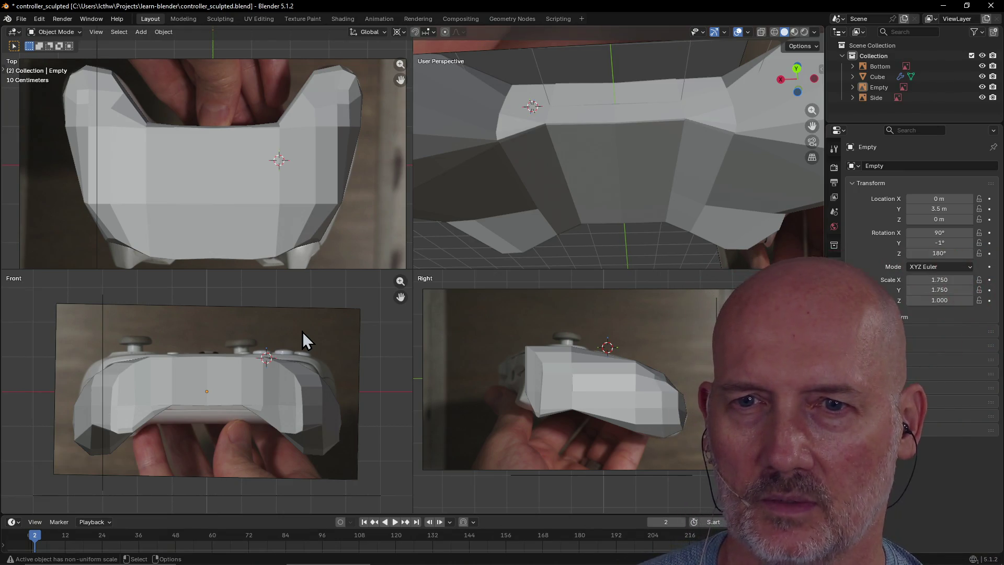
pyautogui.click(327, 331)
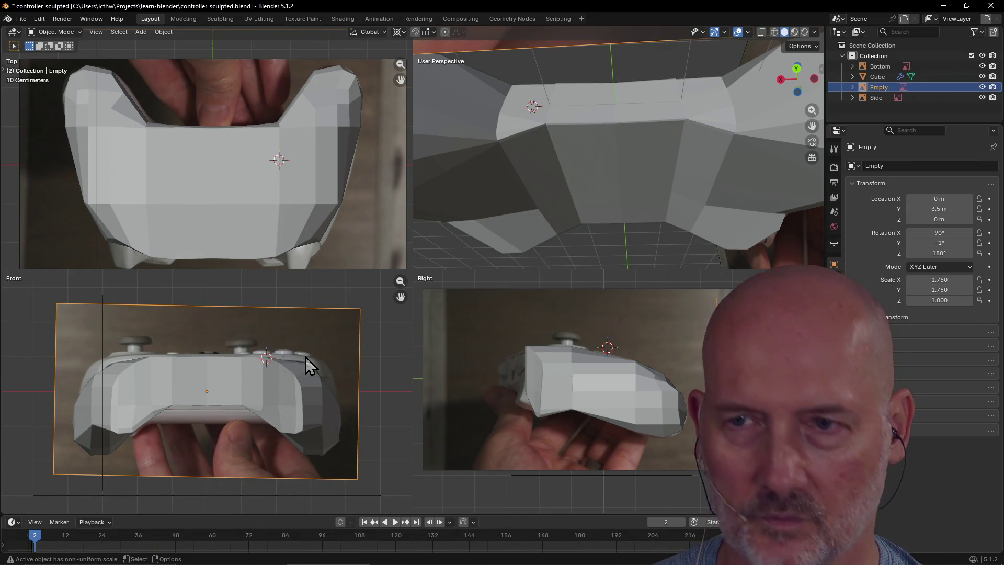
pyautogui.press('z')
pyautogui.click(240, 364)
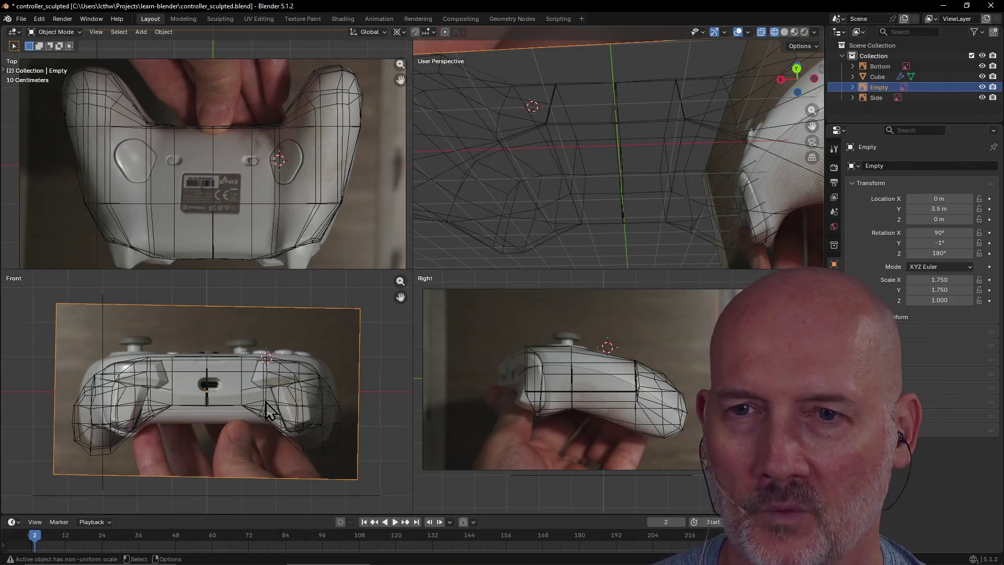
# - Set the front reference image's Y rotation to -1° in Object Properties
pyautogui.scroll(1, 265, 402)
pyautogui.scroll(1, 265, 409)
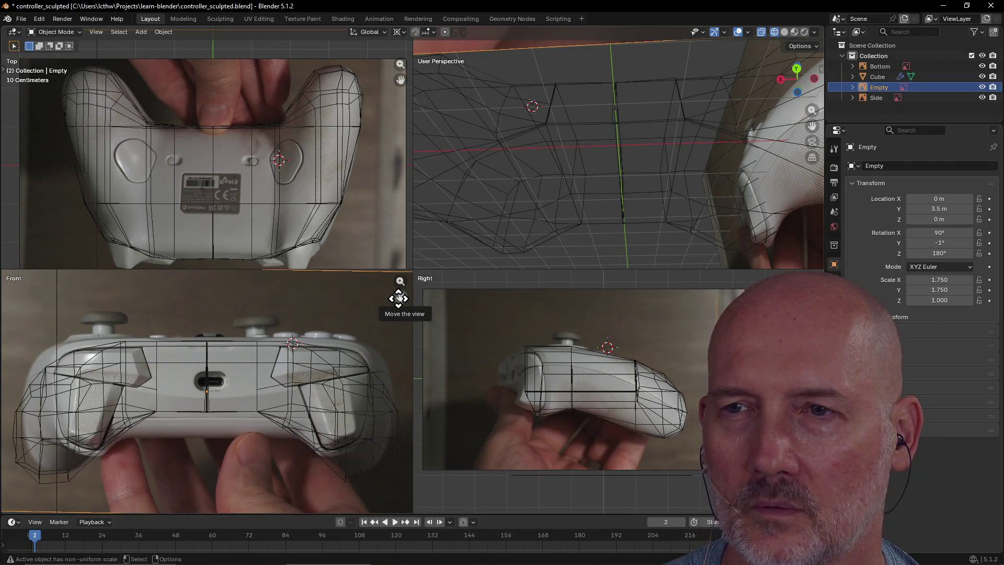
pyautogui.click(946, 244)
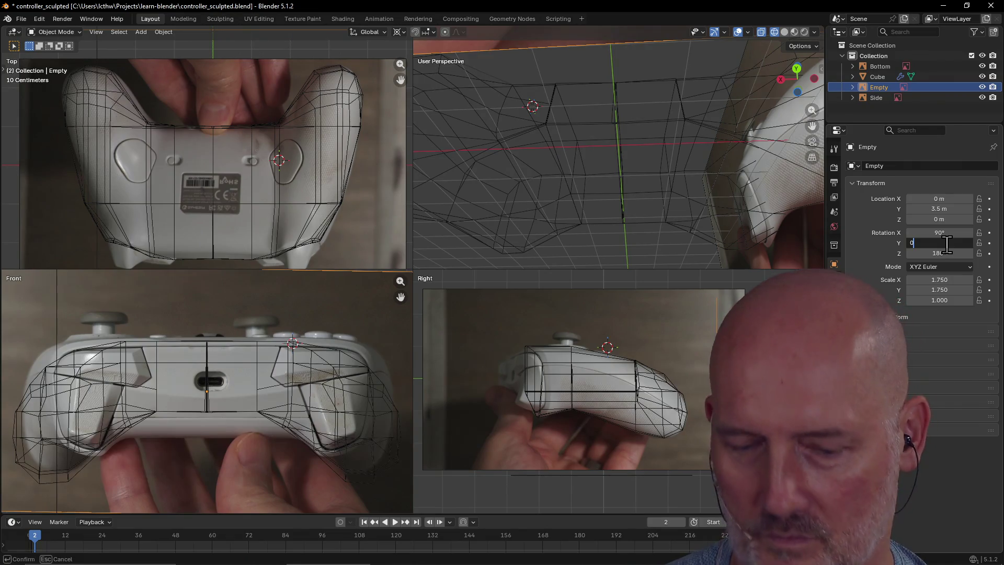
pyautogui.write('-1')
pyautogui.press('Return')
pyautogui.click(952, 342)
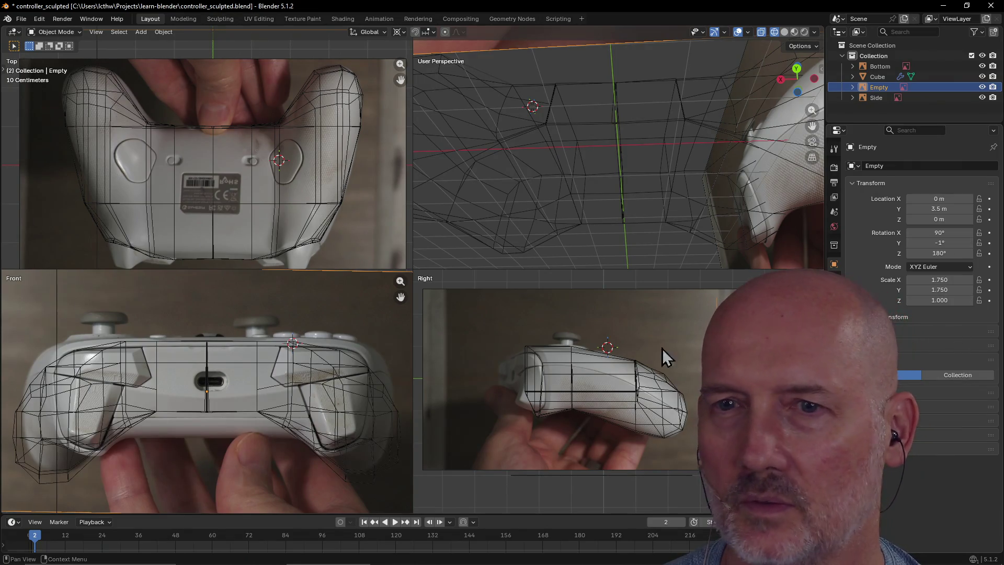
pyautogui.scroll(-3, 345, 302)
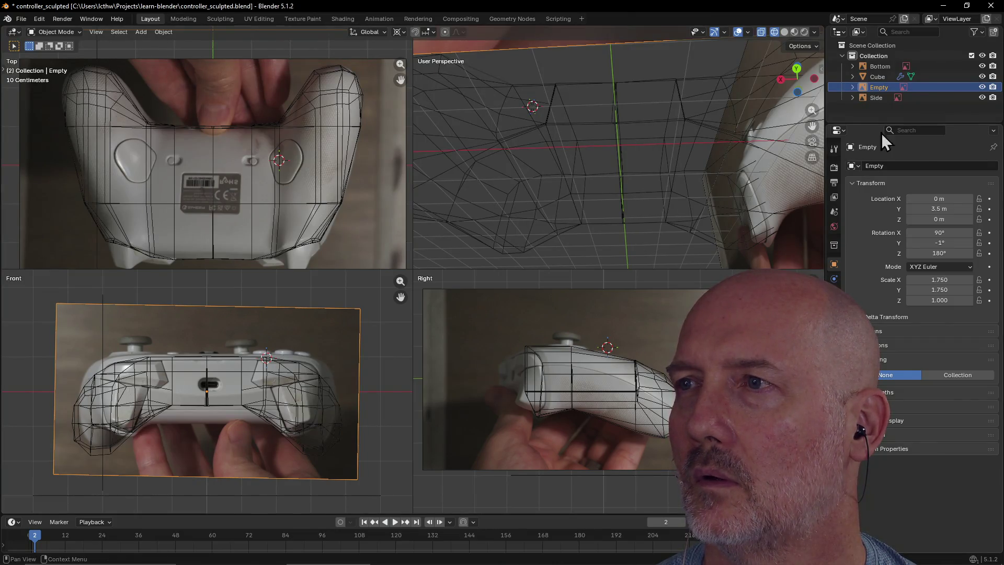
# - Expand the Empty and Side entries in the Outliner to check which images they hold
pyautogui.click(853, 87)
pyautogui.click(852, 87)
pyautogui.click(859, 106)
pyautogui.click(853, 98)
pyautogui.click(853, 98)
pyautogui.click(852, 65)
pyautogui.click(851, 65)
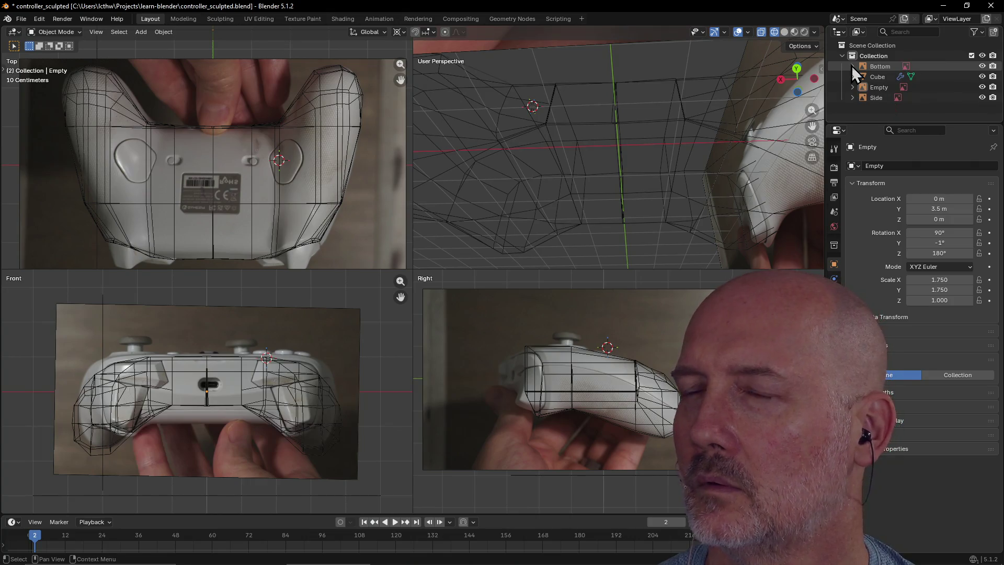
# - Select the front reference Empty and Ctrl-click it to cycle to another controller photo
pyautogui.click(347, 331)
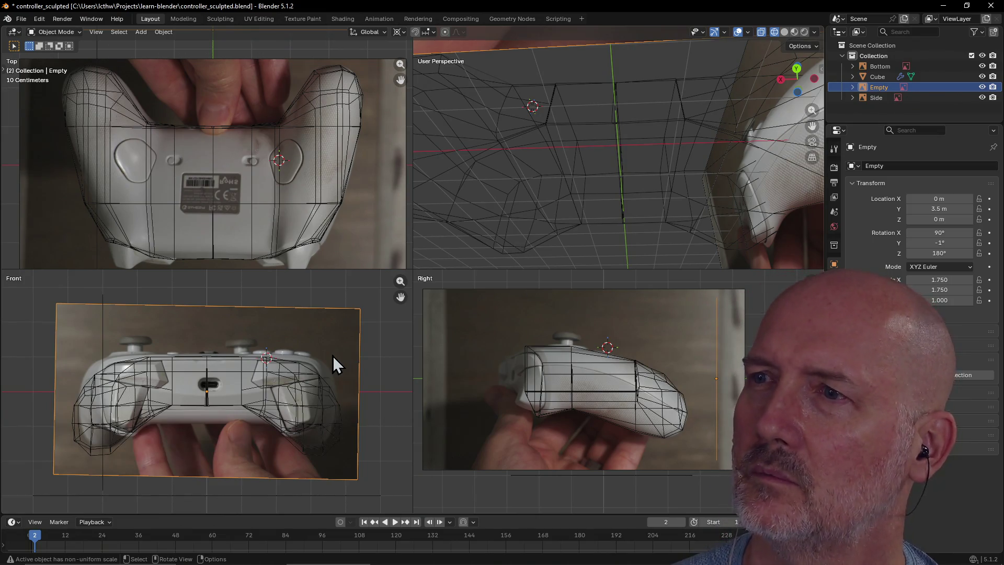
pyautogui.press('ctrl')
pyautogui.keyDown('ctrl'); pyautogui.click(333, 356); pyautogui.keyUp('ctrl')
pyautogui.keyDown('ctrl'); pyautogui.click(332, 356); pyautogui.keyUp('ctrl')
pyautogui.keyDown('ctrl'); pyautogui.click(333, 356); pyautogui.keyUp('ctrl')
pyautogui.keyDown('ctrl'); pyautogui.click(332, 355); pyautogui.keyUp('ctrl')
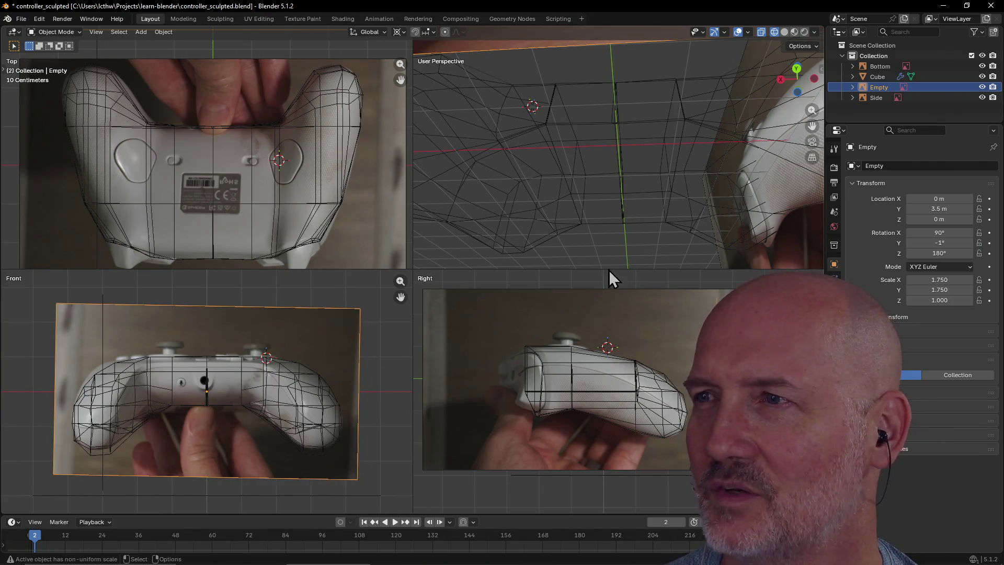
pyautogui.click(899, 119)
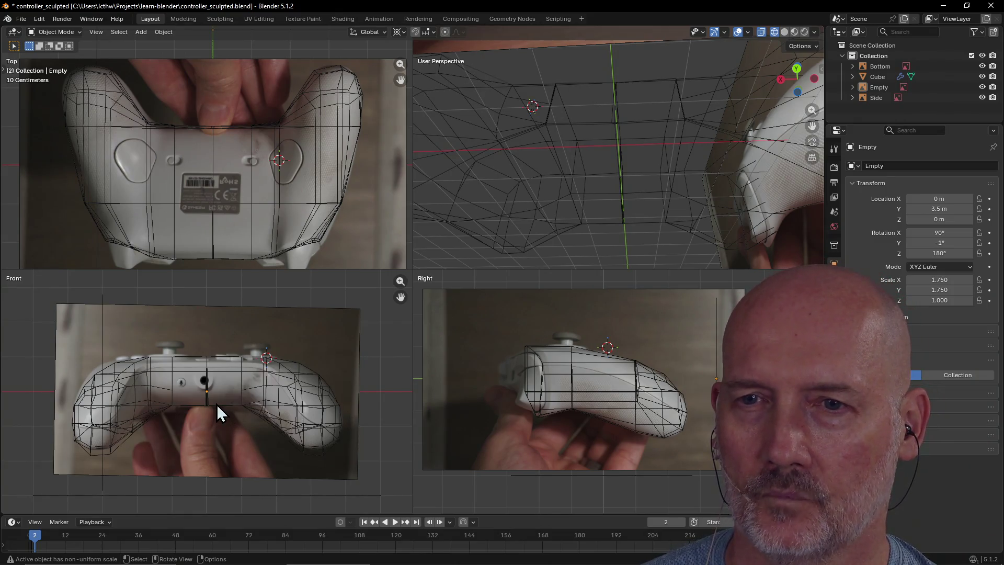
pyautogui.hotkey('alt', 'Tab')
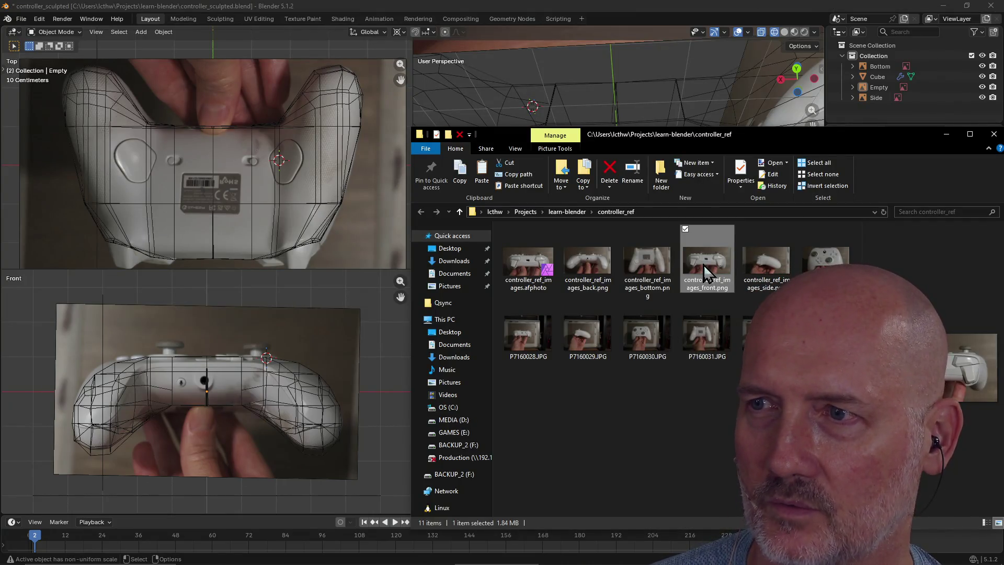
# - Drop controller_ref_images_front.png from File Explorer into the Front viewport as a new background image
pyautogui.moveTo(711, 266)
pyautogui.mouseDown()
pyautogui.moveTo(190, 398)
pyautogui.moveTo(194, 387)
pyautogui.mouseUp()
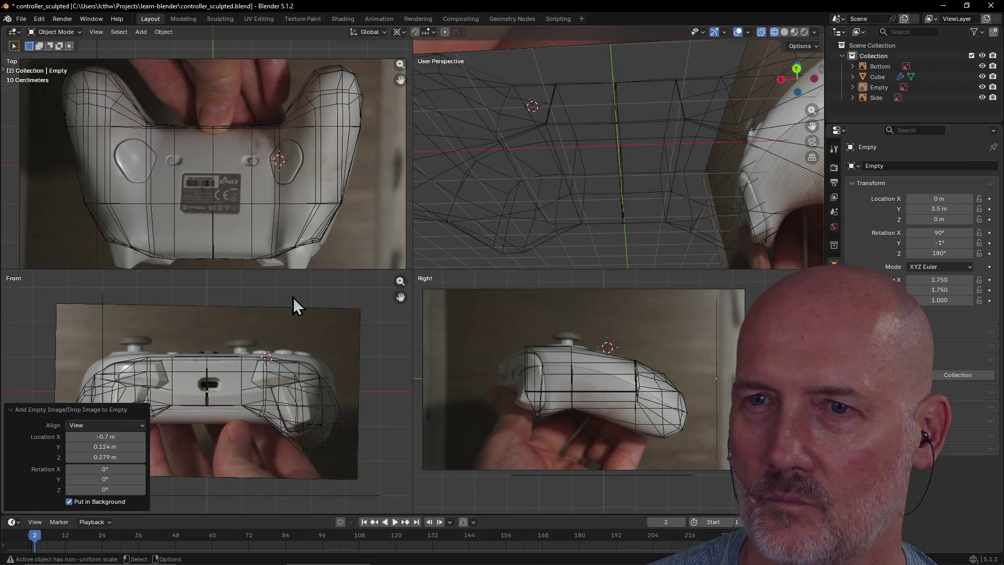
# - Inspect the Empty and the front and Bottom reference images, then save controller_sculpted.blend
pyautogui.click(852, 88)
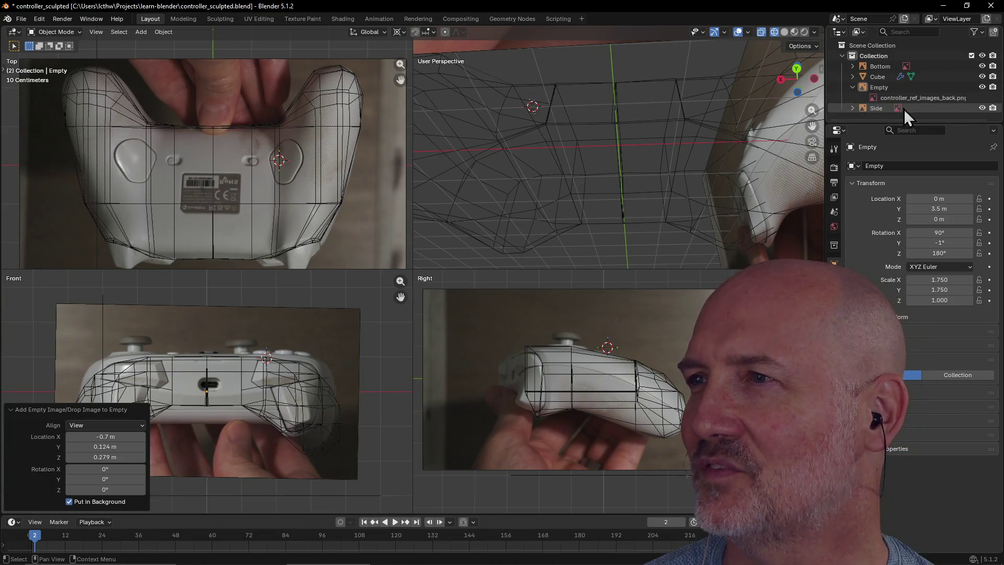
pyautogui.click(852, 88)
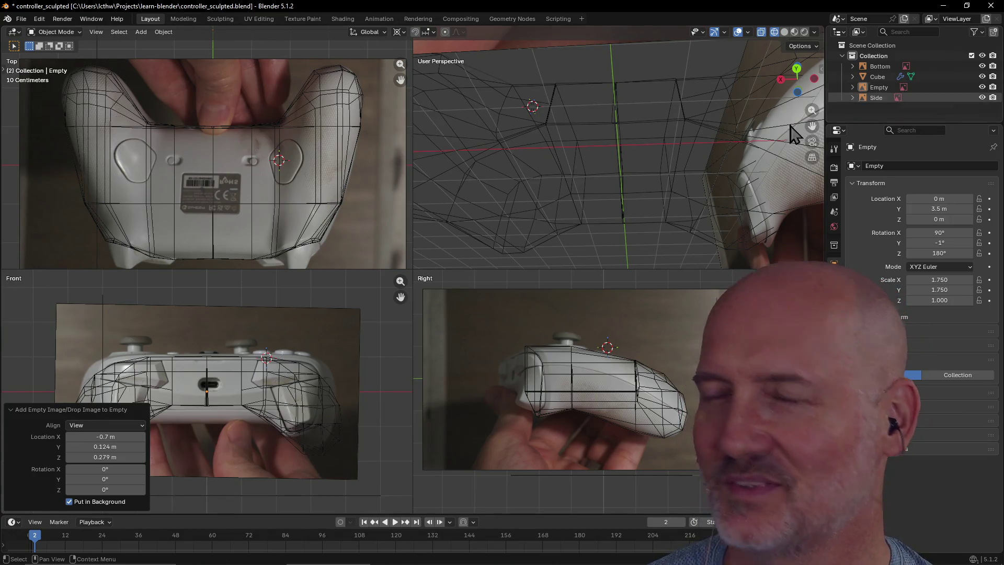
pyautogui.click(318, 339)
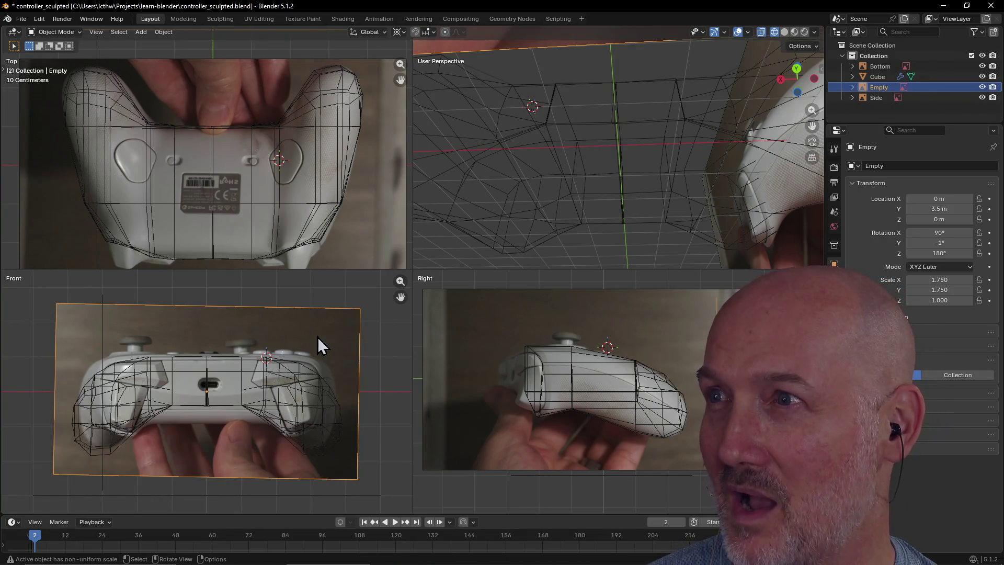
pyautogui.click(387, 232)
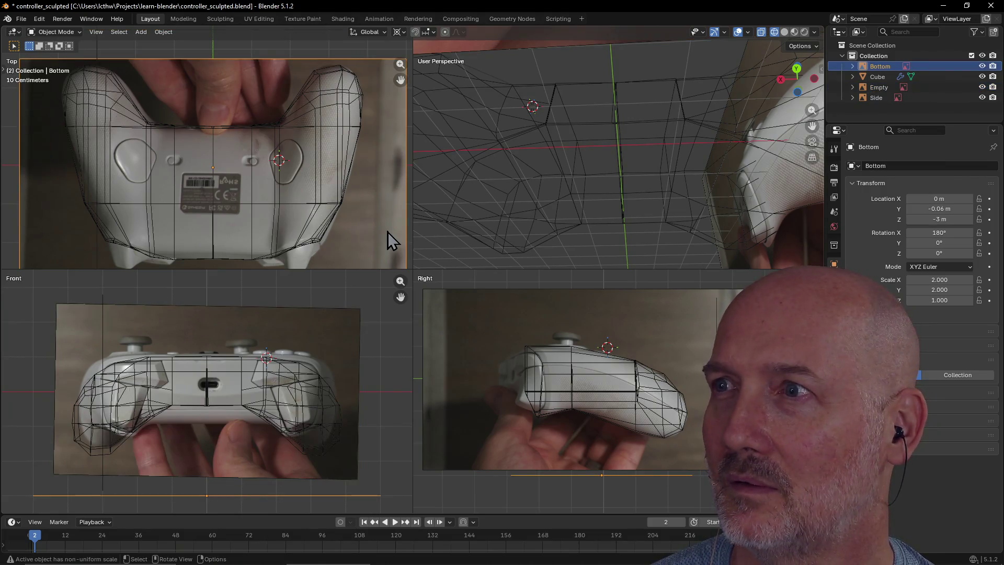
pyautogui.click(334, 333)
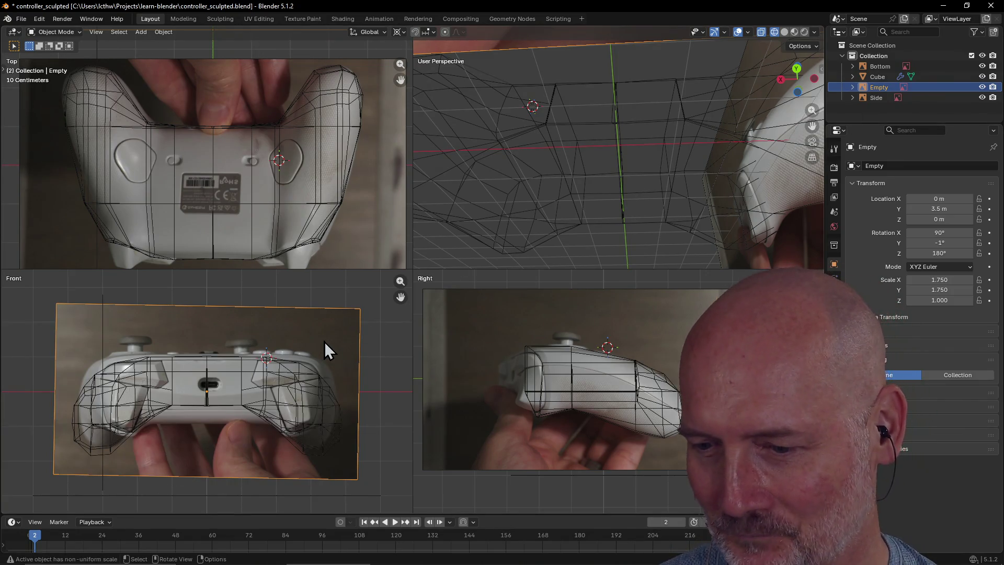
pyautogui.press('ctrl')
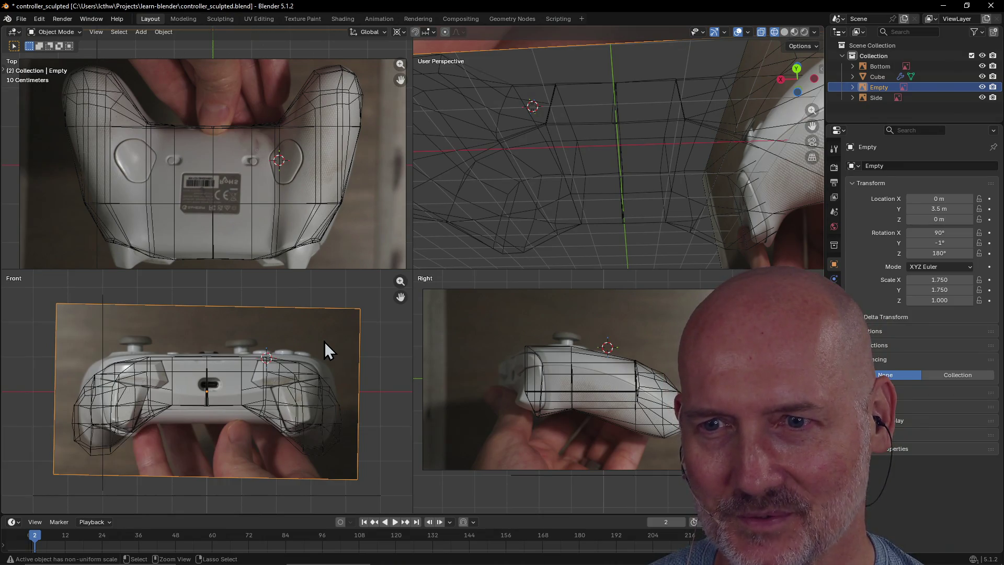
pyautogui.hotkey('ctrl', 's')
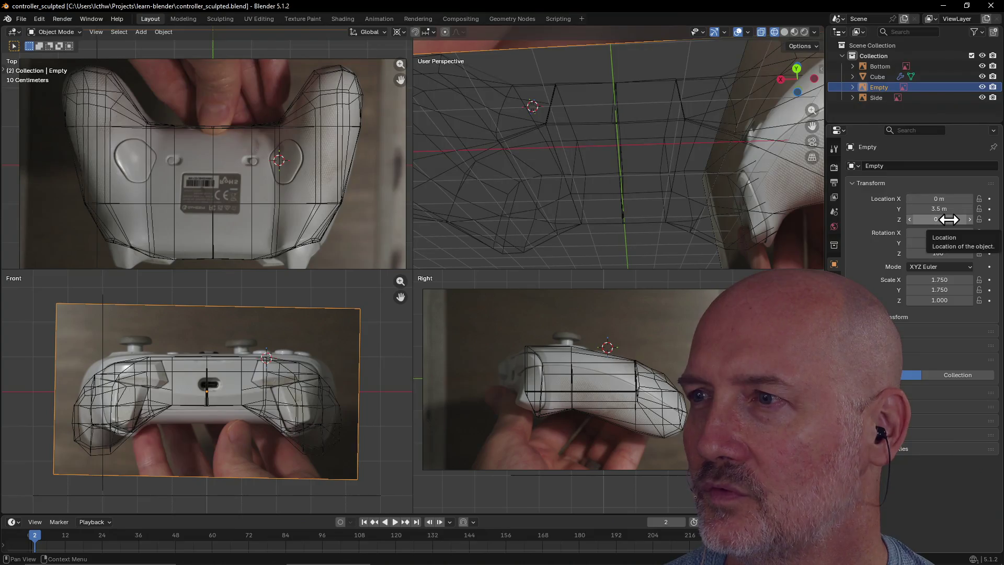
# - Set the front reference Empty's Location Z to -0.13 m and compare it against the controller mesh
pyautogui.moveTo(943, 219)
pyautogui.mouseDown()
pyautogui.moveTo(917, 219)
pyautogui.moveTo(931, 219)
pyautogui.mouseUp()
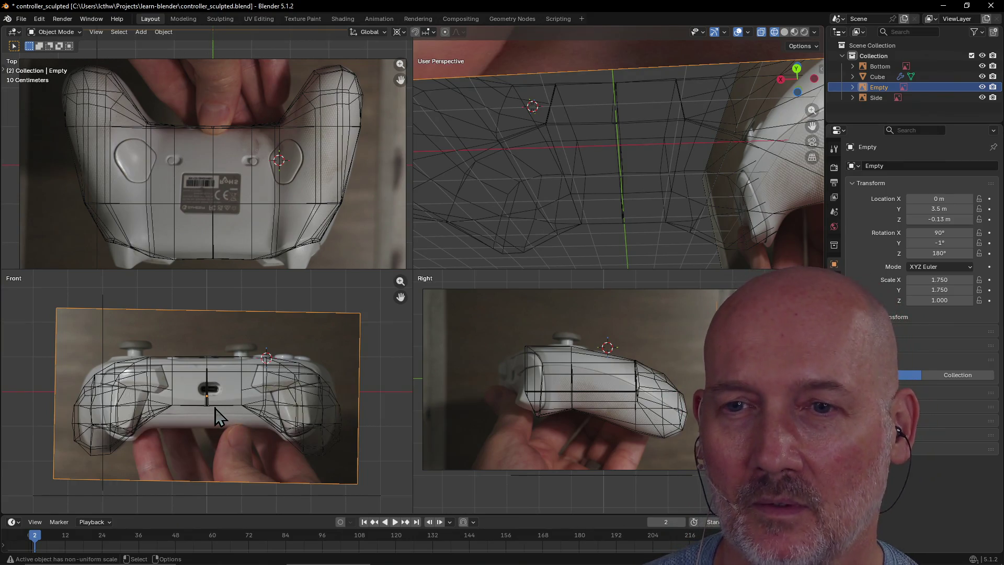
pyautogui.click(241, 406)
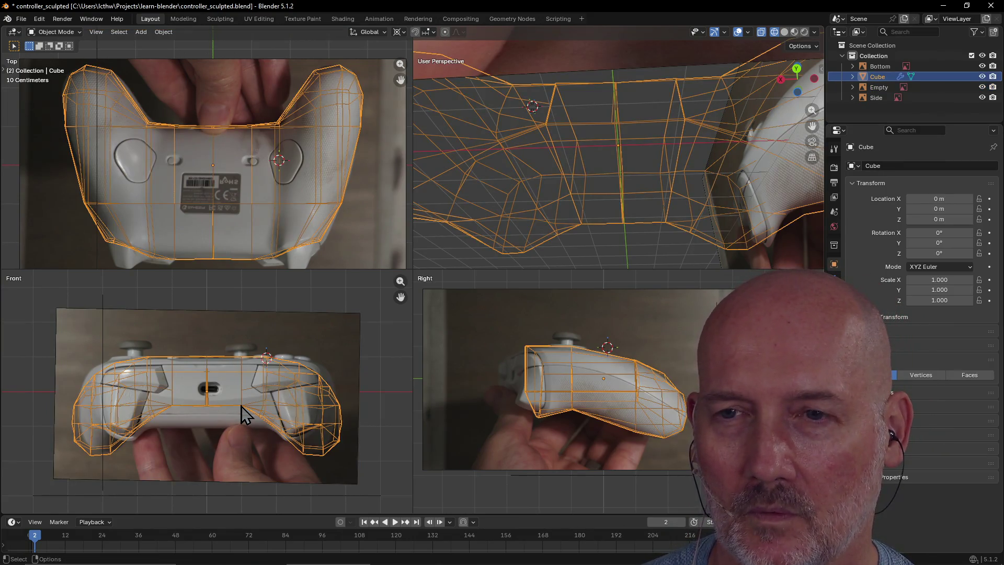
pyautogui.click(225, 418)
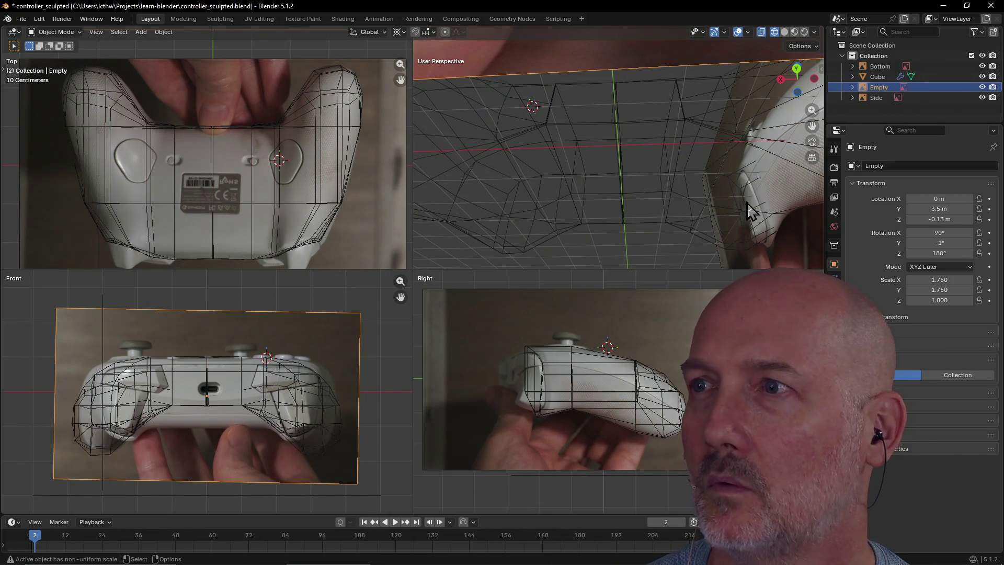
pyautogui.click(246, 406)
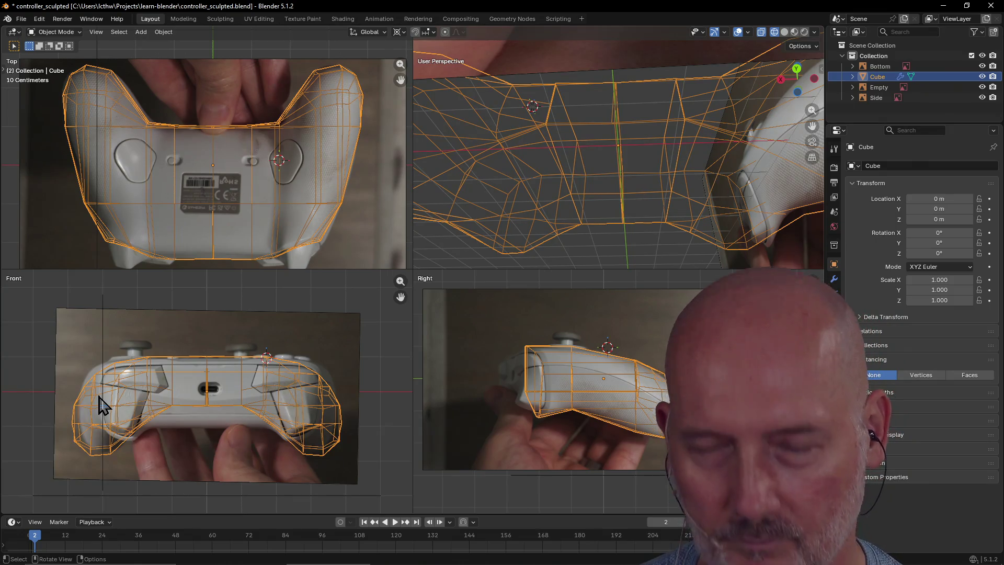
# - Switch all views to Solid shading and enter the Modeling workspace in Edit Mode
pyautogui.press('z')
pyautogui.click(191, 404)
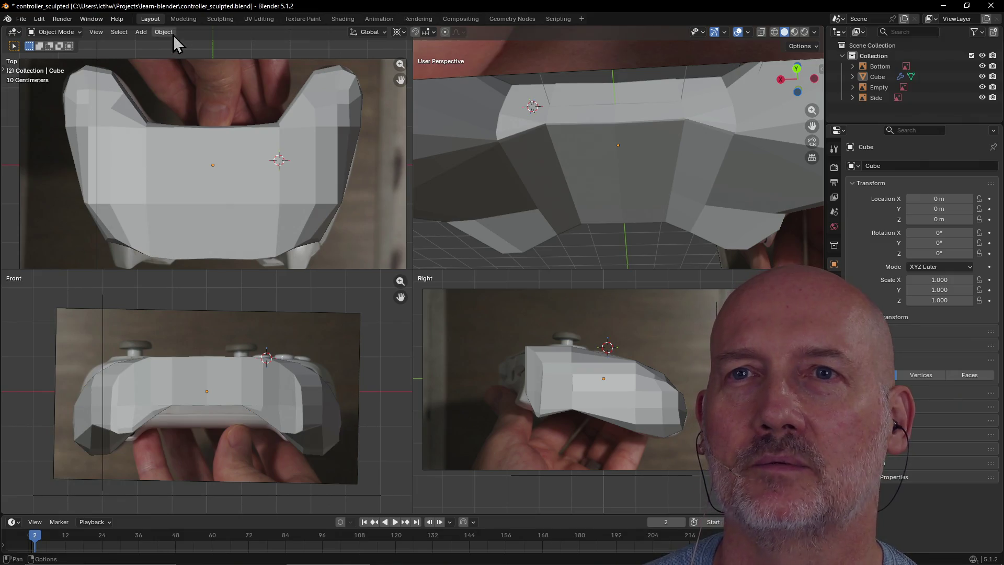
pyautogui.click(180, 23)
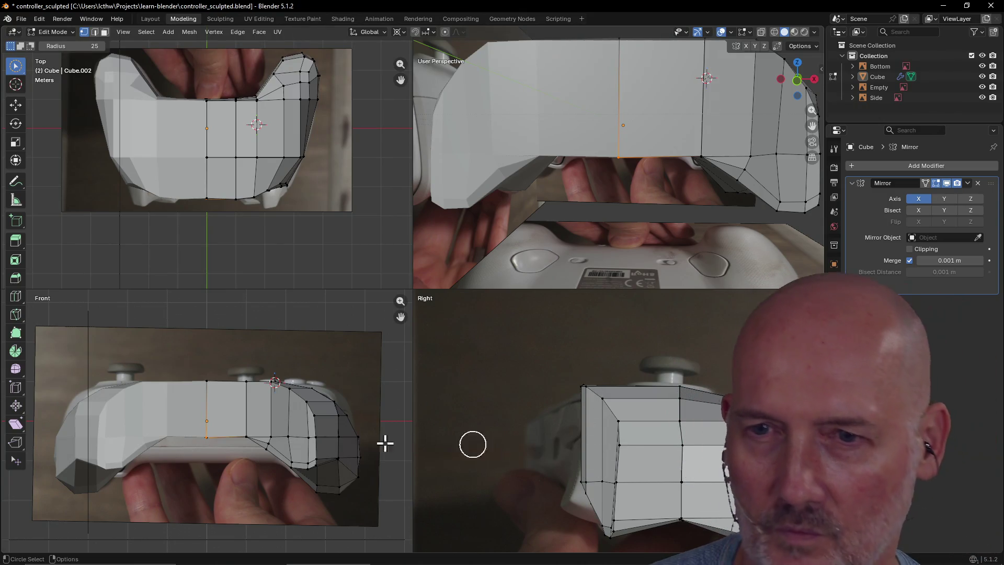
# - Cancel the accidental grab and circle-select only the vertical edge on the right grip's front
pyautogui.press('g')
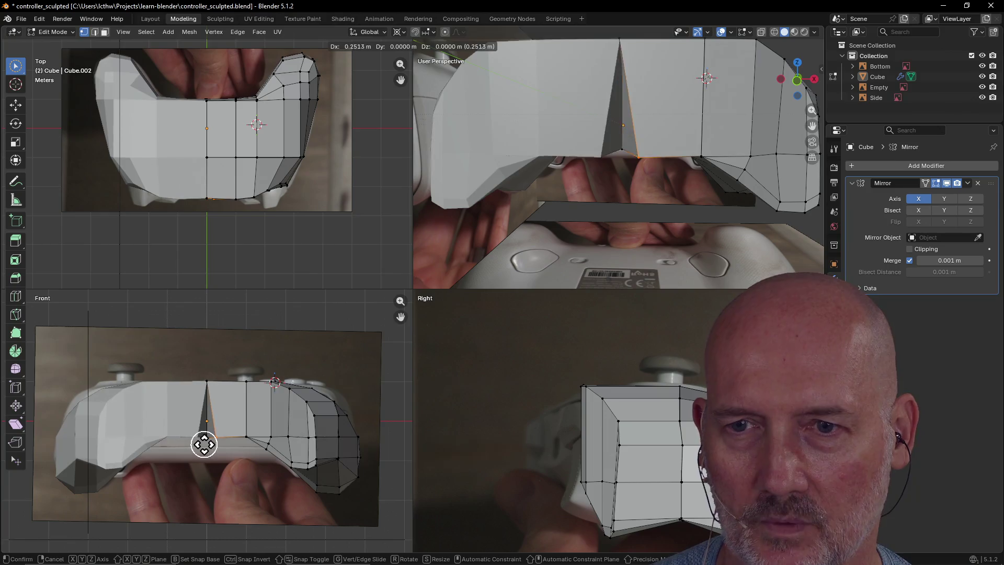
pyautogui.rightClick(204, 444)
pyautogui.press('c')
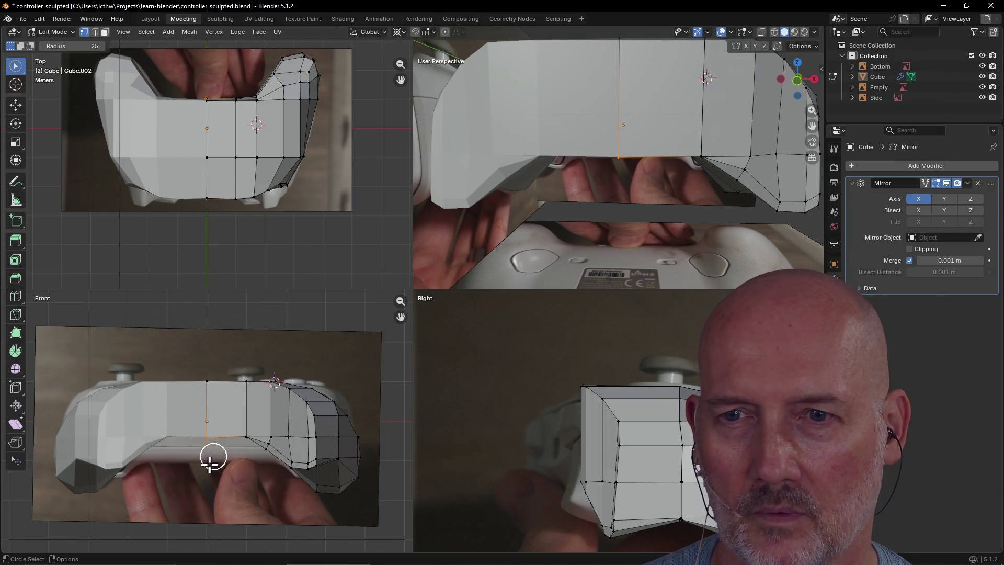
pyautogui.click(261, 447)
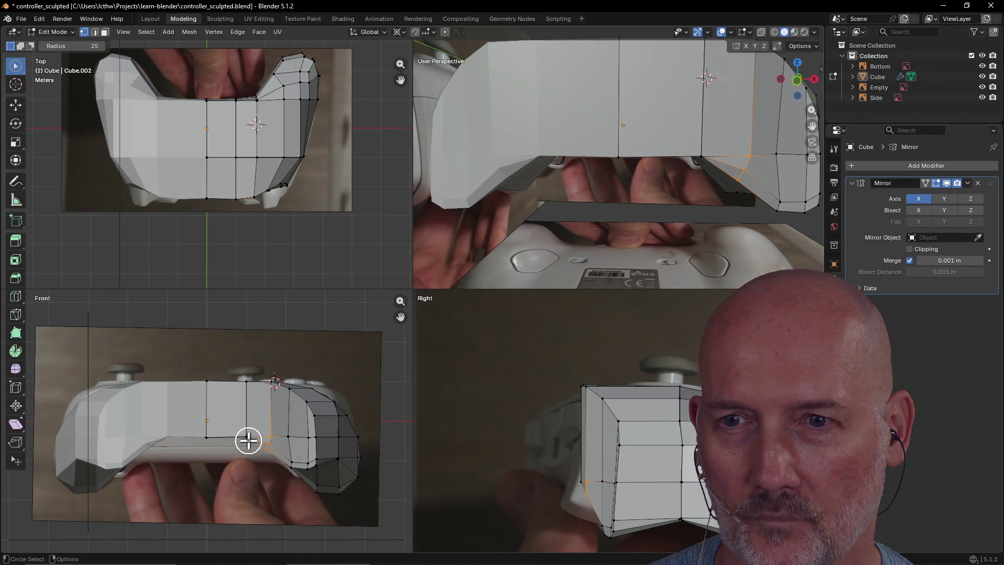
pyautogui.keyDown('ctrl'); pyautogui.click(265, 450); pyautogui.keyUp('ctrl')
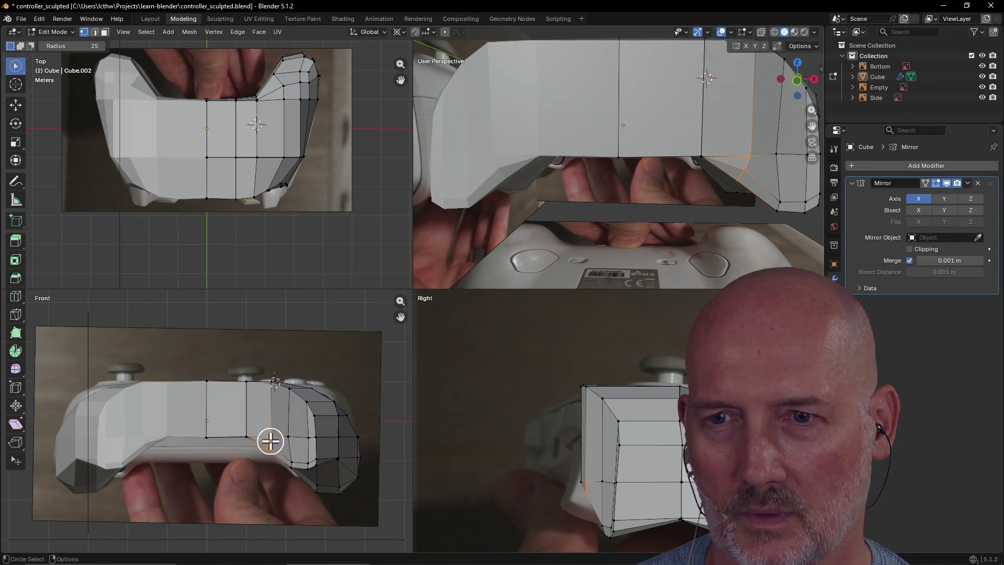
pyautogui.moveTo(606, 283)
pyautogui.mouseDown(button='middle')
pyautogui.moveTo(674, 206)
pyautogui.moveTo(662, 254)
pyautogui.moveTo(673, 204)
pyautogui.moveTo(522, 144)
pyautogui.moveTo(529, 168)
pyautogui.mouseUp(button='middle')
pyautogui.moveTo(584, 190); pyautogui.dragTo(603, 189, button='middle')
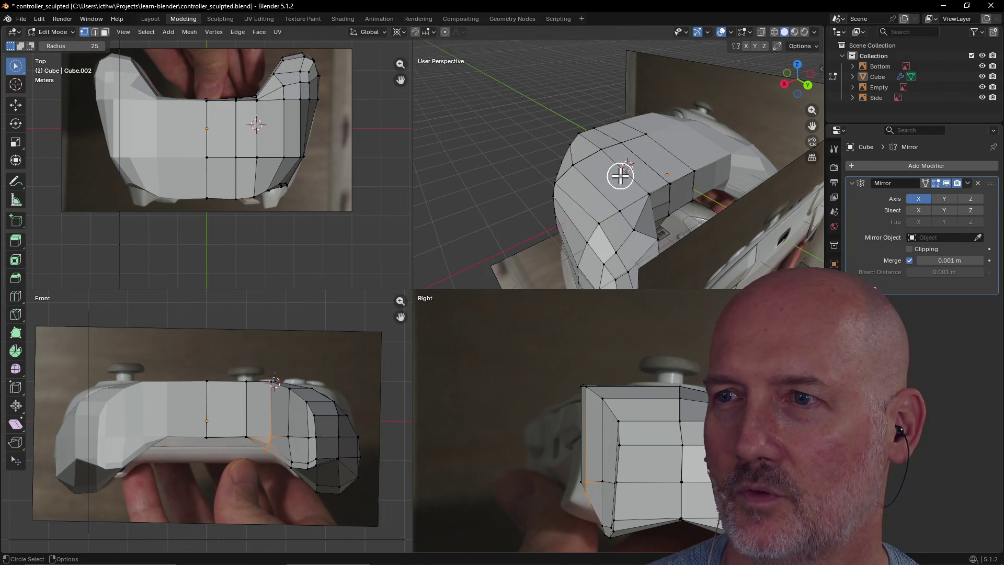
# - Move one bottom vertex of the right grip's front edge down, then select the next bottom vertex
pyautogui.click(265, 459)
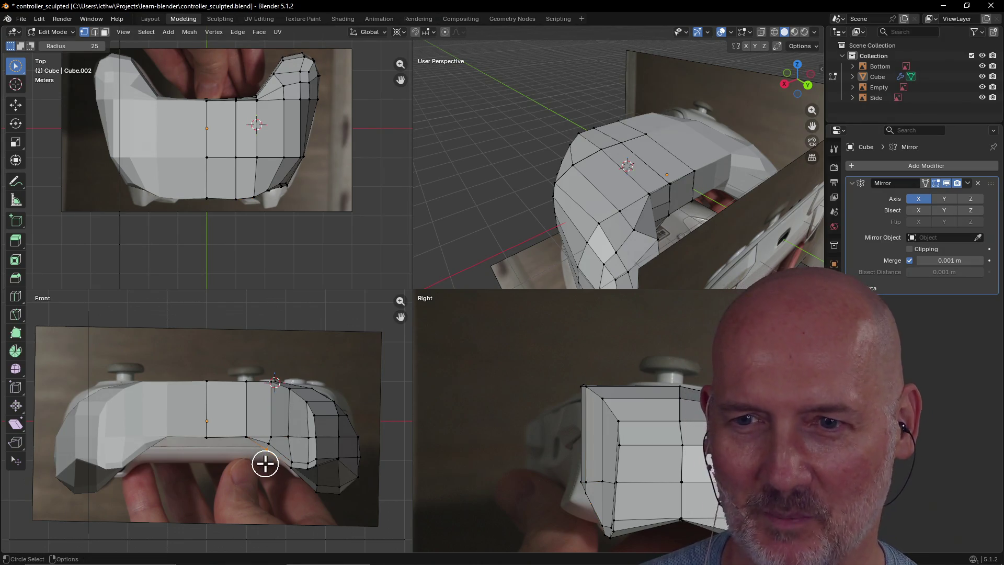
pyautogui.press('g')
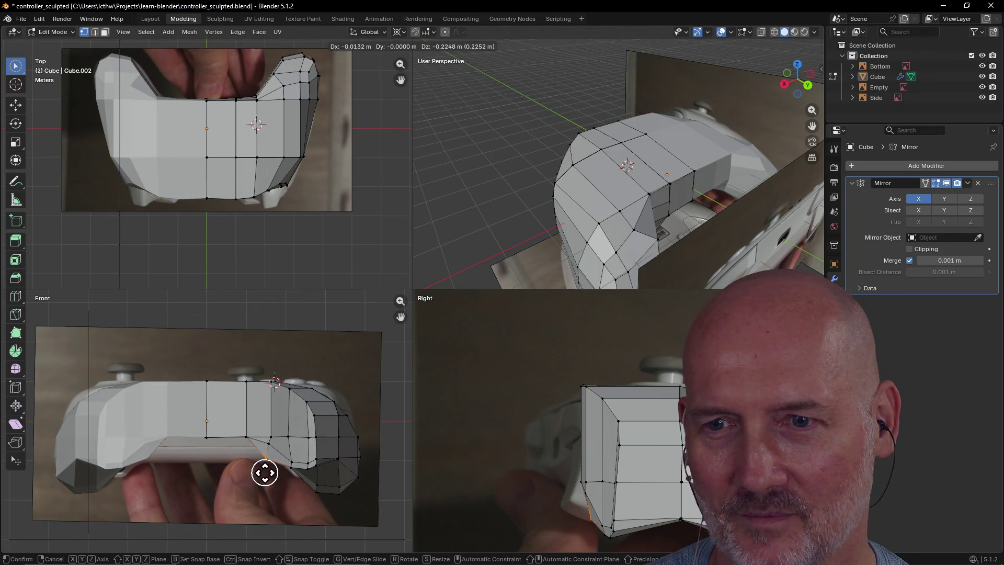
pyautogui.click(264, 473)
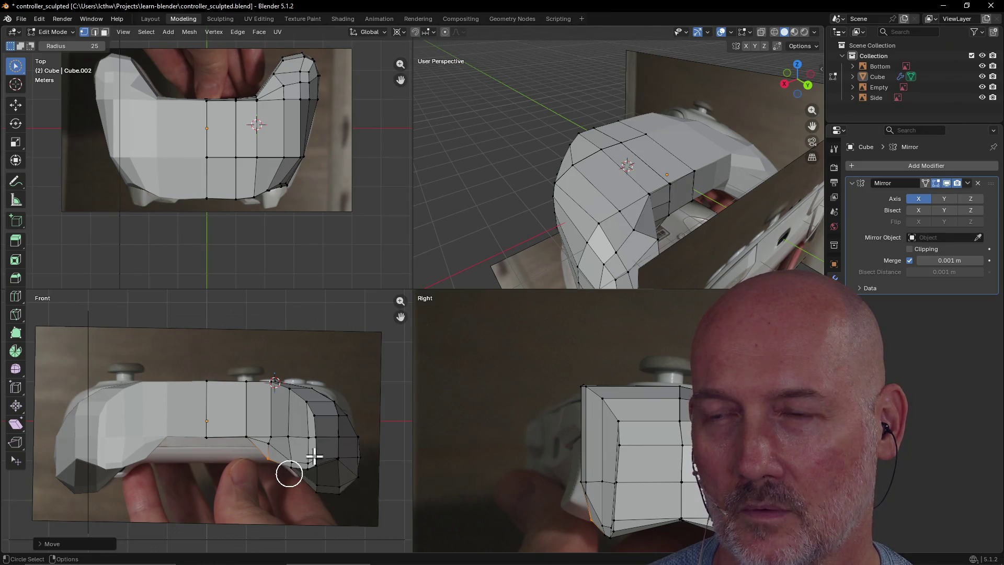
pyautogui.moveTo(562, 266)
pyautogui.mouseDown(button='middle')
pyautogui.moveTo(620, 194)
pyautogui.moveTo(660, 197)
pyautogui.moveTo(630, 215)
pyautogui.moveTo(455, 224)
pyautogui.moveTo(472, 237)
pyautogui.moveTo(524, 217)
pyautogui.moveTo(513, 211)
pyautogui.mouseUp(button='middle')
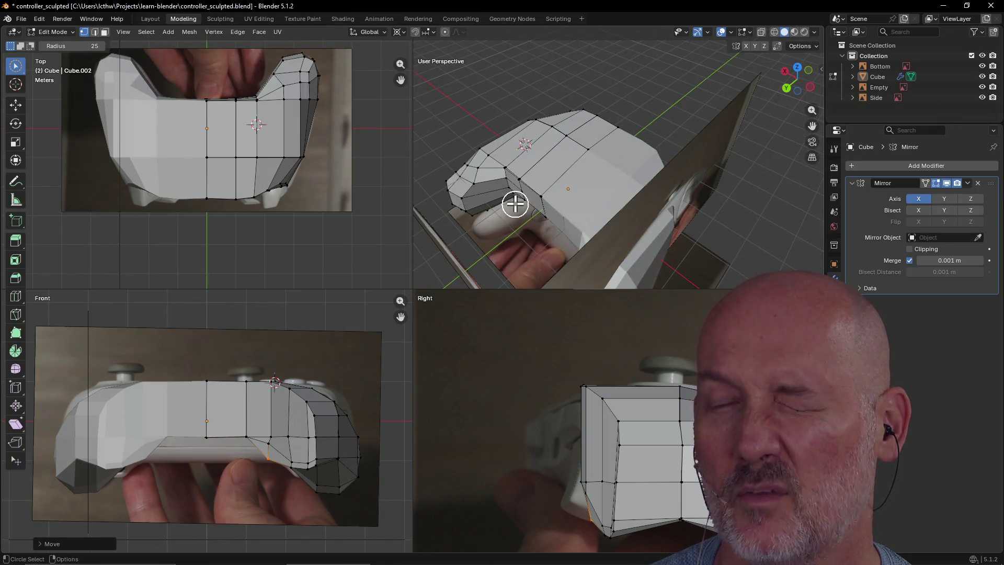
pyautogui.click(287, 479)
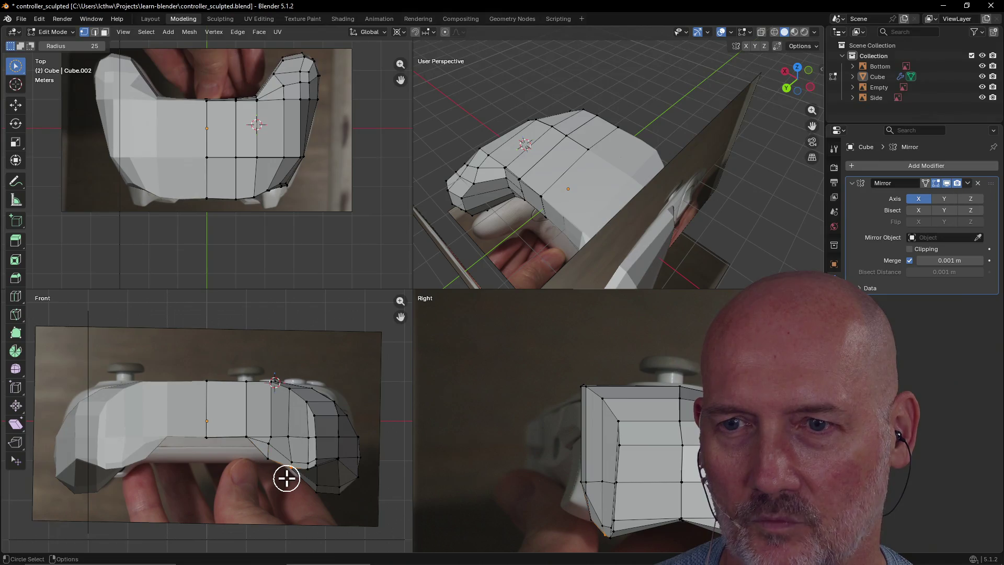
pyautogui.scroll(2, 287, 479)
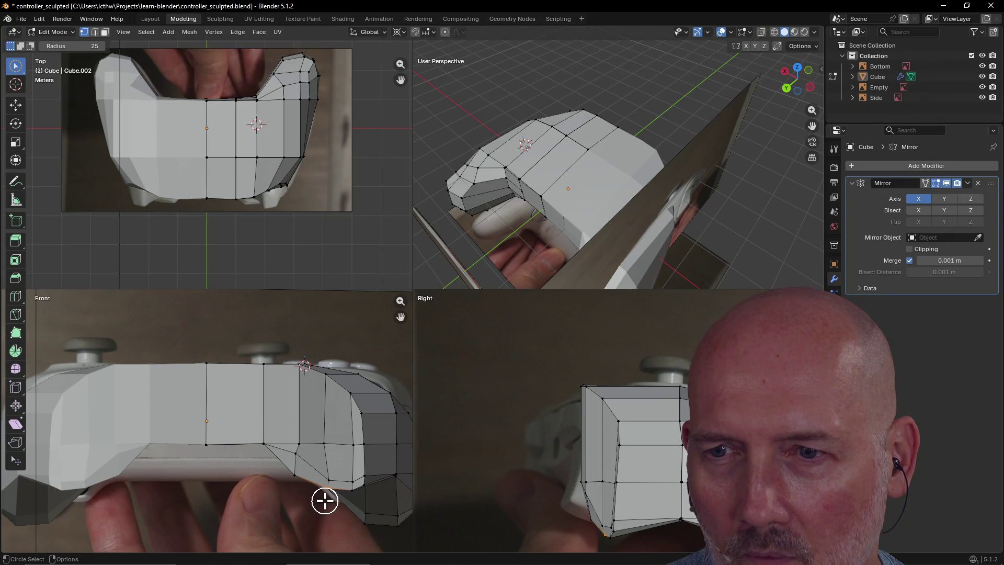
# - Raise a bottom-edge vertex straight up along Z, then try moving a middle vertex and undo it
pyautogui.press('g')
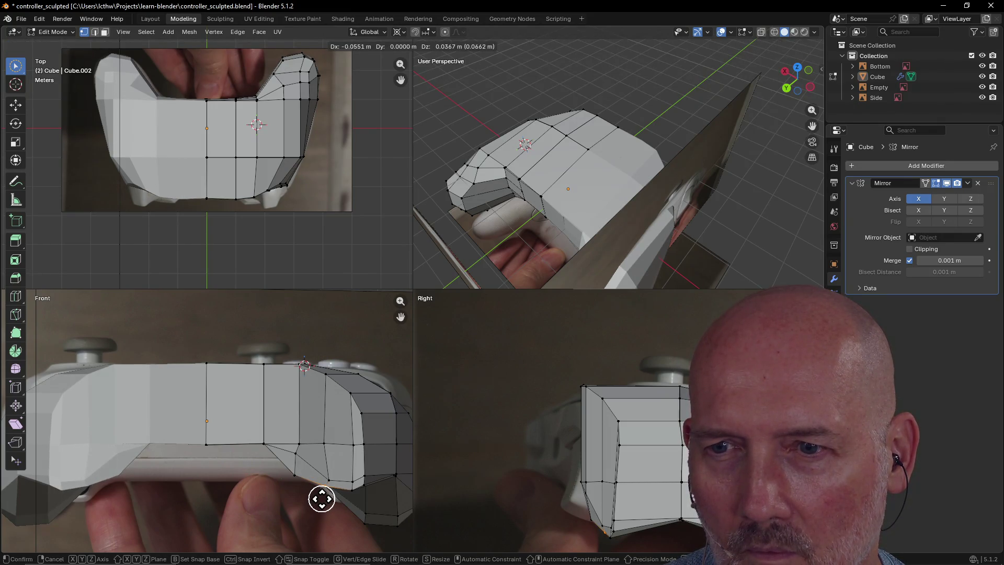
pyautogui.press('z')
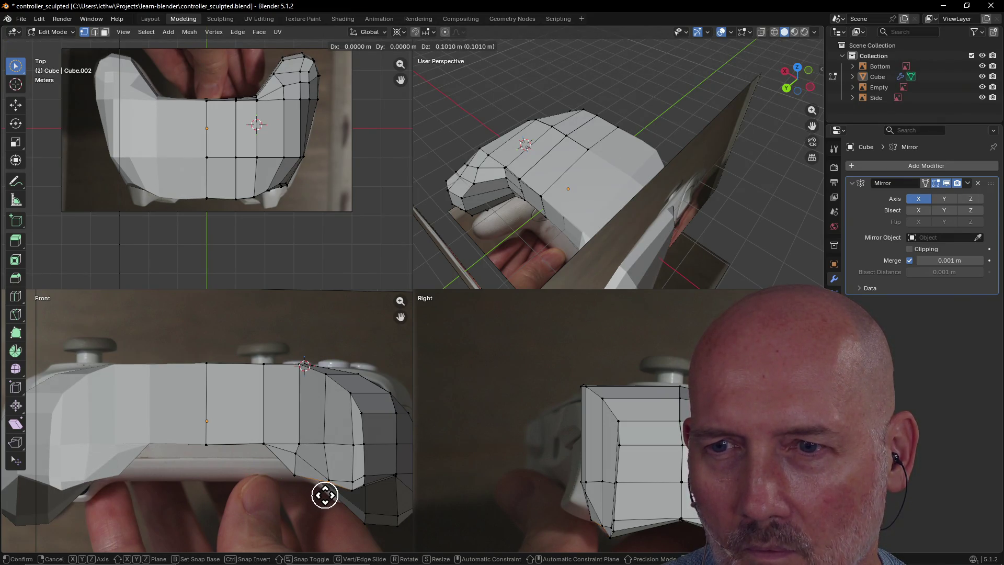
pyautogui.click(325, 495)
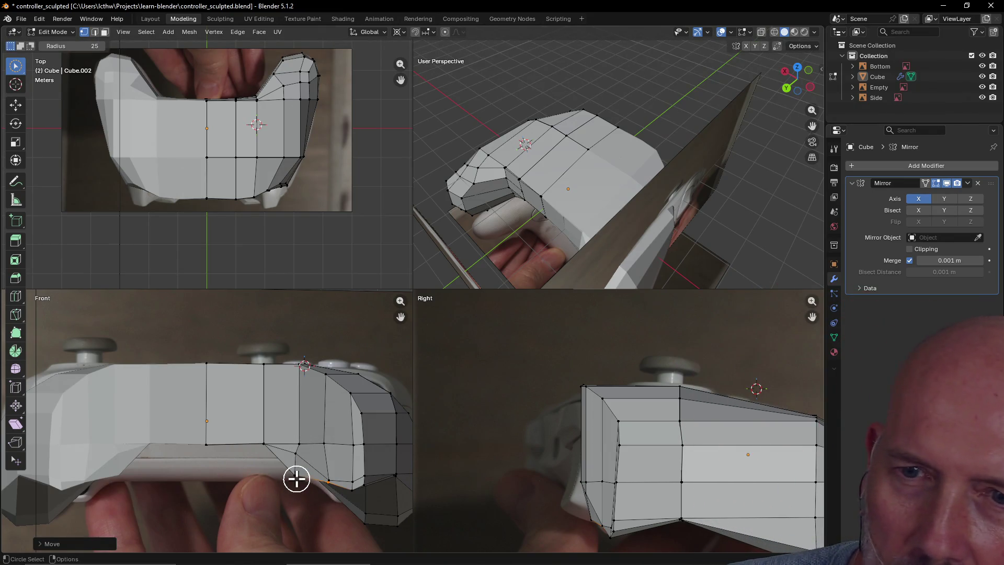
pyautogui.click(260, 447)
pyautogui.press('g')
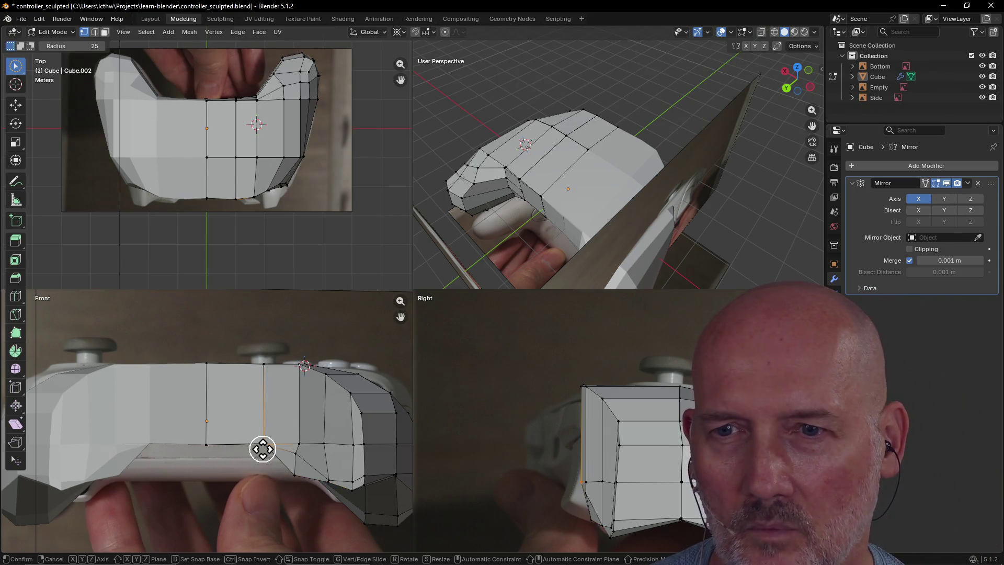
pyautogui.click(260, 469)
pyautogui.press('c')
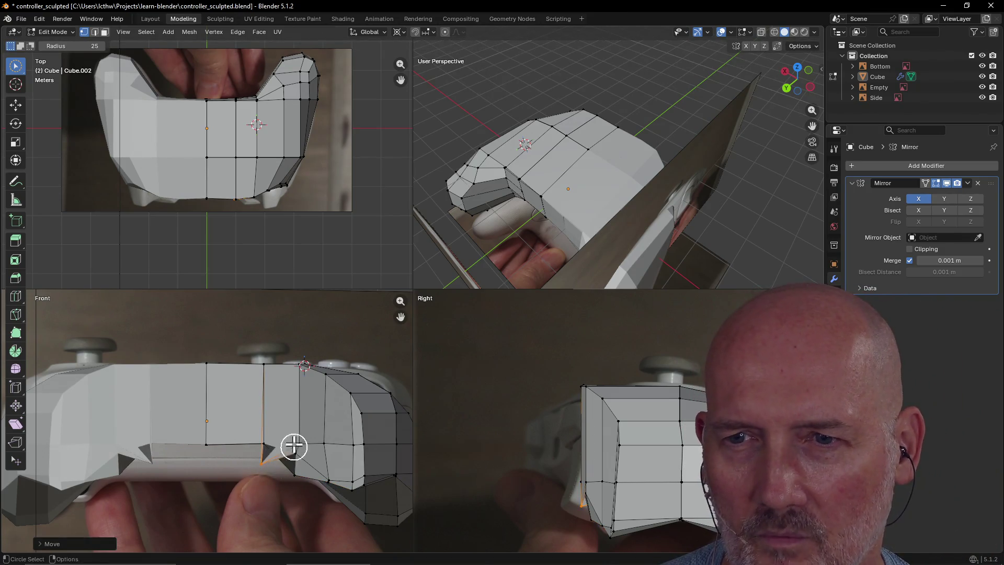
pyautogui.hotkey('ctrl', 'z')
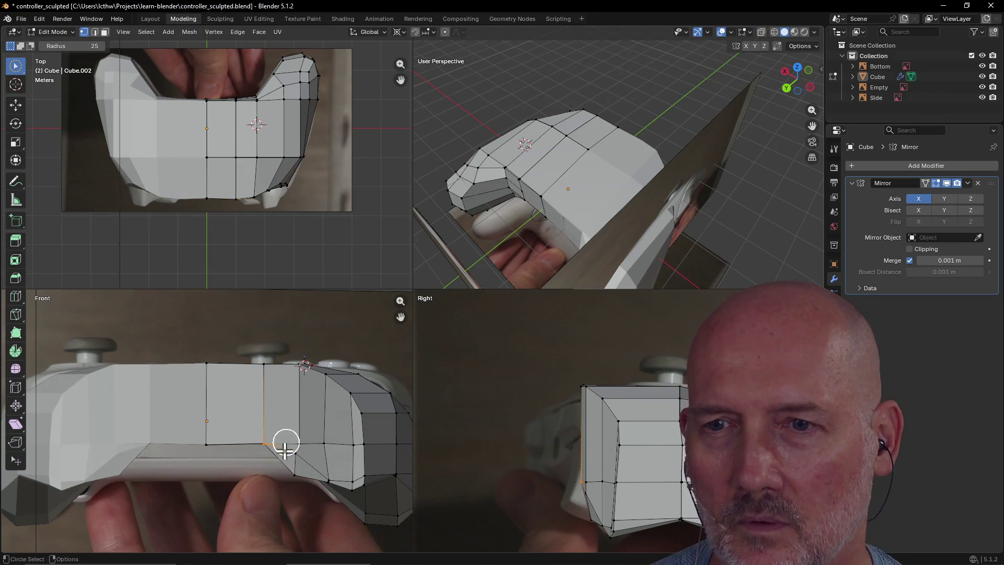
# - Lower a vertex on the lower front edge, then undo it to remove the dark triangle
pyautogui.click(290, 472)
pyautogui.moveTo(665, 142)
pyautogui.mouseDown(button='middle')
pyautogui.moveTo(607, 139)
pyautogui.moveTo(481, 103)
pyautogui.mouseUp(button='middle')
pyautogui.moveTo(648, 135)
pyautogui.mouseDown(button='middle')
pyautogui.moveTo(661, 82)
pyautogui.moveTo(653, 98)
pyautogui.mouseUp(button='middle')
pyautogui.click(675, 162)
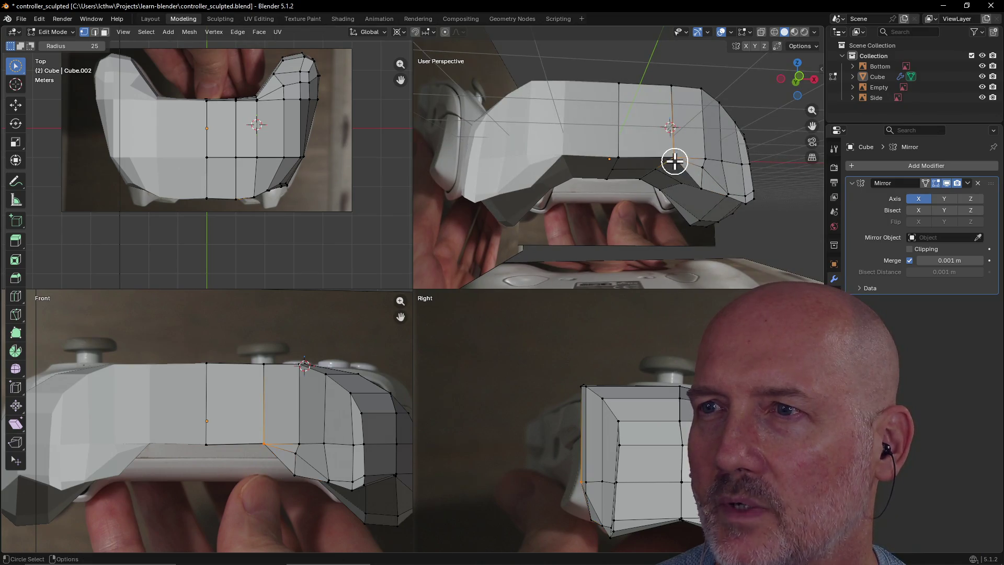
pyautogui.press('g')
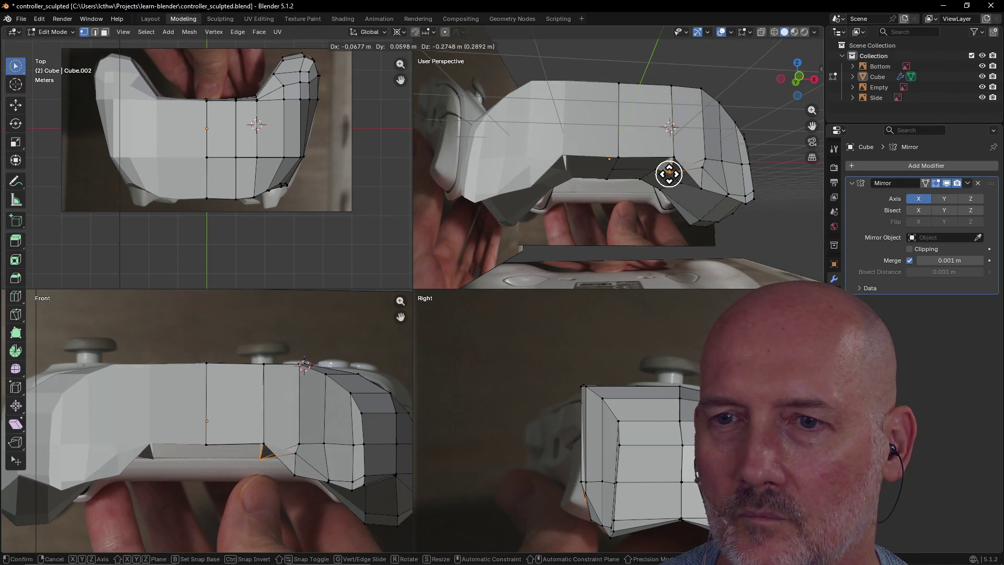
pyautogui.click(667, 172)
pyautogui.scroll(2, 716, 158)
pyautogui.moveTo(715, 159)
pyautogui.mouseDown(button='middle')
pyautogui.moveTo(717, 80)
pyautogui.moveTo(729, 117)
pyautogui.moveTo(762, 126)
pyautogui.mouseUp(button='middle')
pyautogui.hotkey('ctrl', 'z')
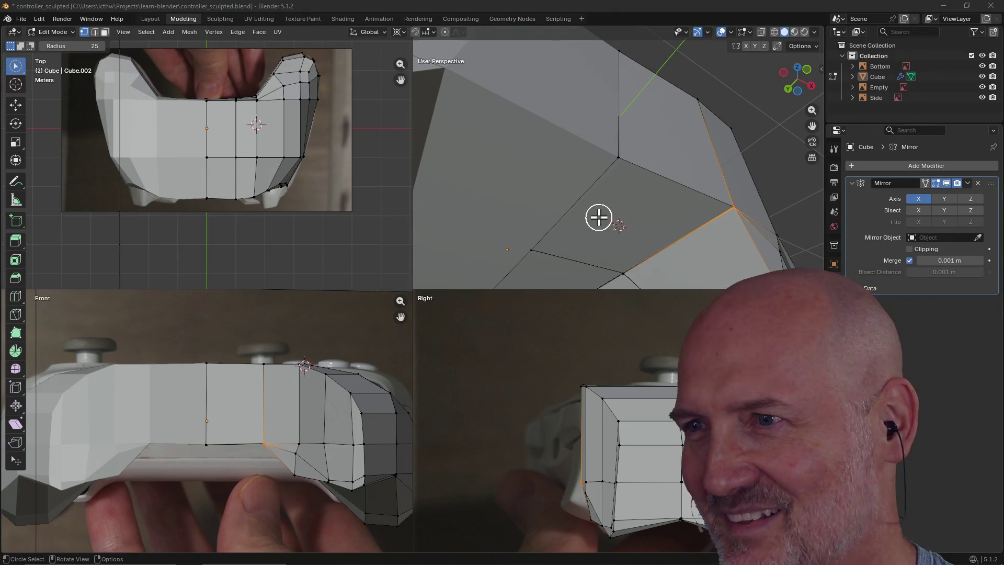
# - View the underside from a steep angle and move a lower-edge vertex down and to the left
pyautogui.moveTo(724, 218)
pyautogui.mouseDown(button='middle')
pyautogui.moveTo(699, 232)
pyautogui.moveTo(738, 188)
pyautogui.mouseUp(button='middle')
pyautogui.click(736, 205)
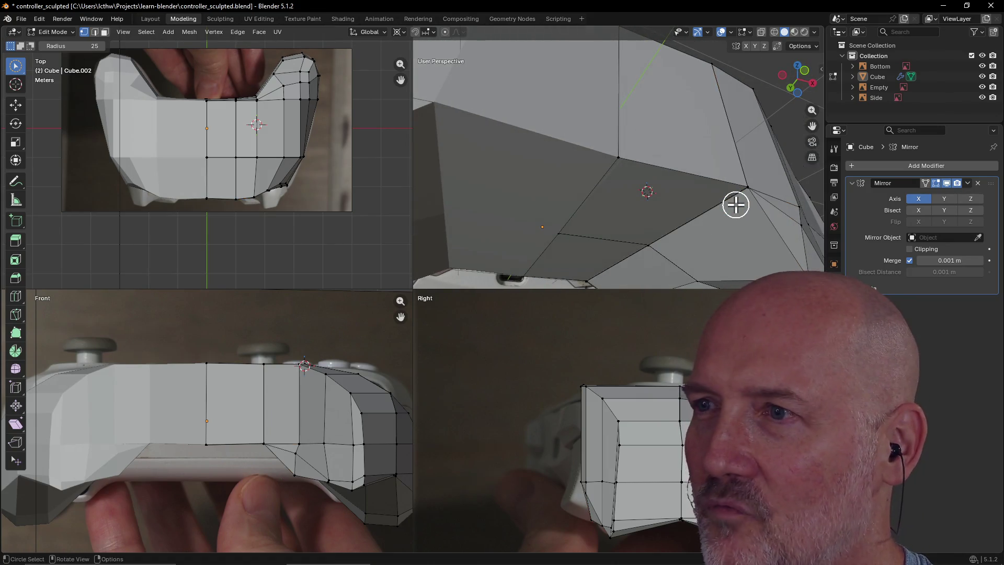
pyautogui.scroll(1, 722, 205)
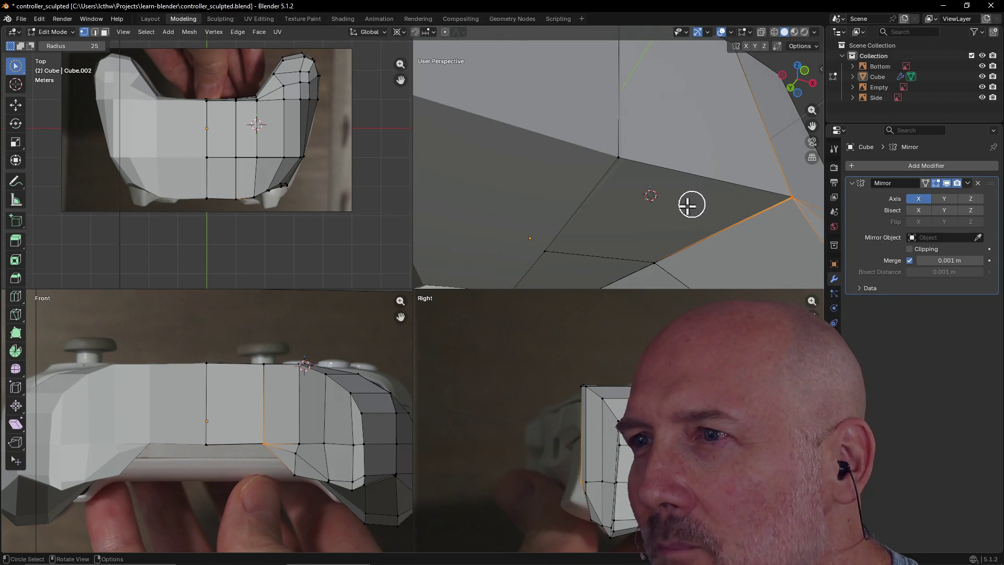
pyautogui.scroll(-2, 686, 204)
pyautogui.moveTo(613, 182); pyautogui.dragTo(574, 225, button='middle')
pyautogui.scroll(1, 637, 175)
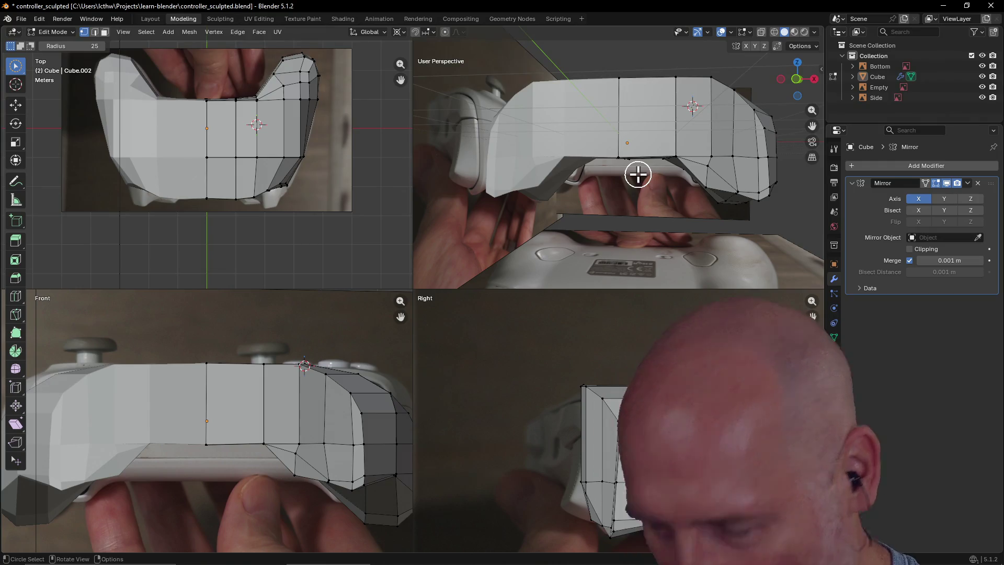
pyautogui.scroll(3, 661, 159)
pyautogui.moveTo(662, 159)
pyautogui.mouseDown(button='middle')
pyautogui.moveTo(711, 96)
pyautogui.moveTo(697, 109)
pyautogui.moveTo(708, 98)
pyautogui.moveTo(730, 209)
pyautogui.moveTo(730, 123)
pyautogui.moveTo(710, 213)
pyautogui.moveTo(652, 240)
pyautogui.moveTo(721, 198)
pyautogui.moveTo(666, 246)
pyautogui.moveTo(694, 234)
pyautogui.moveTo(650, 254)
pyautogui.moveTo(718, 208)
pyautogui.mouseUp(button='middle')
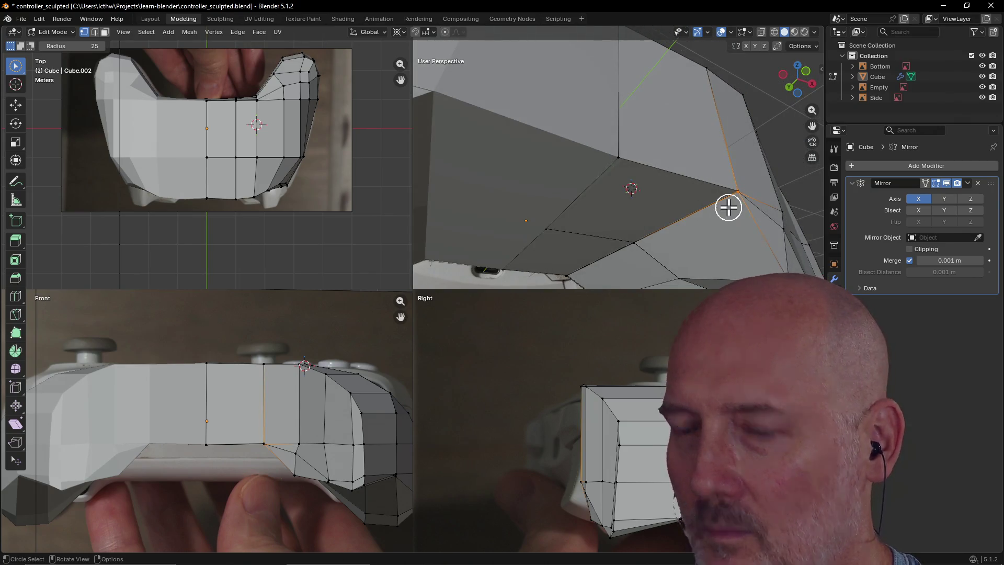
pyautogui.press('g')
pyautogui.click(712, 228)
pyautogui.moveTo(773, 237)
pyautogui.mouseDown(button='middle')
pyautogui.moveTo(733, 251)
pyautogui.moveTo(771, 246)
pyautogui.moveTo(779, 256)
pyautogui.moveTo(742, 260)
pyautogui.moveTo(769, 242)
pyautogui.moveTo(770, 199)
pyautogui.moveTo(766, 241)
pyautogui.moveTo(762, 193)
pyautogui.moveTo(720, 233)
pyautogui.moveTo(767, 236)
pyautogui.moveTo(735, 242)
pyautogui.moveTo(699, 218)
pyautogui.moveTo(708, 184)
pyautogui.moveTo(704, 244)
pyautogui.moveTo(708, 191)
pyautogui.mouseUp(button='middle')
# - Drag the centre bottom vertex downward, then clear the selection and inspect the underside
pyautogui.click(761, 193)
pyautogui.press('g')
pyautogui.click(730, 201)
pyautogui.hotkey('alt', 'a')
pyautogui.moveTo(711, 139)
pyautogui.mouseDown(button='middle')
pyautogui.moveTo(668, 81)
pyautogui.moveTo(645, 92)
pyautogui.moveTo(637, 178)
pyautogui.moveTo(688, 197)
pyautogui.moveTo(699, 191)
pyautogui.moveTo(723, 105)
pyautogui.moveTo(723, 45)
pyautogui.moveTo(720, 103)
pyautogui.moveTo(733, 62)
pyautogui.moveTo(724, 78)
pyautogui.mouseUp(button='middle')
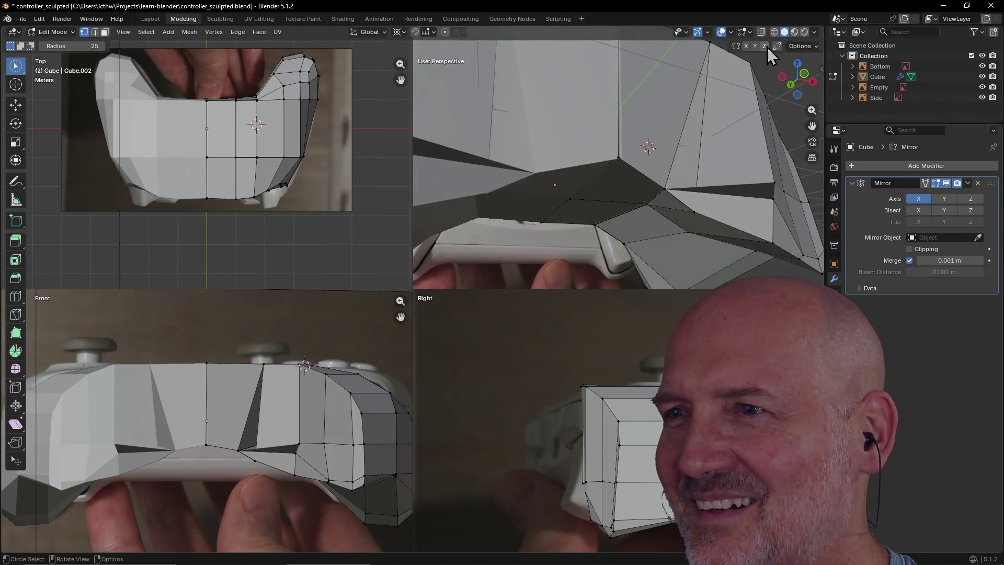
pyautogui.scroll(3, 680, 124)
pyautogui.scroll(5, 679, 124)
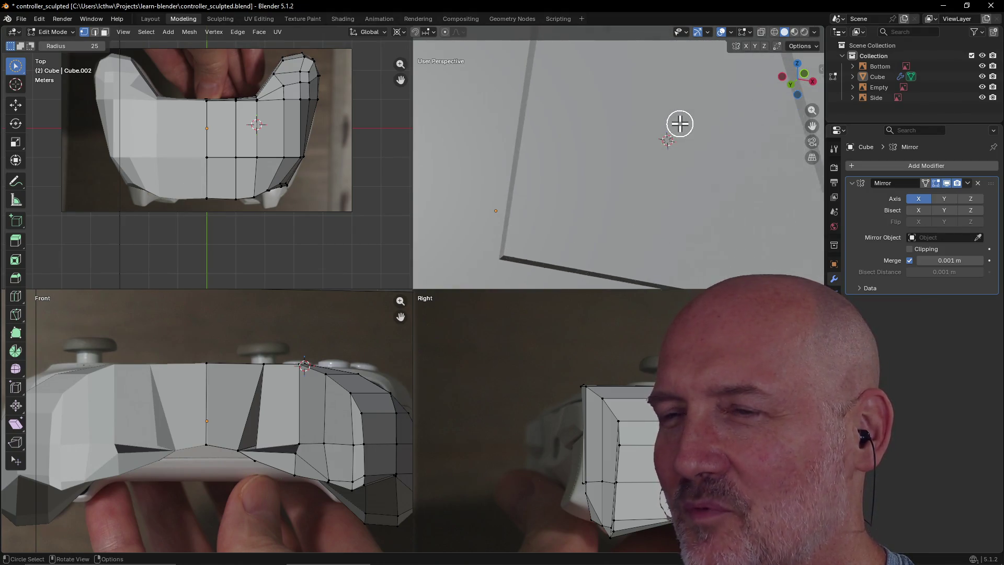
pyautogui.scroll(-4, 680, 124)
pyautogui.moveTo(679, 124)
pyautogui.mouseDown(button='middle')
pyautogui.moveTo(695, 116)
pyautogui.moveTo(657, 152)
pyautogui.mouseUp(button='middle')
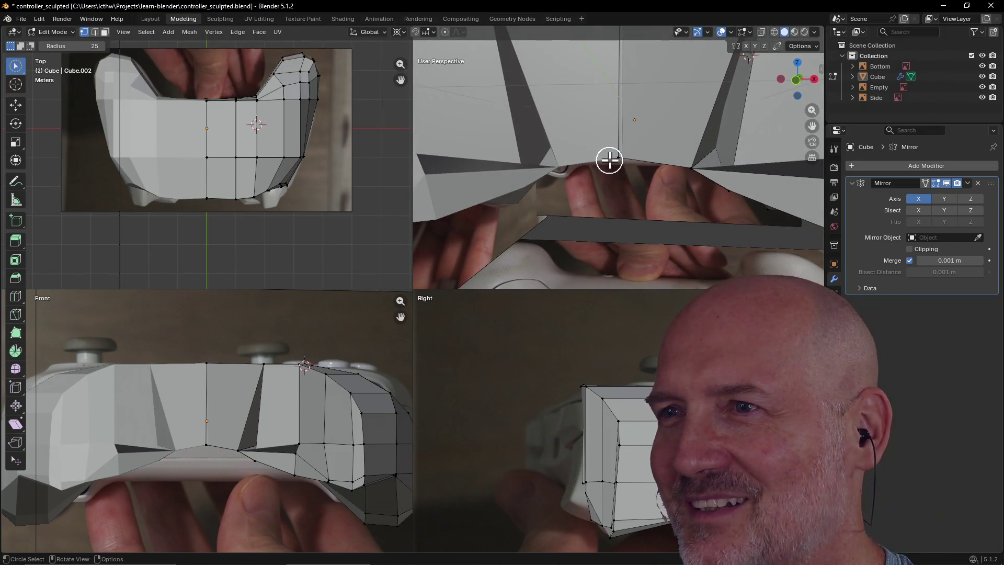
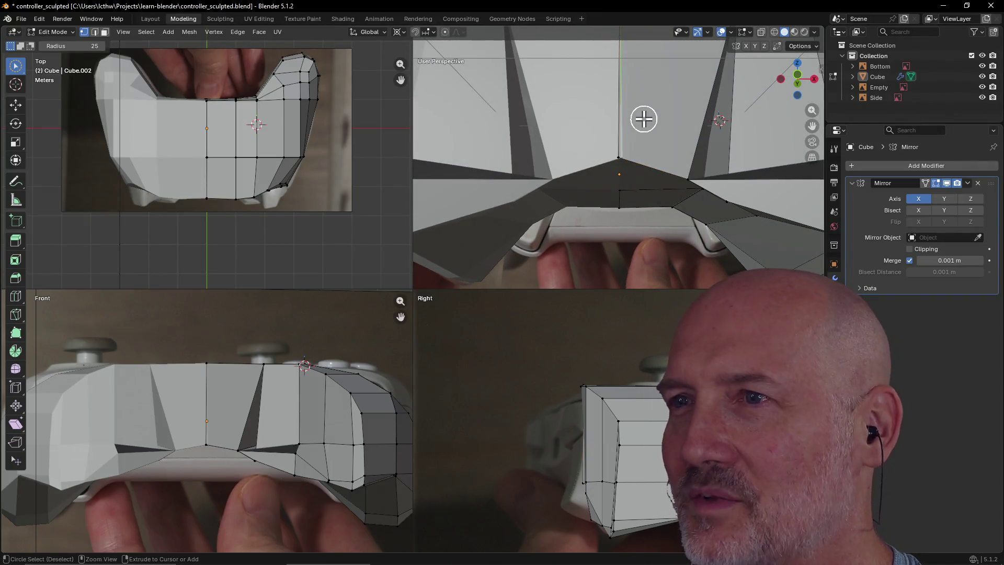
pyautogui.hotkey('ctrl', 'z')
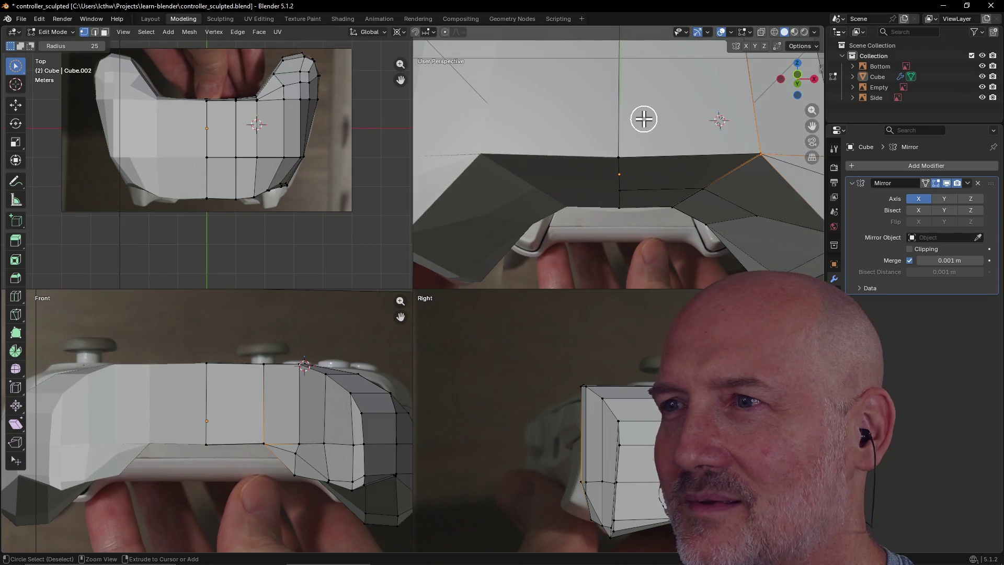
# - Select the whole controller mesh and Merge by Distance to remove its 42 duplicate vertices
pyautogui.scroll(-5, 686, 146)
pyautogui.moveTo(684, 147); pyautogui.dragTo(660, 211, button='middle')
pyautogui.press('a')
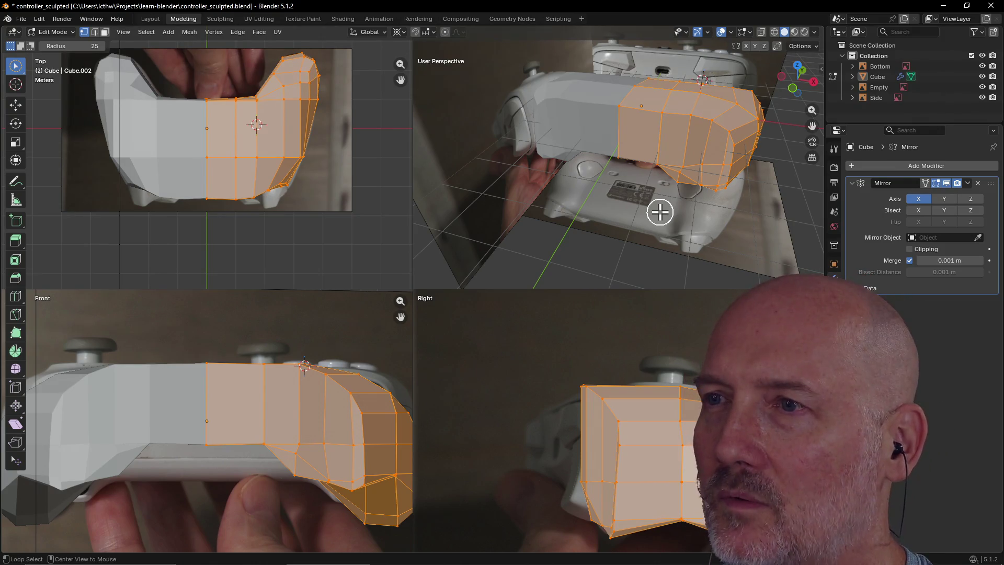
pyautogui.press('m')
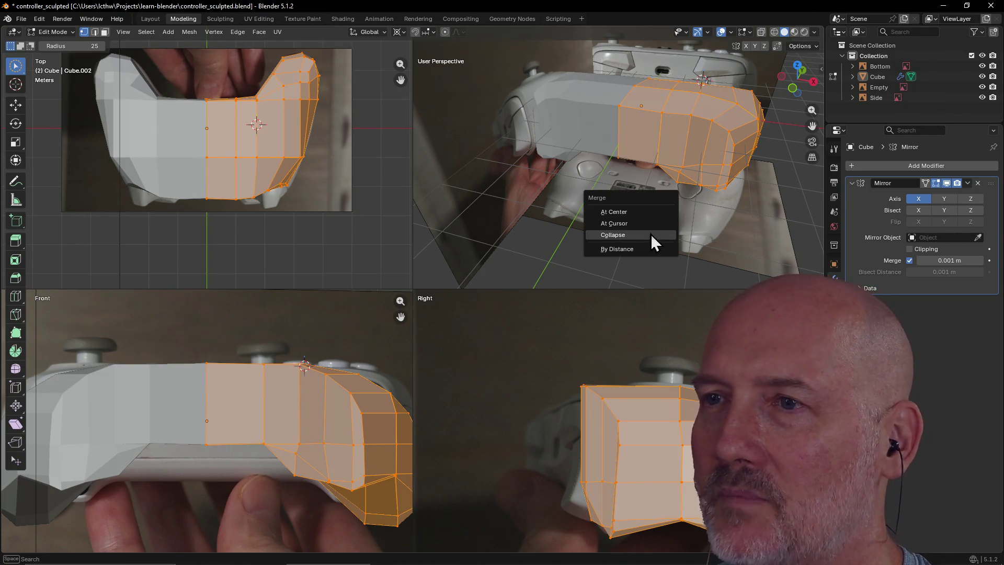
pyautogui.click(637, 250)
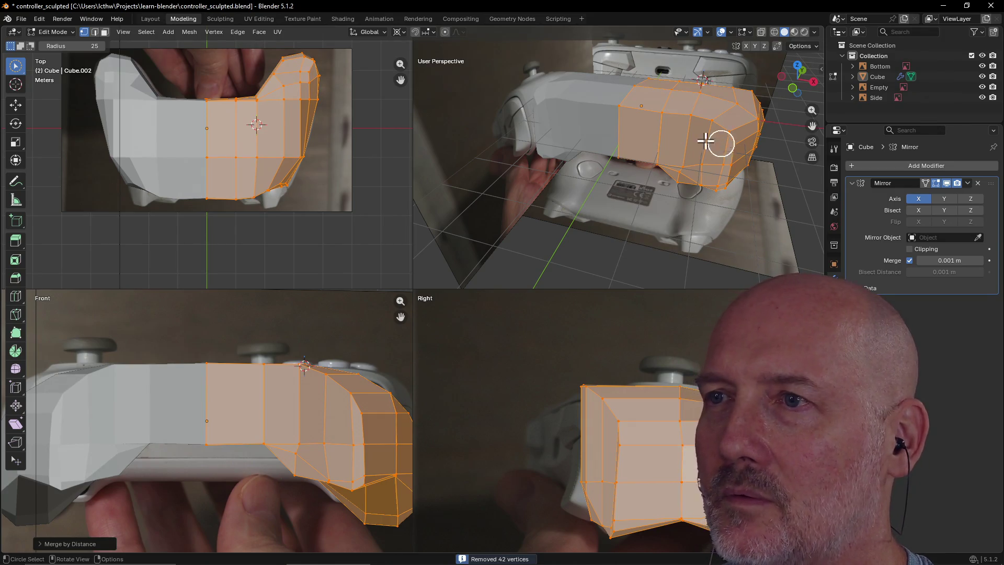
# - Select a single underside vertex from a lower, closer view
pyautogui.scroll(3, 662, 165)
pyautogui.moveTo(657, 157); pyautogui.dragTo(700, 86, button='middle')
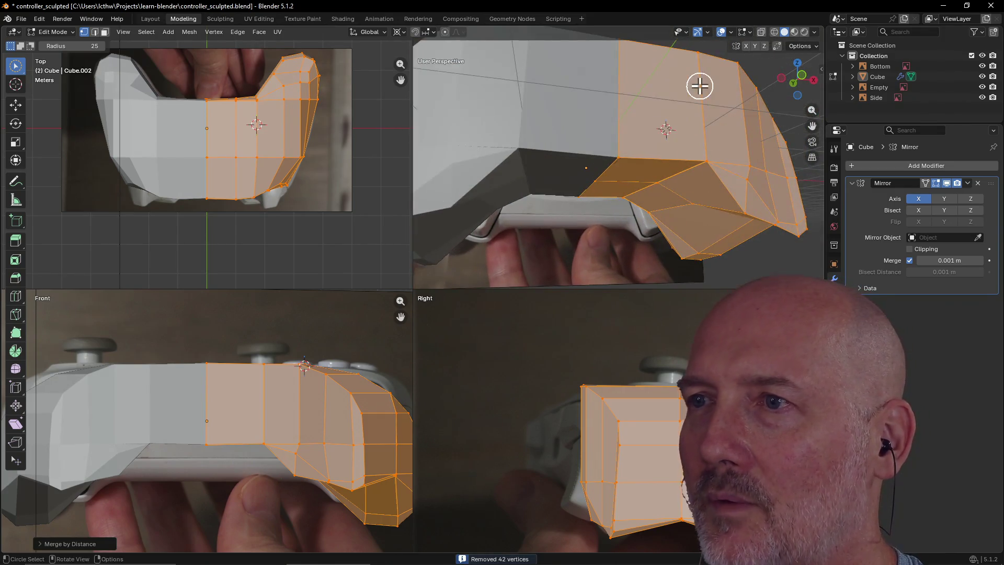
pyautogui.click(709, 165)
pyautogui.moveTo(709, 165)
pyautogui.mouseDown(button='middle')
pyautogui.moveTo(762, 150)
pyautogui.moveTo(760, 141)
pyautogui.moveTo(741, 141)
pyautogui.moveTo(788, 168)
pyautogui.moveTo(758, 165)
pyautogui.moveTo(759, 183)
pyautogui.moveTo(775, 173)
pyautogui.moveTo(773, 159)
pyautogui.mouseUp(button='middle')
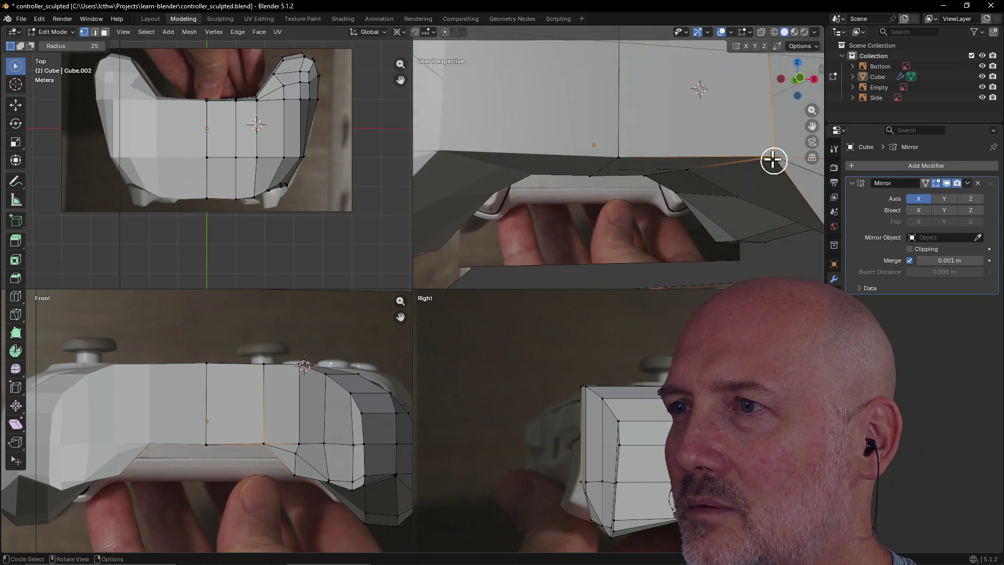
# - Merge the selection's overlapping vertices by distance and frame the view on the selected edges
pyautogui.press('m')
pyautogui.click(752, 190)
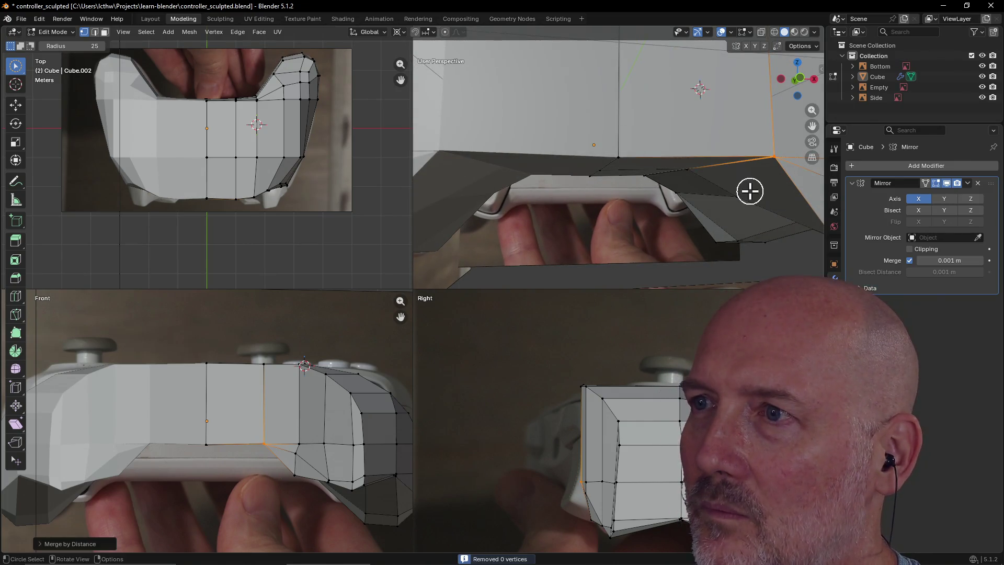
pyautogui.moveTo(757, 161); pyautogui.dragTo(758, 156, button='middle')
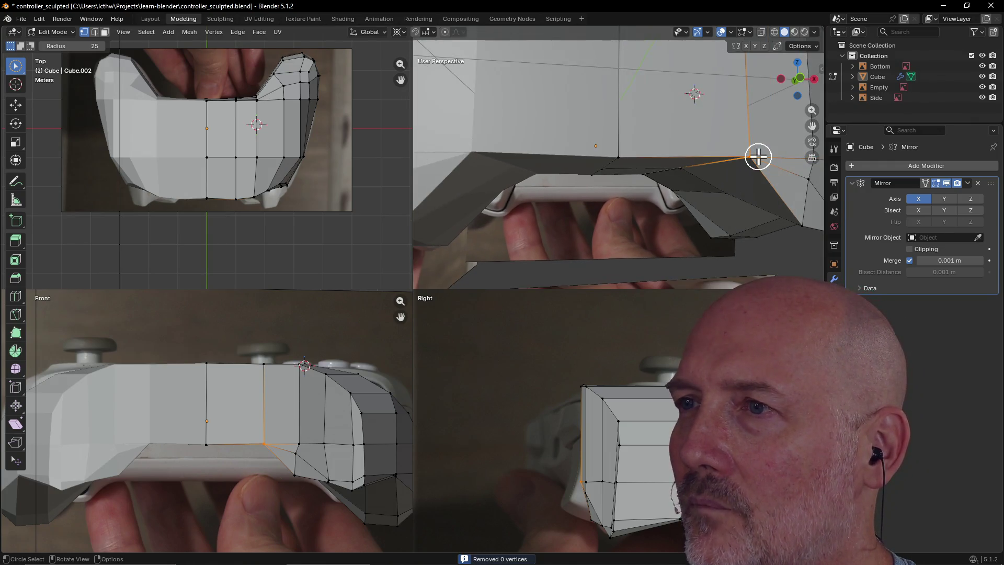
pyautogui.press('`')
pyautogui.click(811, 195)
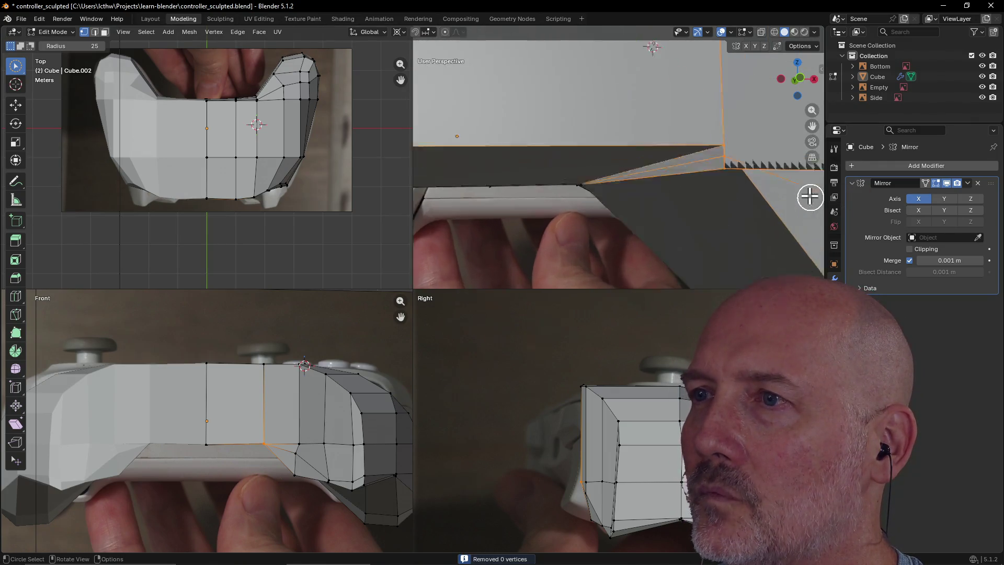
pyautogui.moveTo(681, 166)
pyautogui.mouseDown(button='middle')
pyautogui.moveTo(707, 93)
pyautogui.moveTo(675, 125)
pyautogui.moveTo(654, 170)
pyautogui.moveTo(652, 210)
pyautogui.moveTo(690, 209)
pyautogui.moveTo(658, 213)
pyautogui.mouseUp(button='middle')
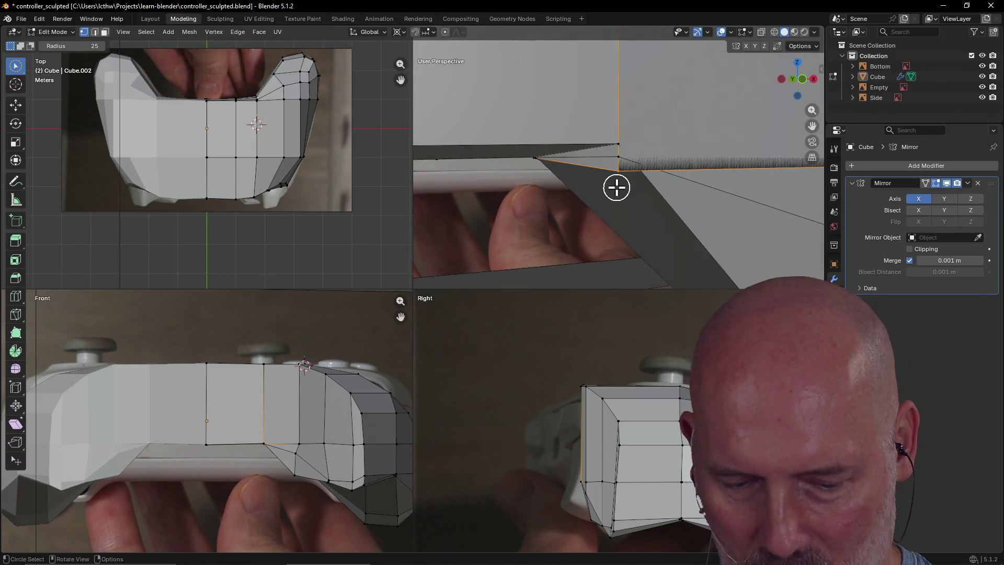
# - Raise the selected underside edge at the corner, then select another corner vertex
pyautogui.press('g')
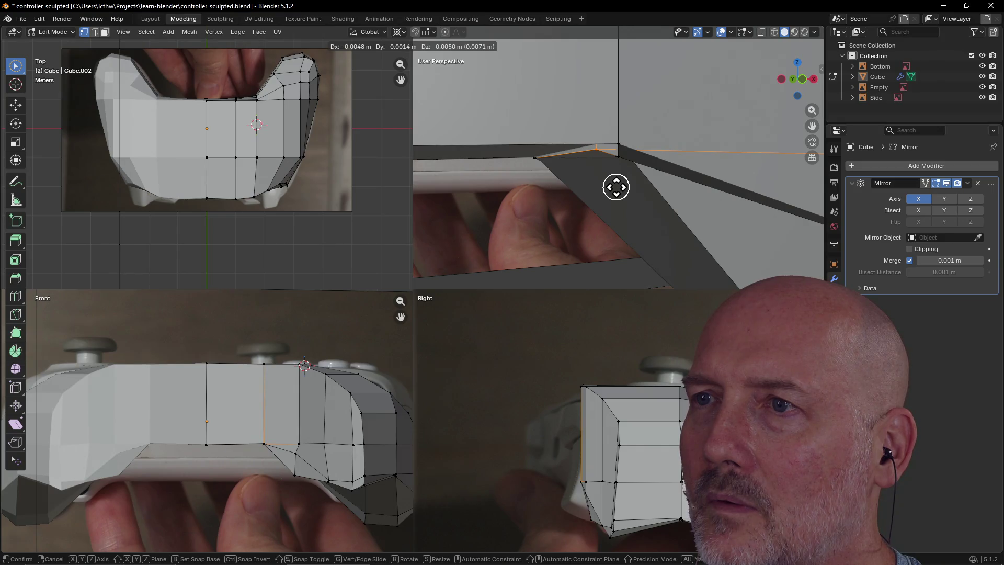
pyautogui.click(616, 187)
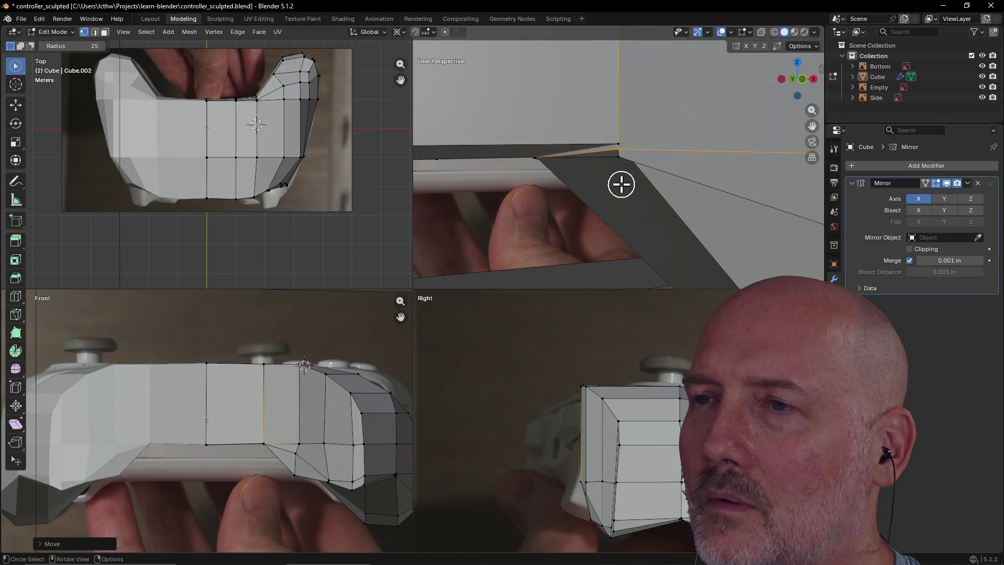
pyautogui.moveTo(624, 198)
pyautogui.mouseDown(button='middle')
pyautogui.moveTo(659, 178)
pyautogui.moveTo(688, 208)
pyautogui.moveTo(607, 170)
pyautogui.mouseUp(button='middle')
pyautogui.click(619, 166)
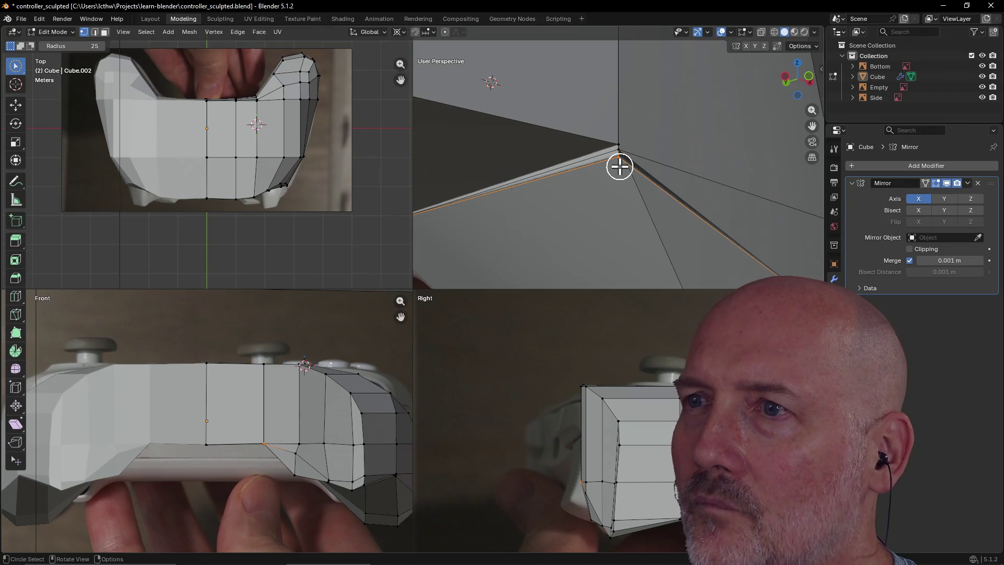
pyautogui.scroll(1, 620, 166)
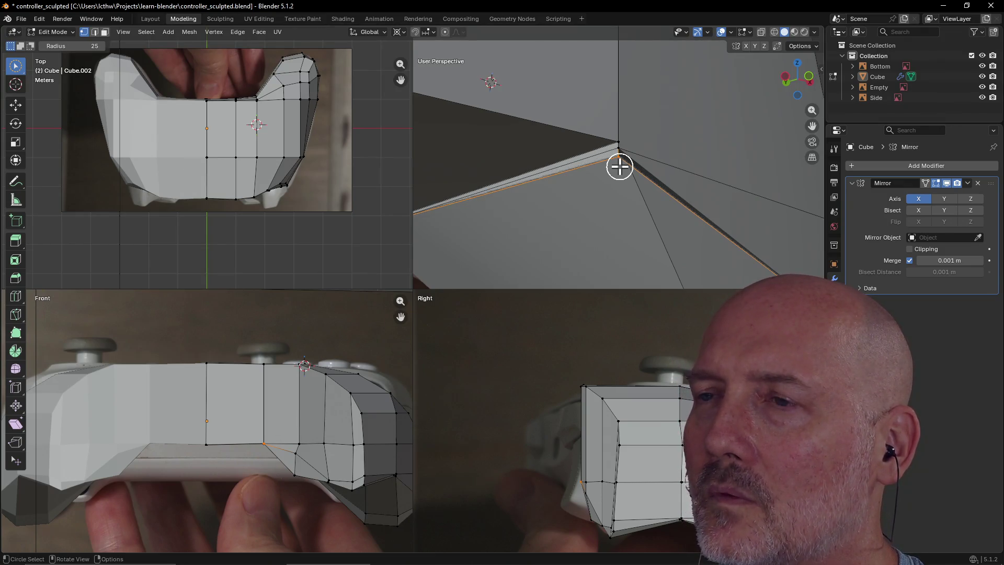
# - Cancel a vertex move, circle-select the corner vertex with its edges, and centre the view on it
pyautogui.press('g')
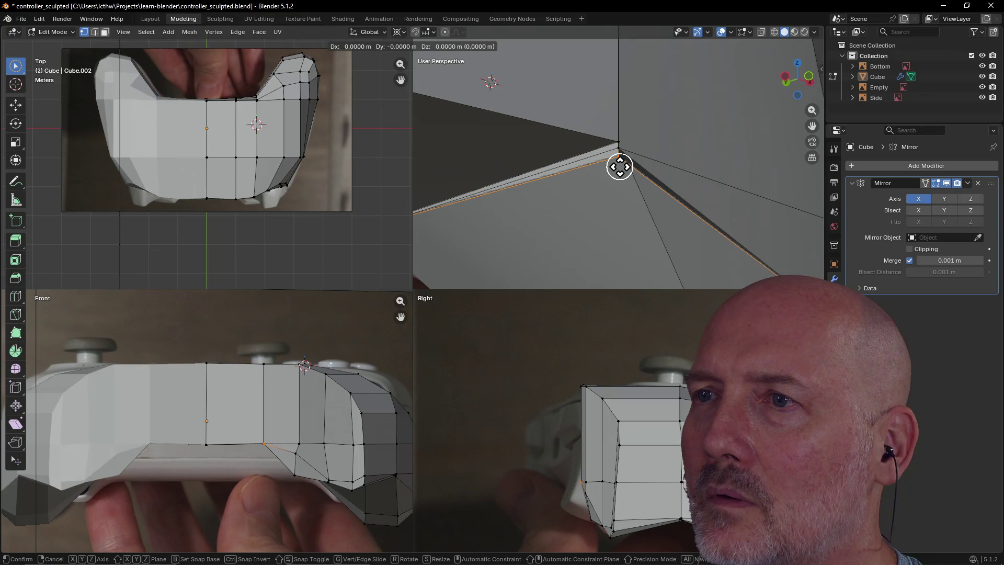
pyautogui.press('ctrl')
pyautogui.rightClick(619, 166)
pyautogui.press('c')
pyautogui.click(619, 159)
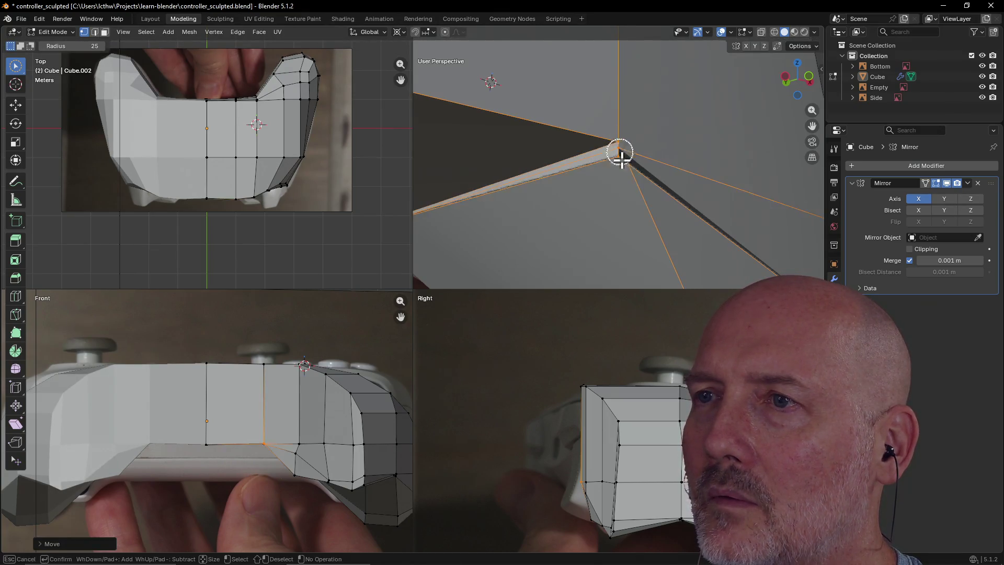
pyautogui.moveTo(606, 181)
pyautogui.mouseDown(button='middle')
pyautogui.moveTo(632, 112)
pyautogui.moveTo(654, 96)
pyautogui.moveTo(592, 173)
pyautogui.moveTo(587, 202)
pyautogui.moveTo(591, 181)
pyautogui.moveTo(578, 199)
pyautogui.moveTo(582, 182)
pyautogui.moveTo(720, 187)
pyautogui.moveTo(443, 230)
pyautogui.moveTo(464, 227)
pyautogui.moveTo(497, 38)
pyautogui.moveTo(645, 207)
pyautogui.moveTo(699, 168)
pyautogui.moveTo(728, 162)
pyautogui.moveTo(607, 139)
pyautogui.mouseUp(button='middle')
pyautogui.press('KP_Decimal')
pyautogui.scroll(4, 610, 138)
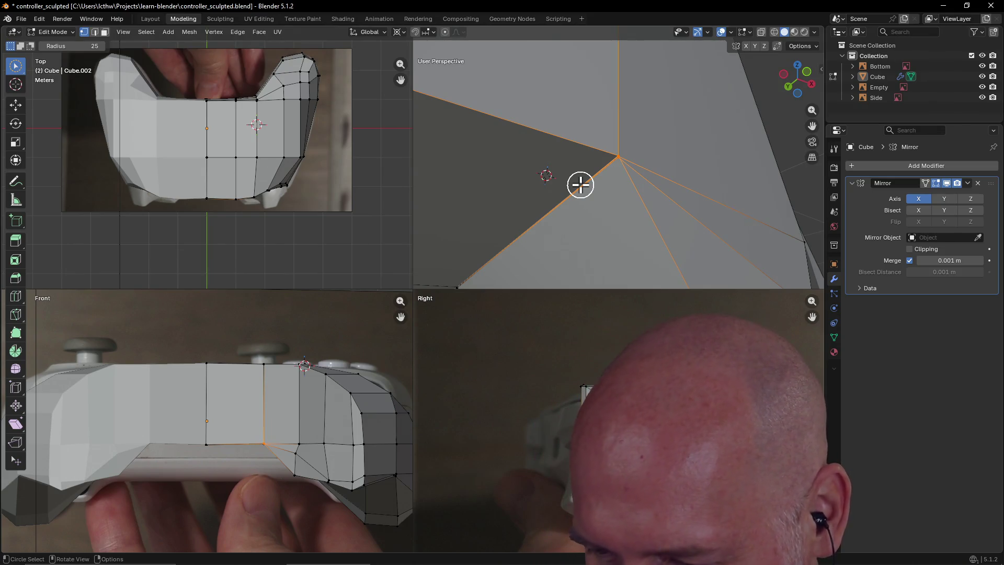
# - Circle-select the corner vertex and its edges on the underside
pyautogui.moveTo(623, 166); pyautogui.dragTo(634, 188, button='middle')
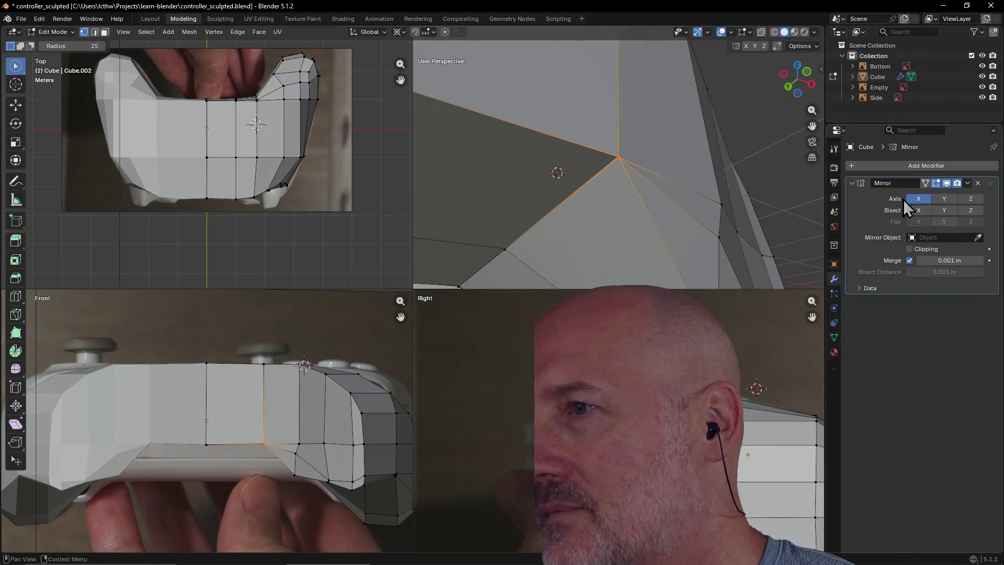
pyautogui.moveTo(565, 192); pyautogui.dragTo(581, 184, button='middle')
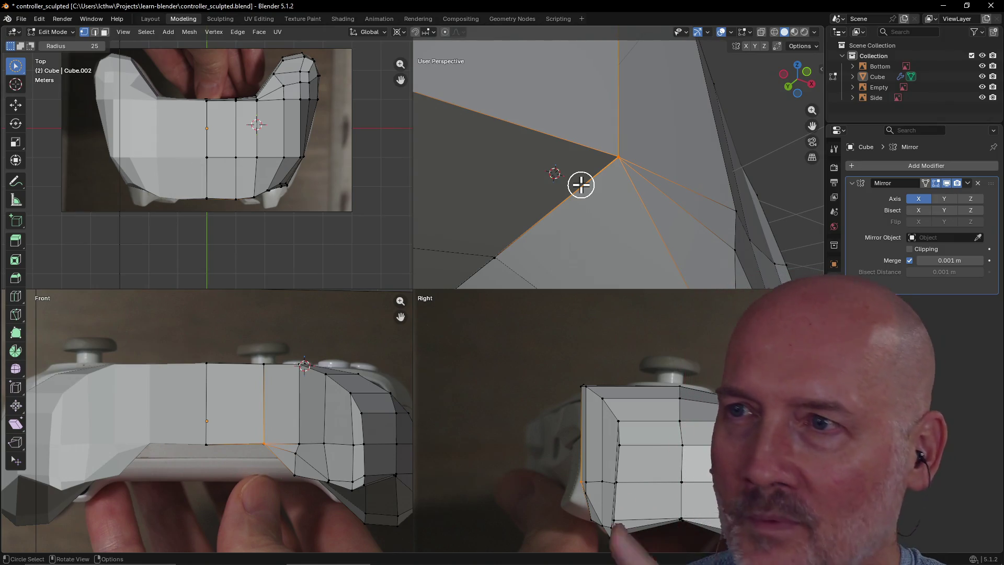
pyautogui.moveTo(622, 168); pyautogui.dragTo(668, 127, button='middle')
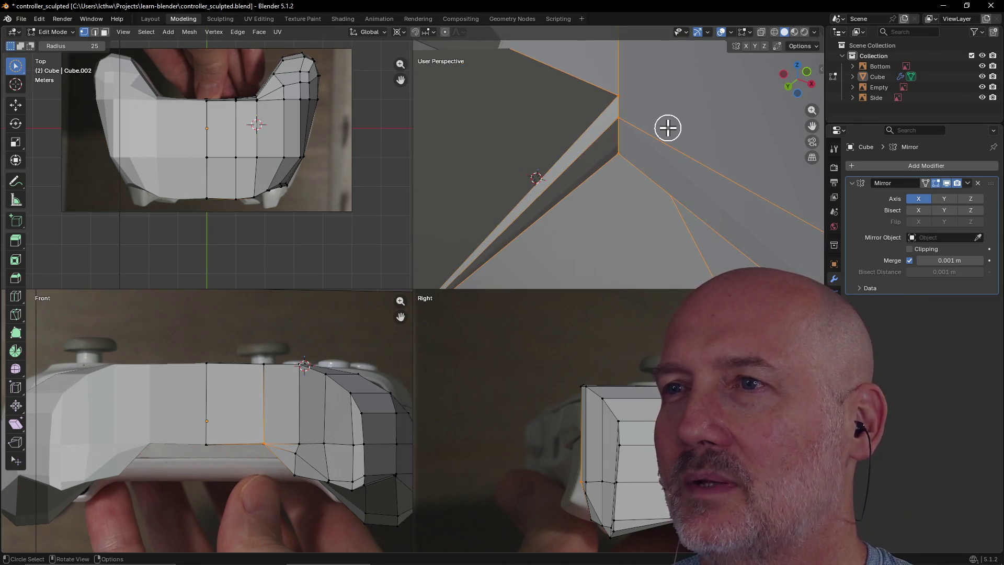
pyautogui.keyDown('ctrl'); pyautogui.click(619, 96); pyautogui.keyUp('ctrl')
pyautogui.keyDown('shift'); pyautogui.moveTo(619, 120); pyautogui.dragTo(619, 152); pyautogui.keyUp('shift')
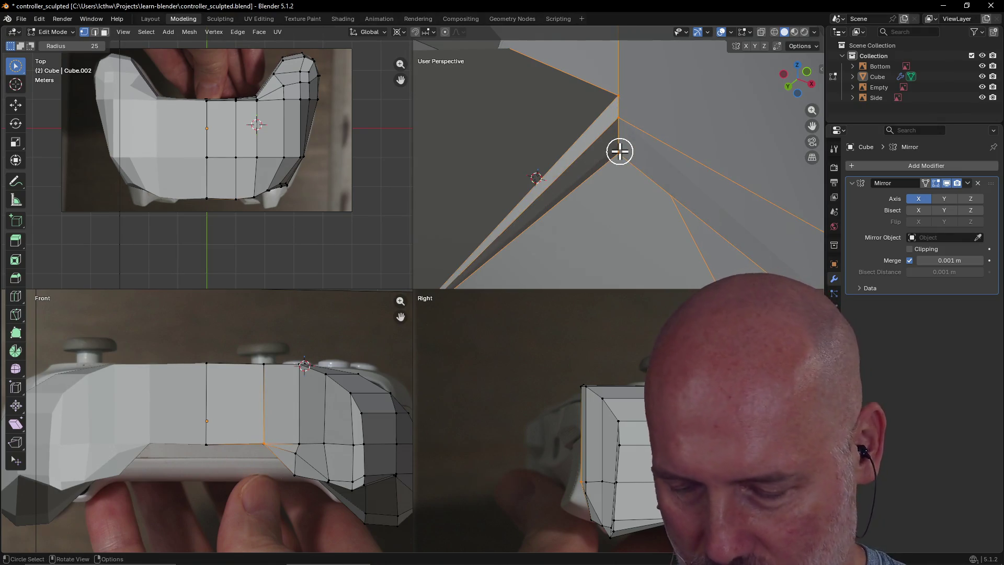
# - Merge the corner edge's two vertices At Center, undoing an initial At Cursor merge
pyautogui.press('m')
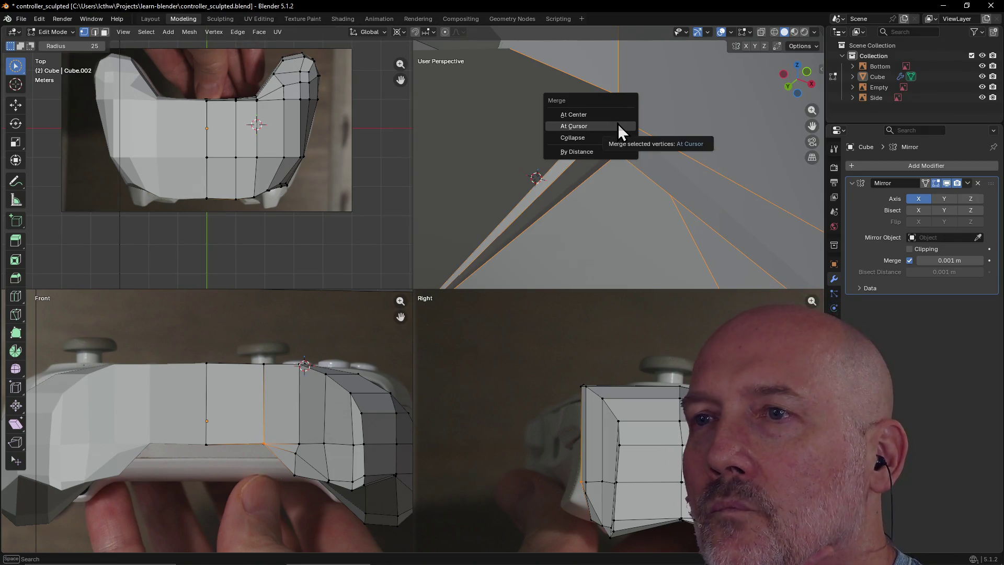
pyautogui.click(617, 123)
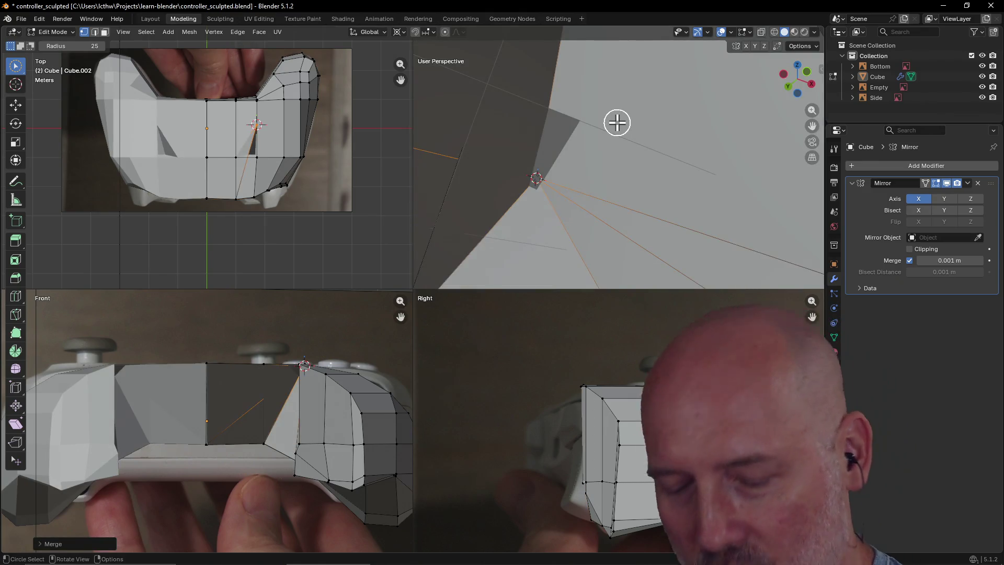
pyautogui.hotkey('ctrl', 'z')
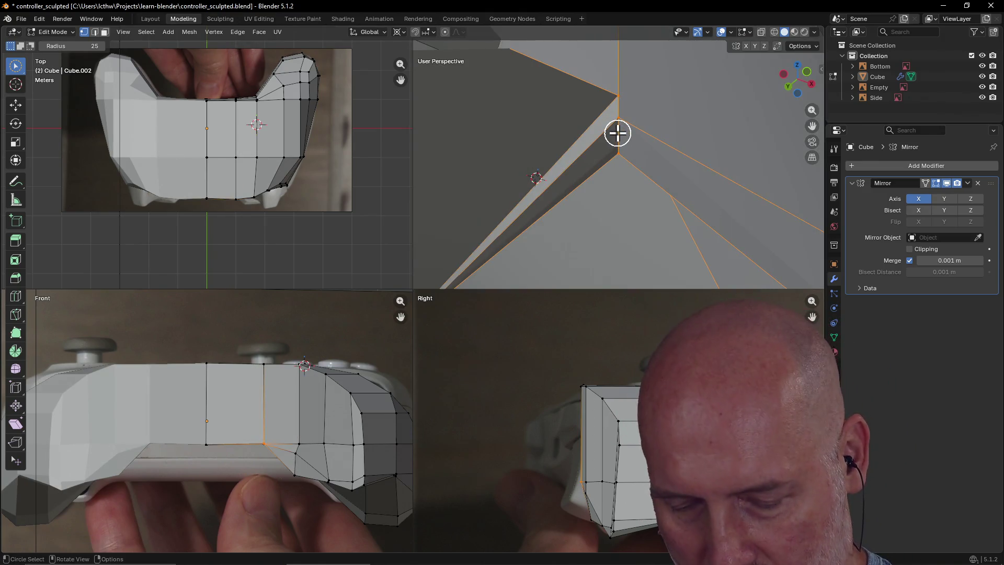
pyautogui.press('m')
pyautogui.click(615, 124)
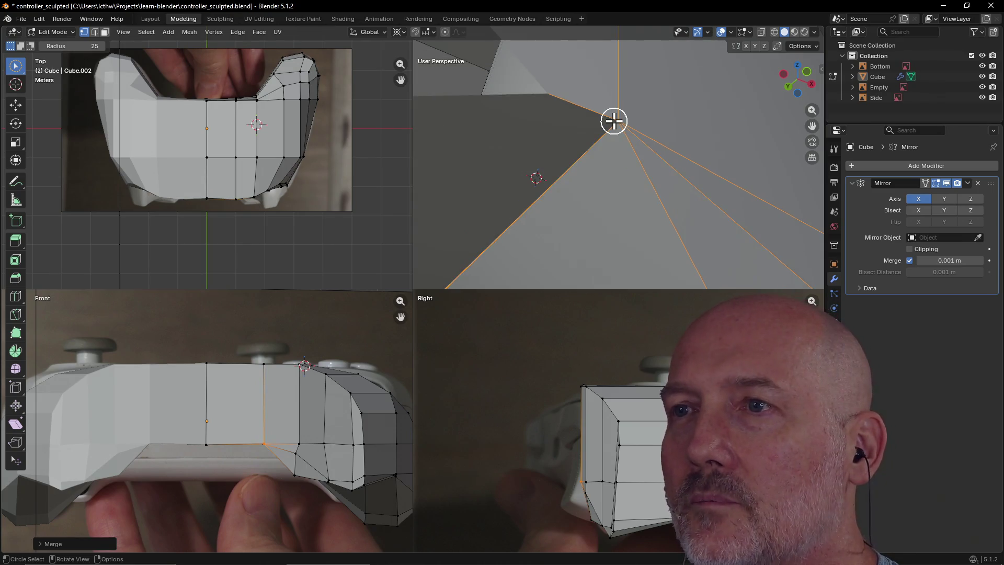
pyautogui.scroll(-10, 631, 164)
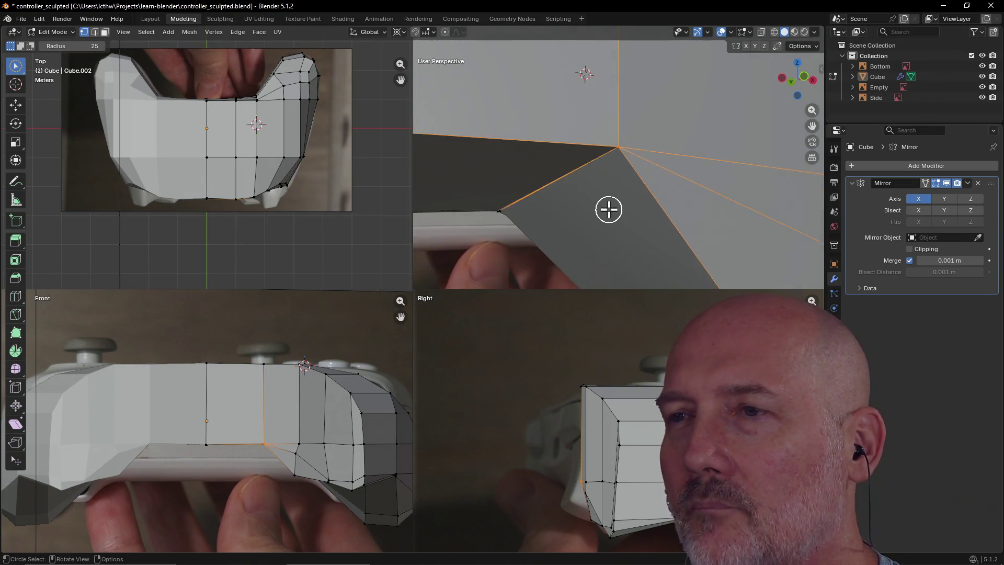
pyautogui.scroll(8, 632, 185)
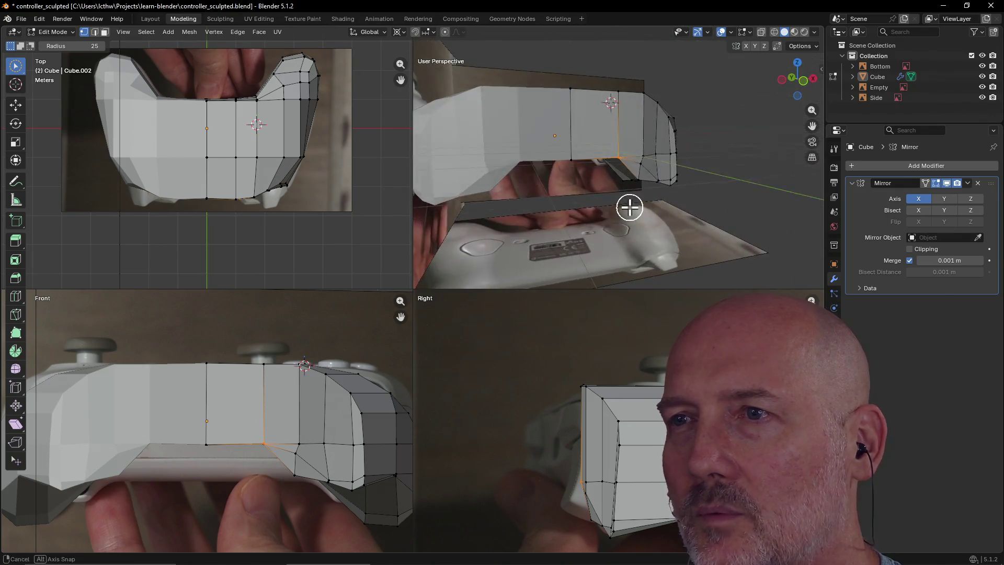
# - Select a vertex near the lower corner and vertex-slide it along its edge
pyautogui.moveTo(618, 193)
pyautogui.mouseDown(button='middle')
pyautogui.moveTo(662, 113)
pyautogui.moveTo(582, 180)
pyautogui.moveTo(600, 175)
pyautogui.mouseUp(button='middle')
pyautogui.scroll(-4, 629, 159)
pyautogui.moveTo(667, 171)
pyautogui.mouseDown(button='middle')
pyautogui.moveTo(610, 153)
pyautogui.moveTo(596, 121)
pyautogui.moveTo(612, 152)
pyautogui.moveTo(661, 173)
pyautogui.mouseUp(button='middle')
pyautogui.scroll(8, 649, 180)
pyautogui.moveTo(782, 166)
pyautogui.mouseDown(button='middle')
pyautogui.moveTo(764, 150)
pyautogui.moveTo(793, 228)
pyautogui.moveTo(695, 249)
pyautogui.moveTo(735, 226)
pyautogui.moveTo(792, 226)
pyautogui.mouseUp(button='middle')
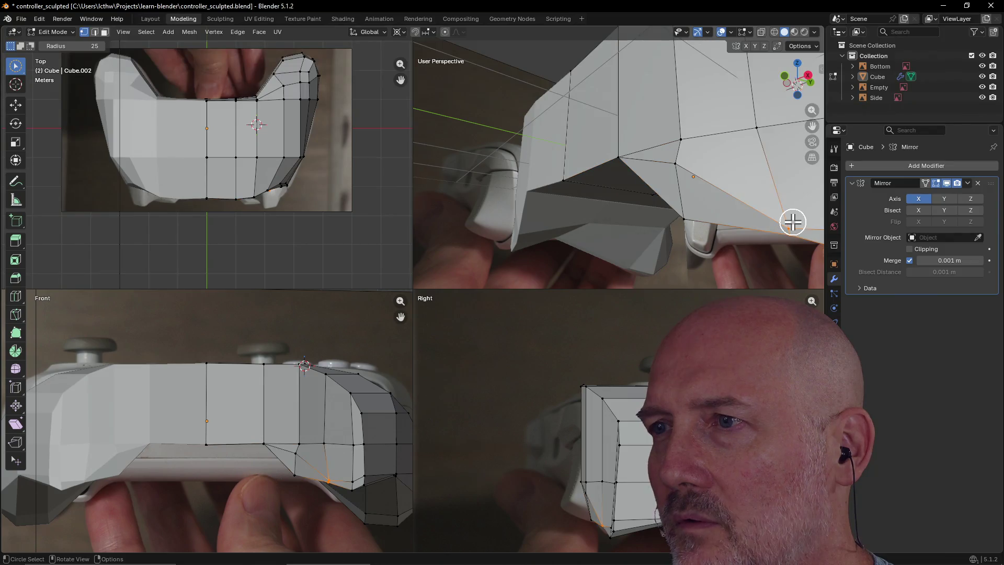
pyautogui.press('g')
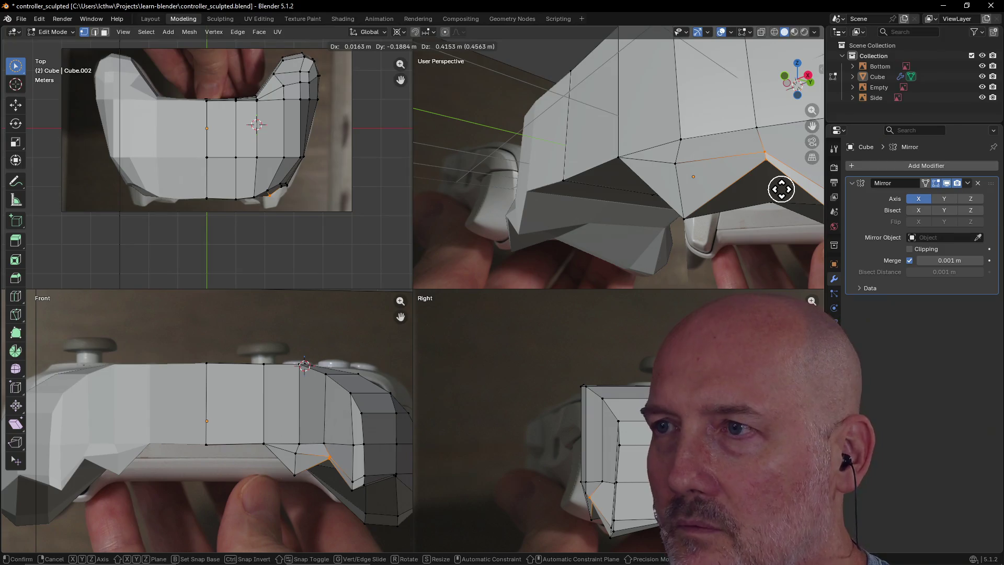
pyautogui.rightClick(781, 188)
pyautogui.press('c')
pyautogui.click(788, 217)
pyautogui.rightClick(788, 218)
pyautogui.hotkey('shift', 'v')
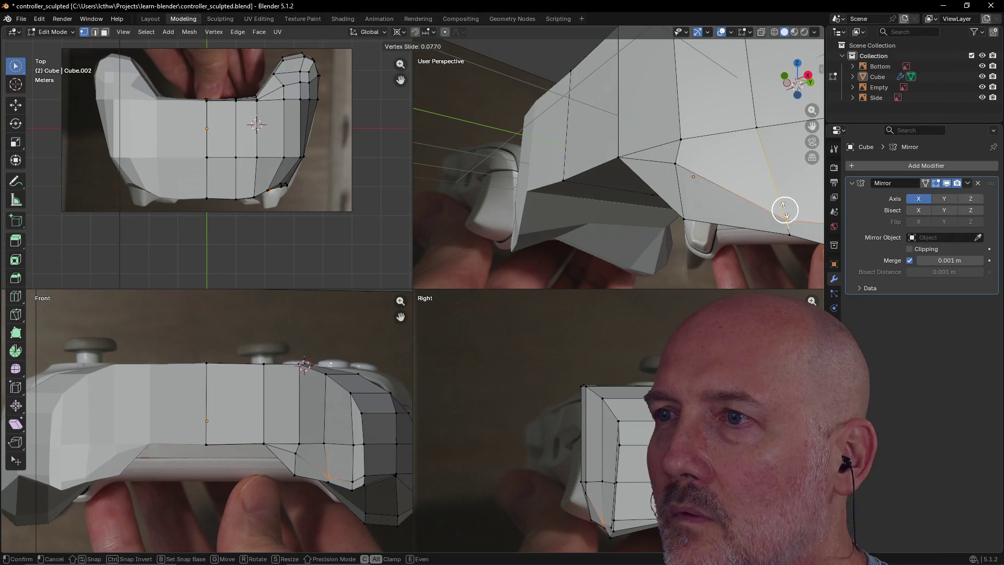
pyautogui.click(774, 172)
# - Lower the body's bottom edges using the centre edge's bottom vertex
pyautogui.moveTo(696, 202)
pyautogui.mouseDown(button='middle')
pyautogui.moveTo(723, 197)
pyautogui.moveTo(784, 217)
pyautogui.moveTo(617, 194)
pyautogui.mouseUp(button='middle')
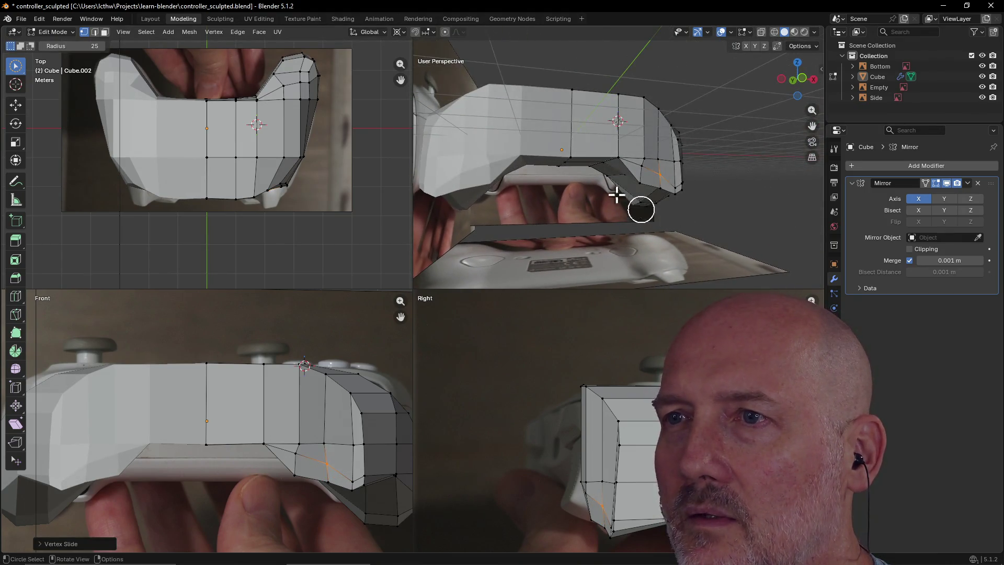
pyautogui.scroll(3, 616, 194)
pyautogui.scroll(-2, 513, 177)
pyautogui.moveTo(515, 177); pyautogui.dragTo(520, 191, button='middle')
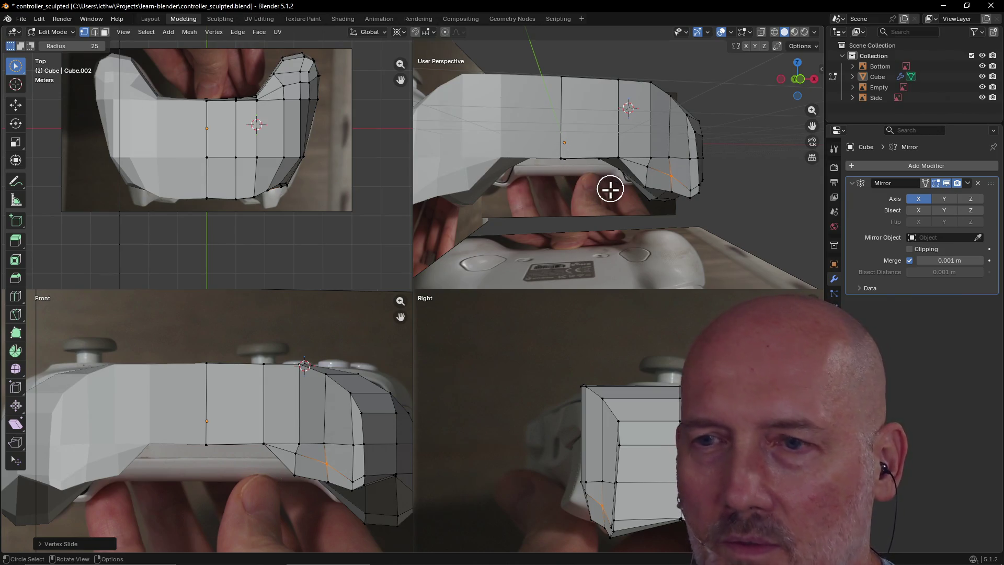
pyautogui.click(623, 161)
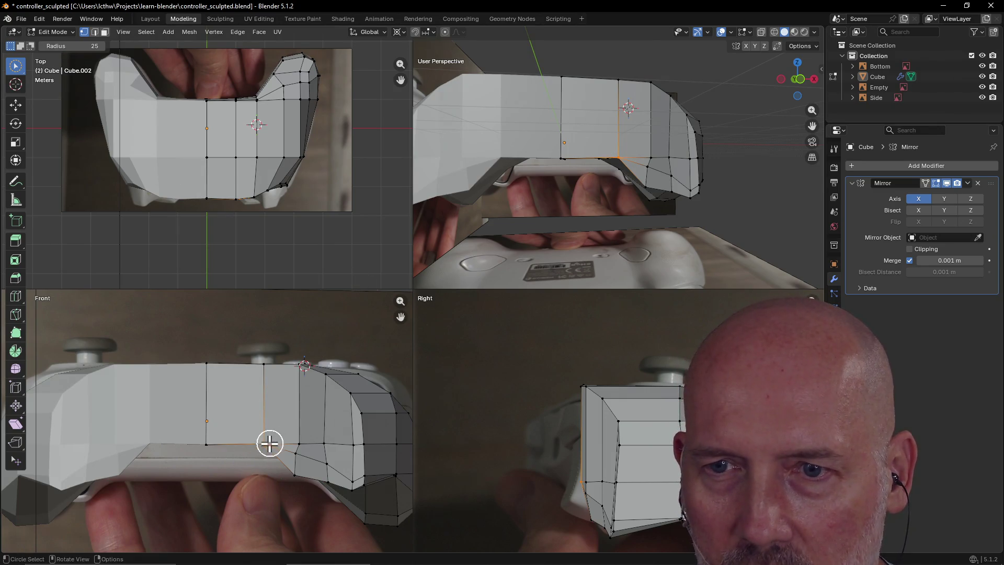
pyautogui.click(206, 444)
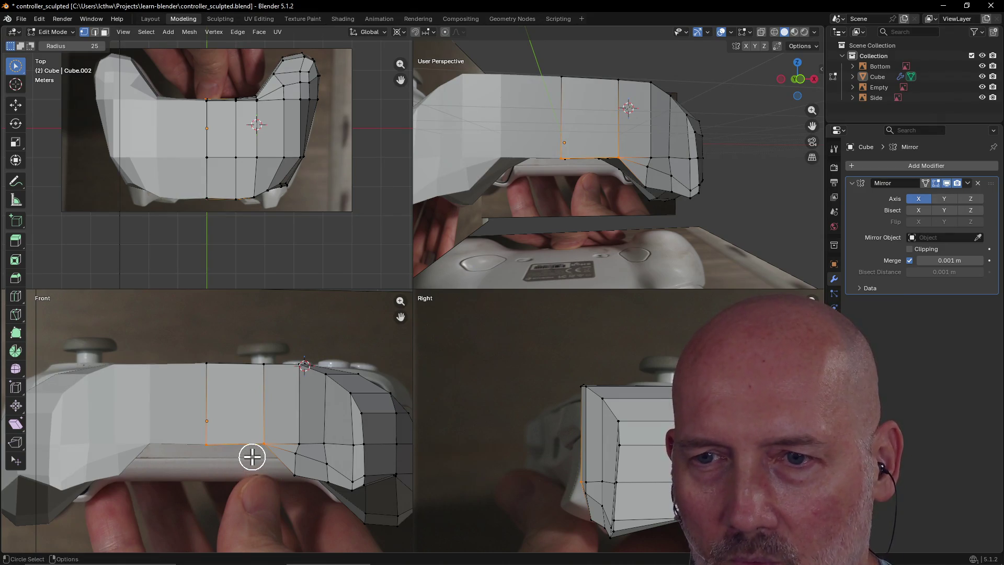
pyautogui.press('g')
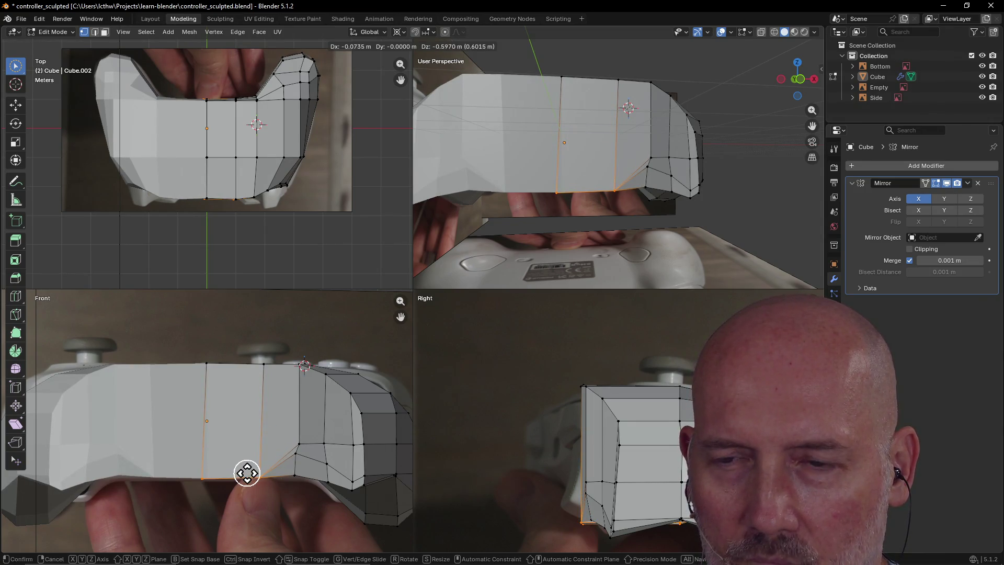
pyautogui.click(247, 473)
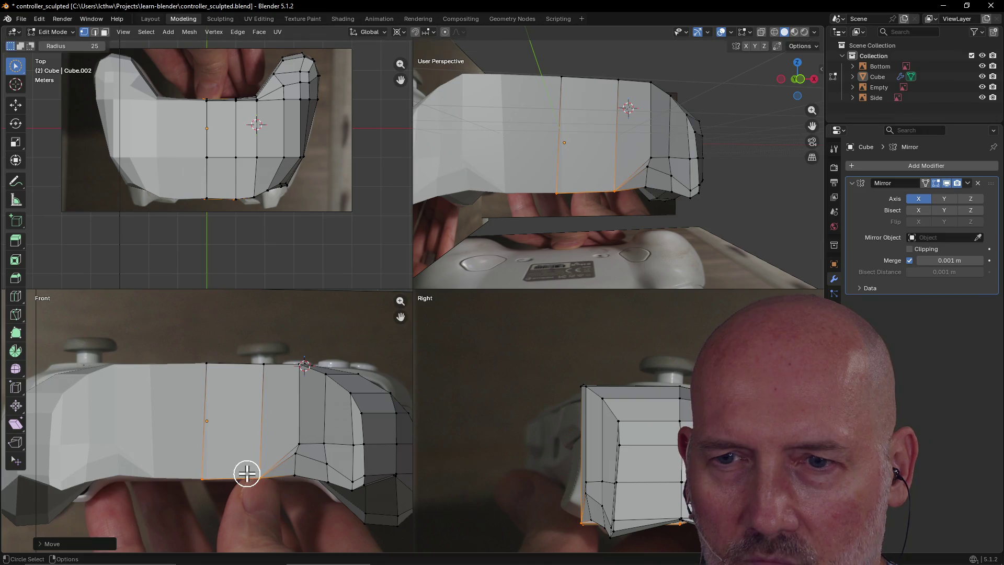
# - Reposition the slanted grip edge, the grip's inner-corner vertex and the centre bottom vertex
pyautogui.click(299, 478)
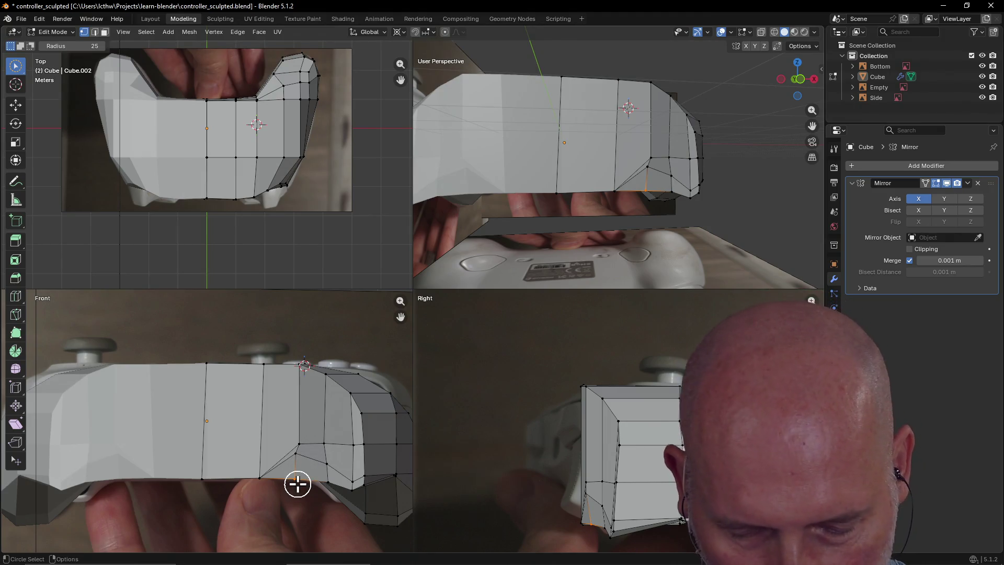
pyautogui.press('g')
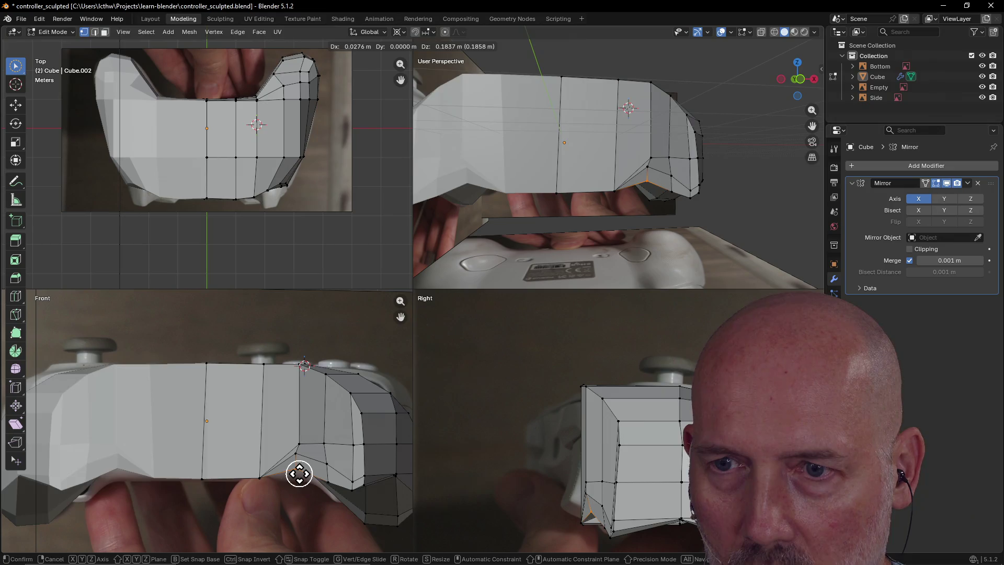
pyautogui.click(299, 474)
pyautogui.click(259, 479)
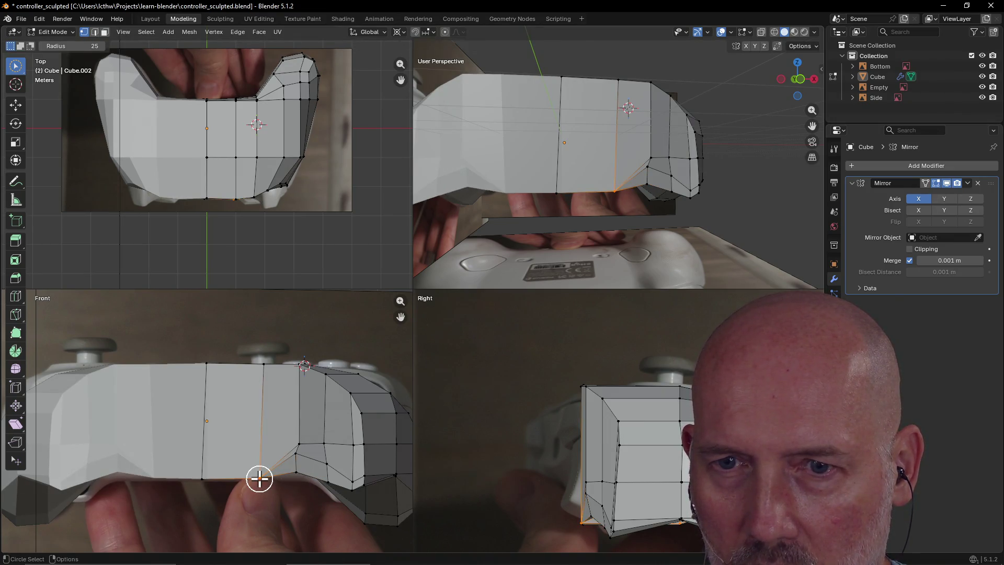
pyautogui.press('g')
pyautogui.click(259, 476)
pyautogui.click(199, 476)
pyautogui.press('g')
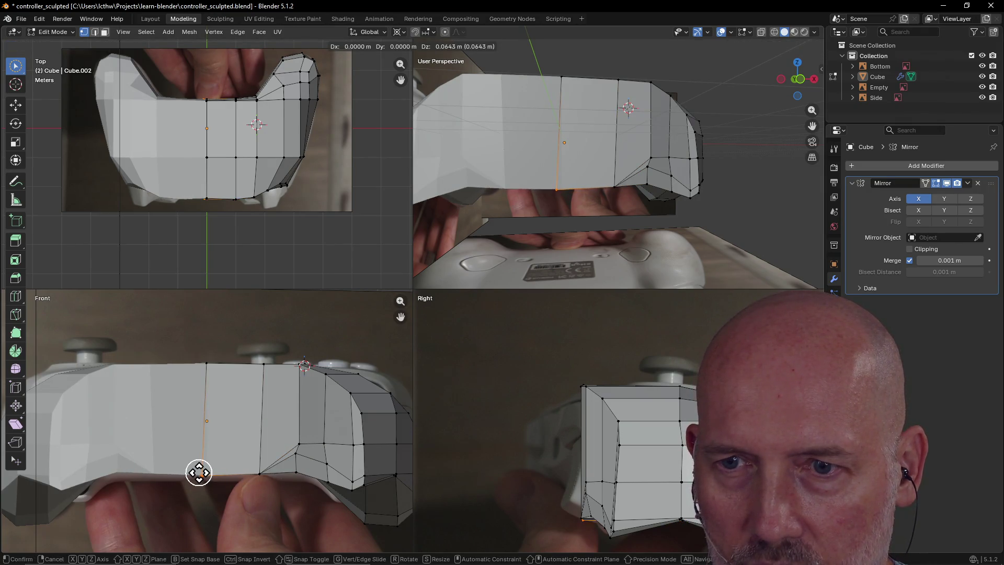
pyautogui.click(198, 471)
# - Undo the last two vertex edits and select the centre edge on the underside
pyautogui.press('c')
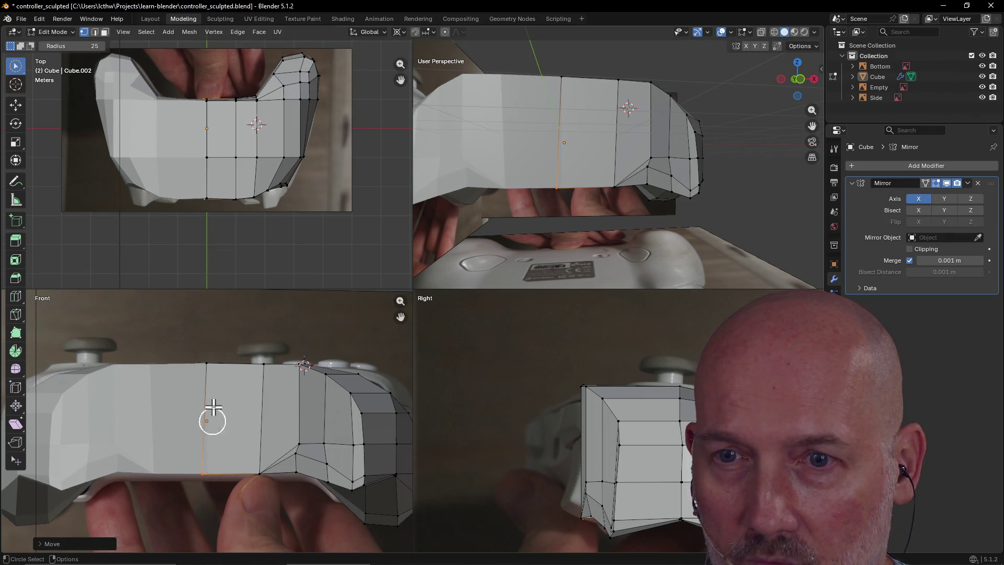
pyautogui.moveTo(625, 177)
pyautogui.mouseDown(button='middle')
pyautogui.moveTo(634, 122)
pyautogui.moveTo(572, 258)
pyautogui.moveTo(562, 224)
pyautogui.moveTo(560, 233)
pyautogui.moveTo(567, 267)
pyautogui.moveTo(613, 274)
pyautogui.moveTo(497, 231)
pyautogui.moveTo(517, 231)
pyautogui.moveTo(461, 266)
pyautogui.mouseUp(button='middle')
pyautogui.hotkey('ctrl', 'z')
pyautogui.hotkey('ctrl', 'z')
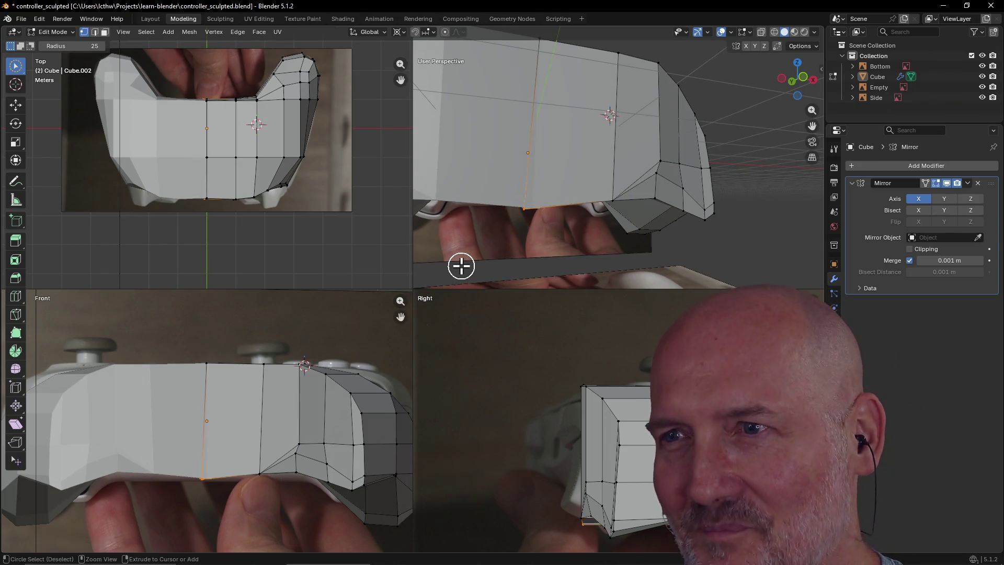
pyautogui.hotkey('ctrl', 'z')
pyautogui.hotkey('ctrl', 'z')
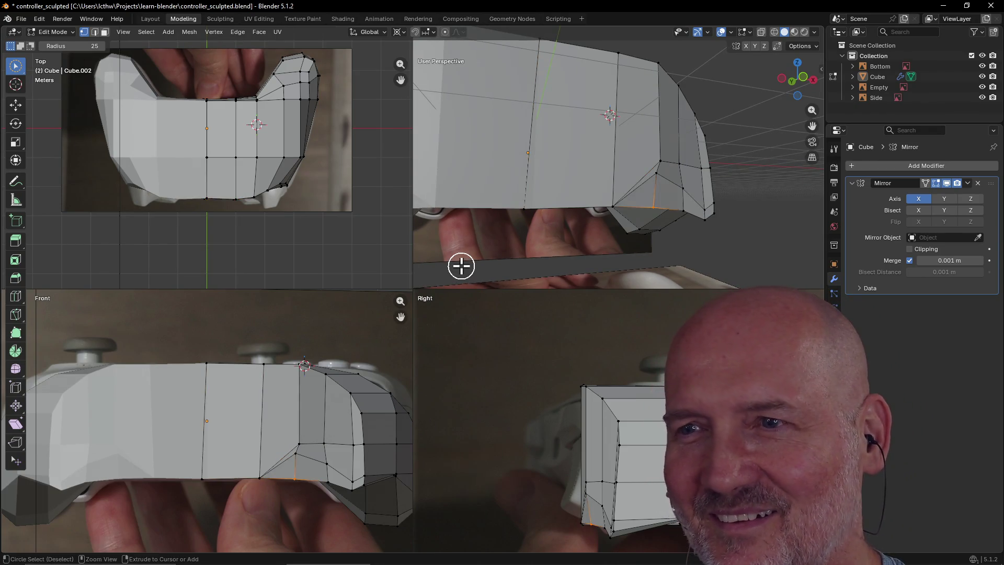
pyautogui.moveTo(523, 239)
pyautogui.mouseDown(button='middle')
pyautogui.moveTo(538, 159)
pyautogui.moveTo(509, 193)
pyautogui.moveTo(544, 212)
pyautogui.moveTo(502, 213)
pyautogui.moveTo(507, 235)
pyautogui.moveTo(497, 213)
pyautogui.moveTo(479, 224)
pyautogui.moveTo(513, 242)
pyautogui.moveTo(488, 215)
pyautogui.moveTo(477, 251)
pyautogui.moveTo(550, 242)
pyautogui.moveTo(580, 179)
pyautogui.moveTo(557, 203)
pyautogui.moveTo(553, 175)
pyautogui.moveTo(554, 202)
pyautogui.moveTo(542, 214)
pyautogui.mouseUp(button='middle')
pyautogui.click(540, 189)
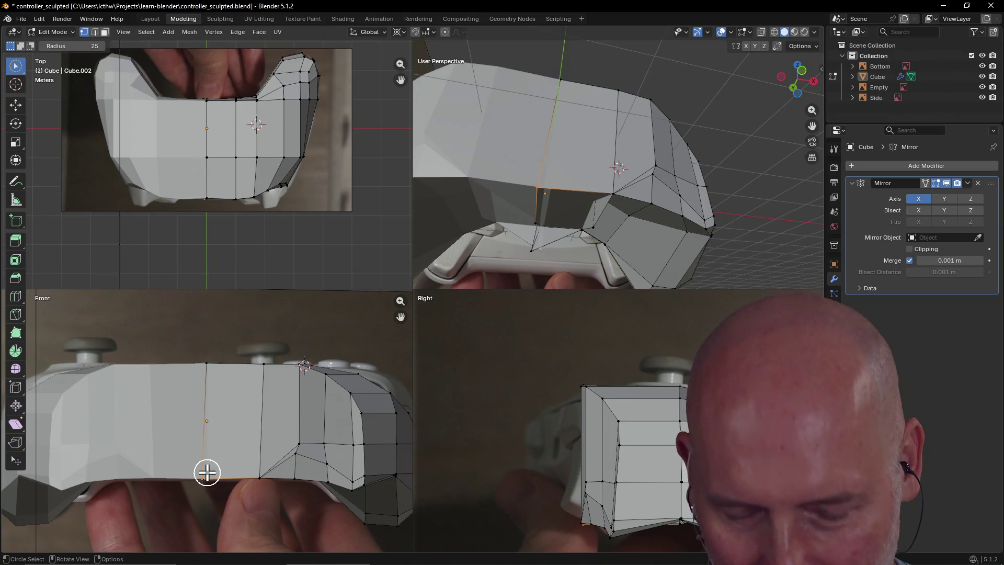
# - Move the centre underside edge and the grip's inner-corner vertex upward
pyautogui.press('g')
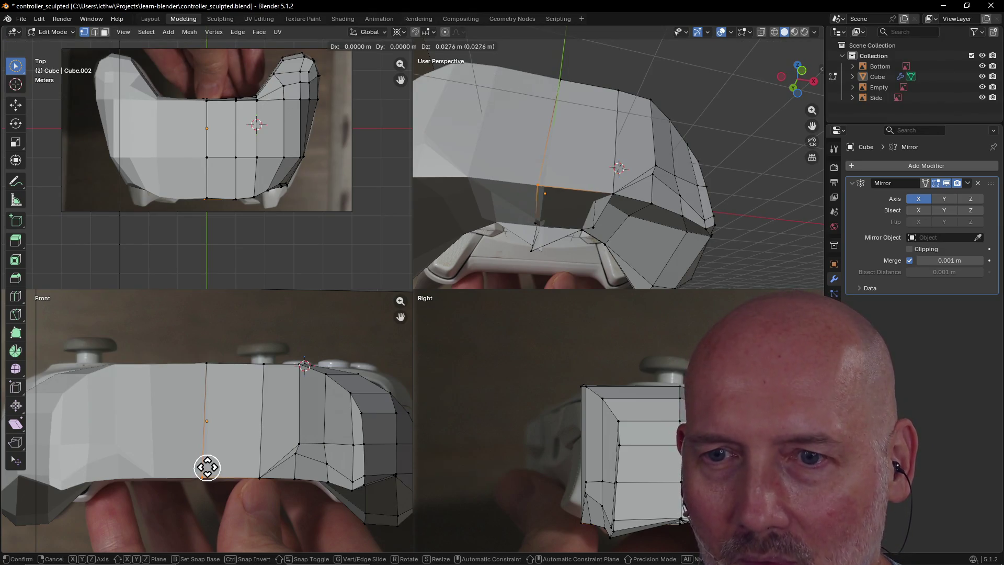
pyautogui.click(207, 463)
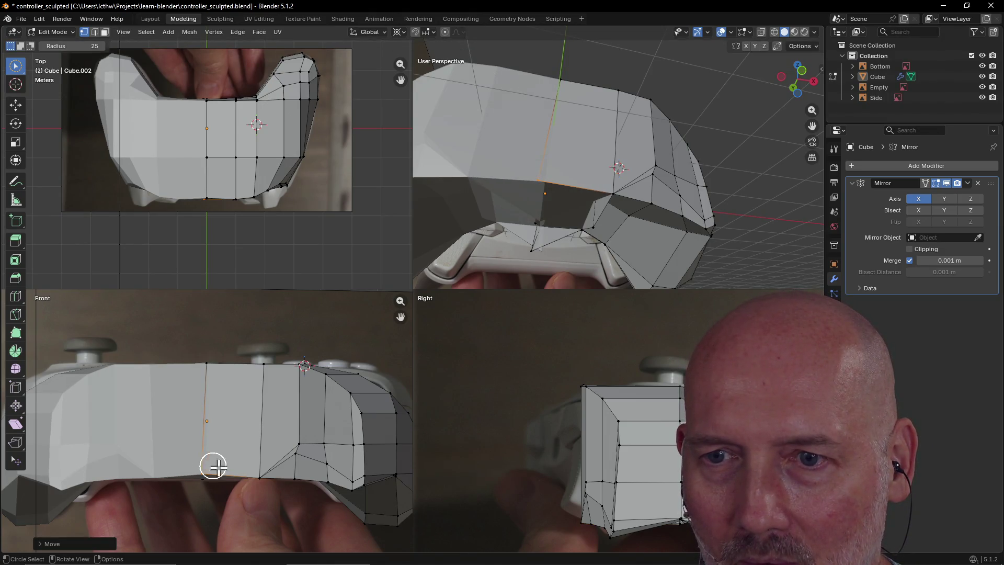
pyautogui.click(256, 478)
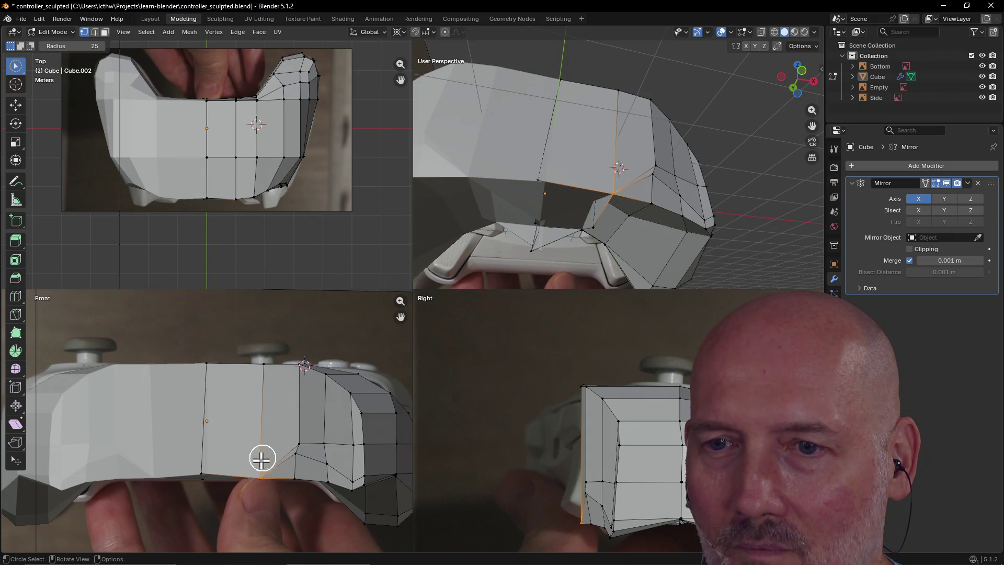
pyautogui.press('g')
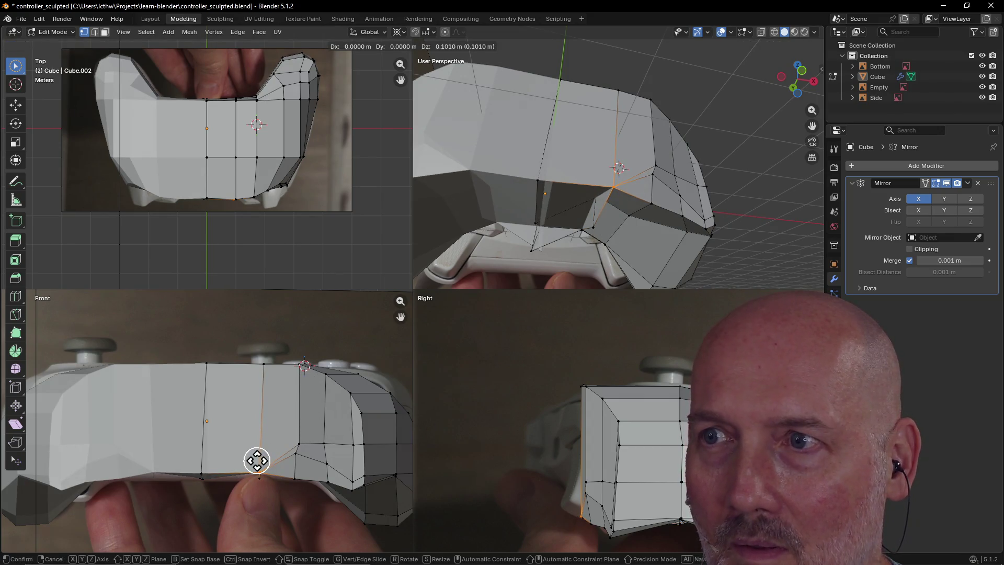
pyautogui.click(257, 460)
pyautogui.moveTo(573, 233)
pyautogui.mouseDown(button='middle')
pyautogui.moveTo(557, 271)
pyautogui.moveTo(625, 188)
pyautogui.moveTo(469, 206)
pyautogui.moveTo(853, 218)
pyautogui.mouseUp(button='middle')
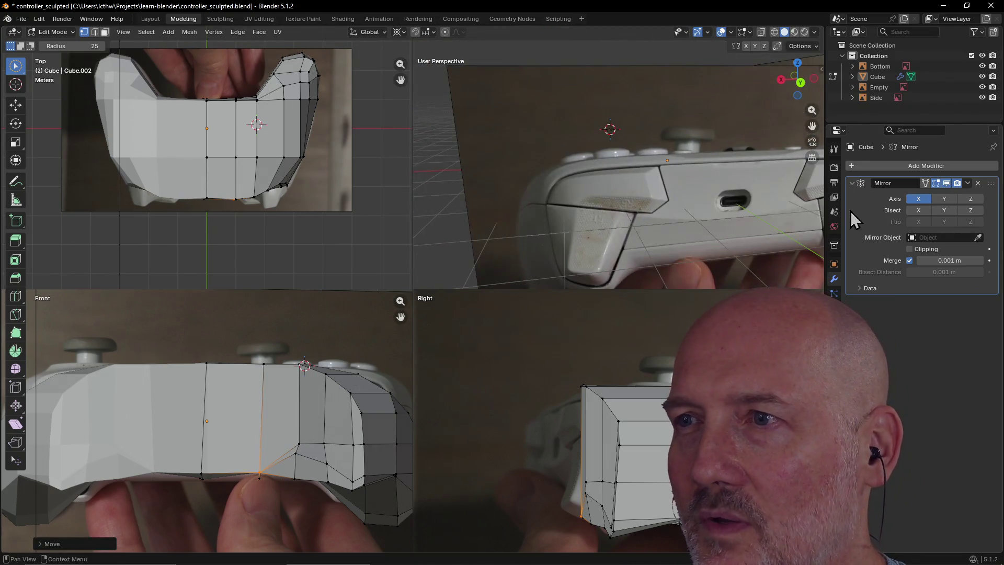
pyautogui.moveTo(687, 163)
pyautogui.mouseDown(button='middle')
pyautogui.moveTo(714, 206)
pyautogui.moveTo(674, 200)
pyautogui.moveTo(660, 267)
pyautogui.mouseUp(button='middle')
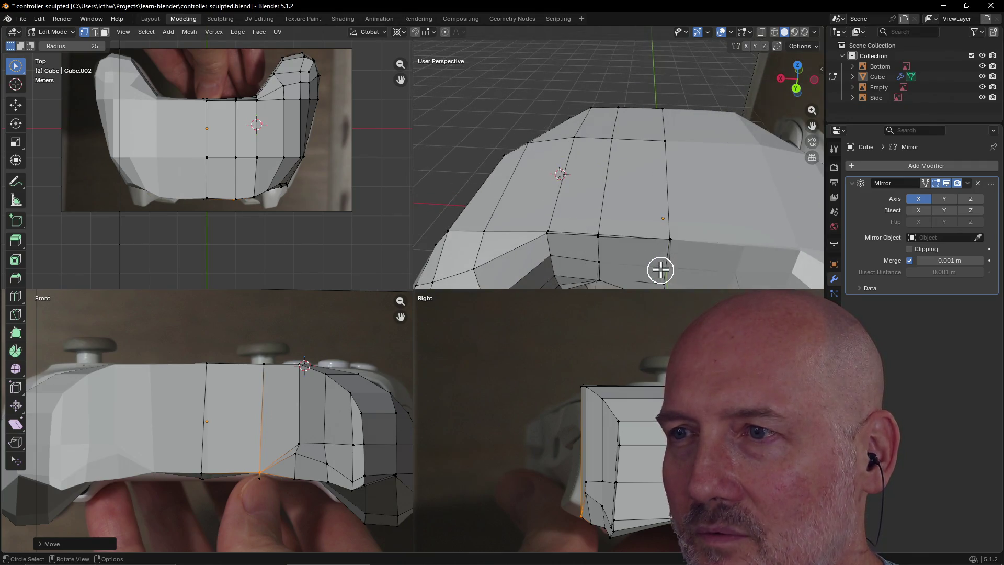
# - Orbit and zoom around the controller and references to inspect the reshaped mesh
pyautogui.scroll(-10, 669, 236)
pyautogui.moveTo(490, 229)
pyautogui.mouseDown(button='middle')
pyautogui.moveTo(459, 218)
pyautogui.moveTo(515, 222)
pyautogui.mouseUp(button='middle')
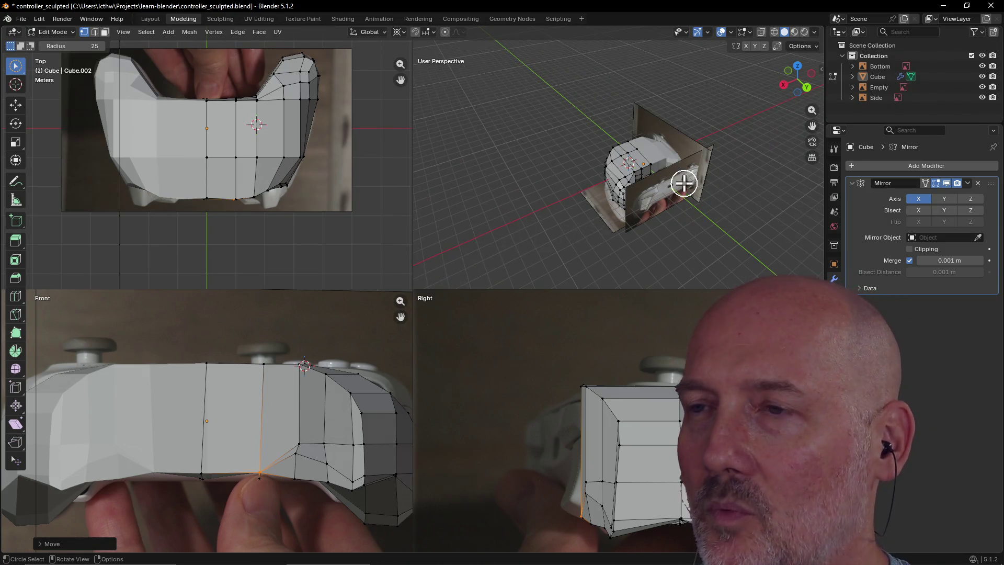
pyautogui.scroll(8, 686, 180)
pyautogui.moveTo(683, 181); pyautogui.dragTo(625, 185, button='middle')
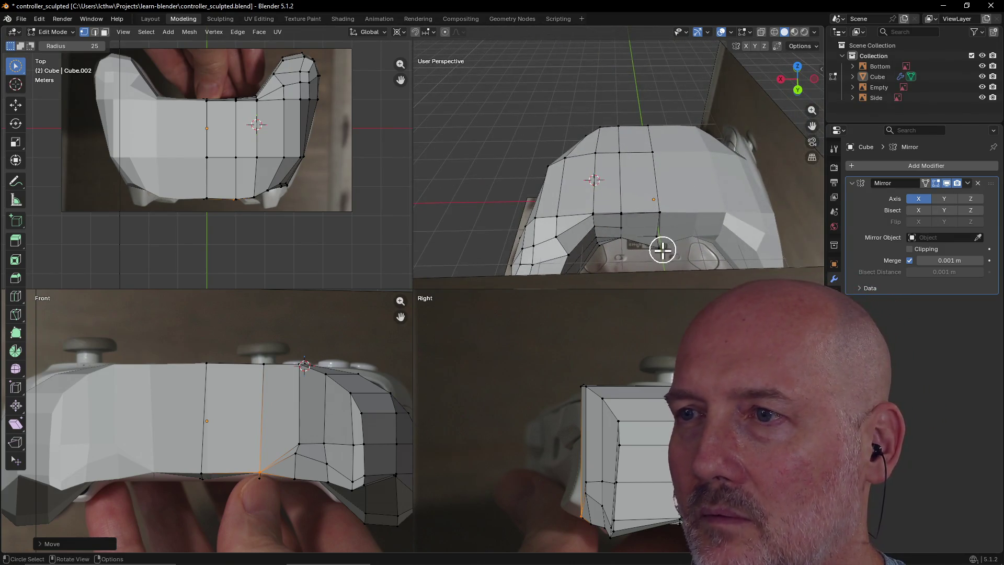
pyautogui.scroll(-8, 666, 255)
pyautogui.scroll(5, 589, 193)
pyautogui.scroll(-2, 589, 195)
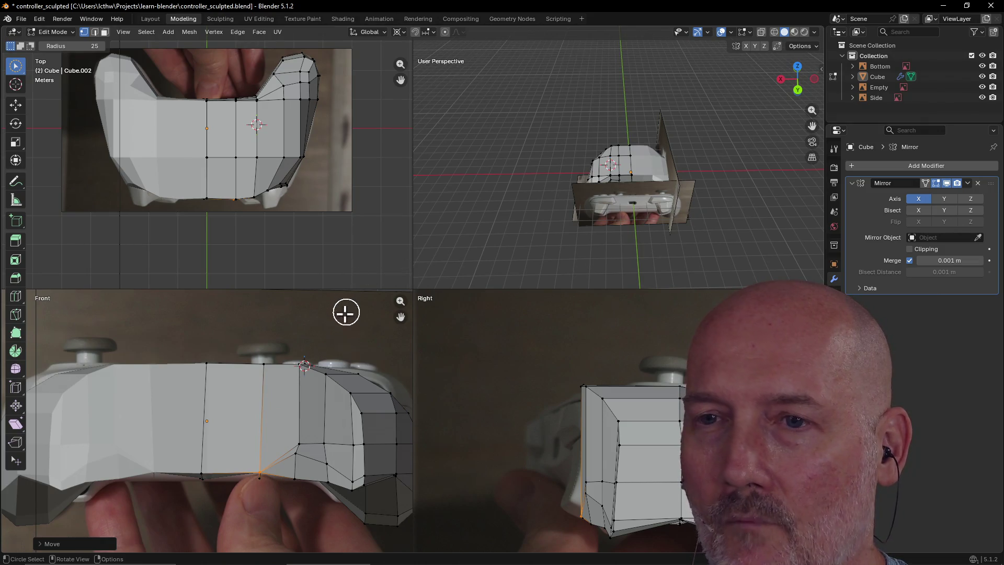
pyautogui.scroll(-5, 340, 325)
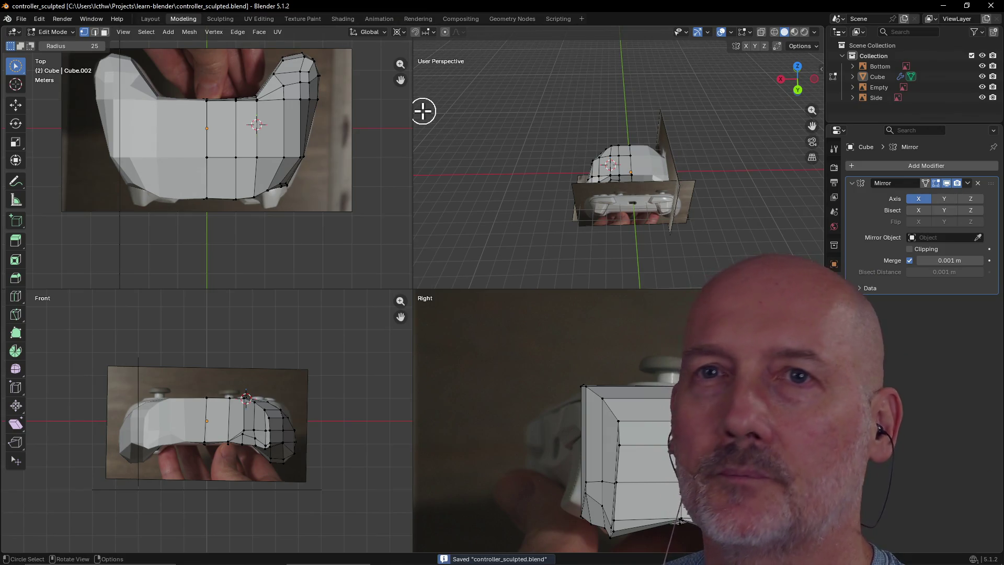
# - Save a copy of the file as controller_sculpted_noref.blend
pyautogui.click(23, 19)
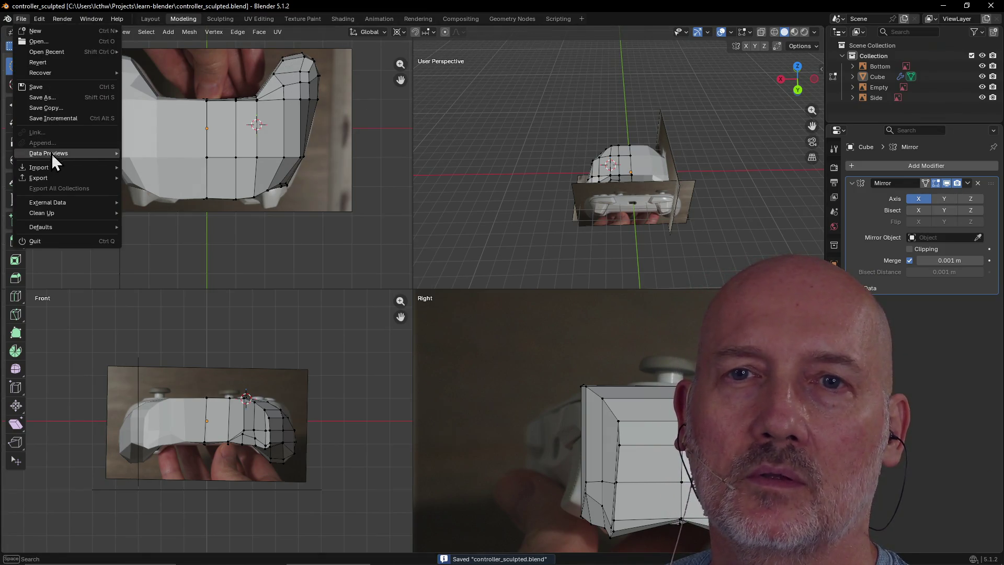
pyautogui.click(61, 97)
pyautogui.click(278, 369)
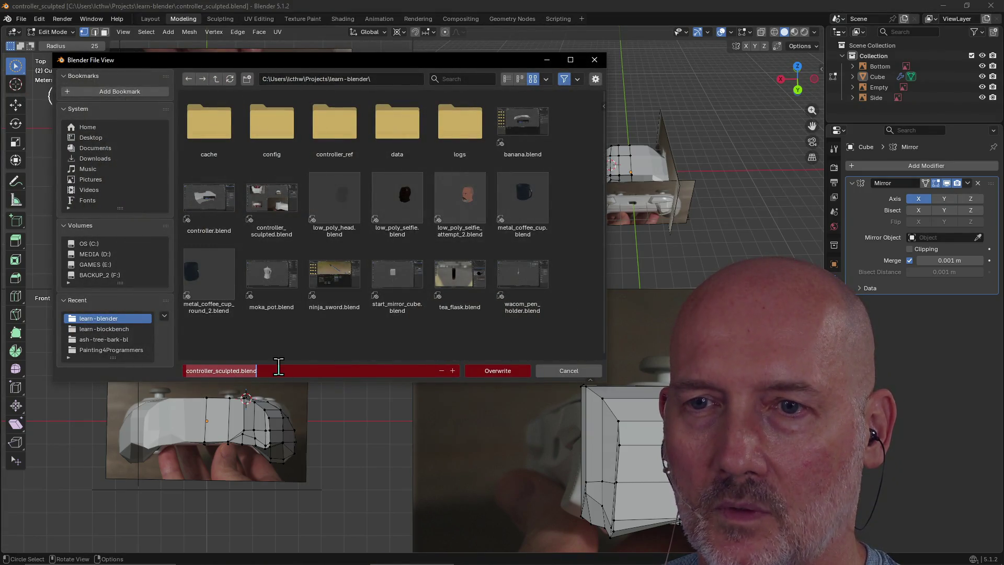
pyautogui.click(306, 372)
pyautogui.write('_no')
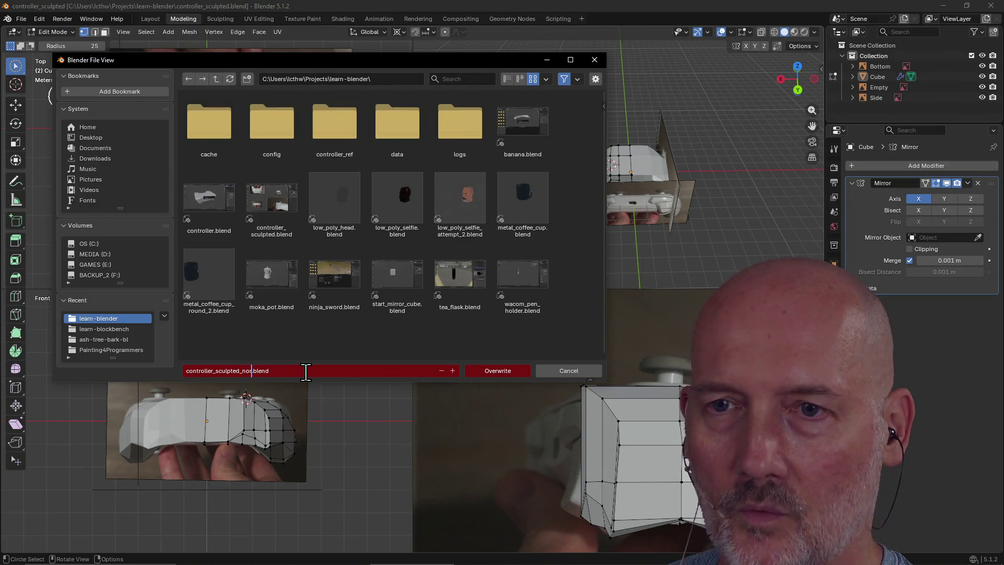
pyautogui.write('ef')
pyautogui.press('Return')
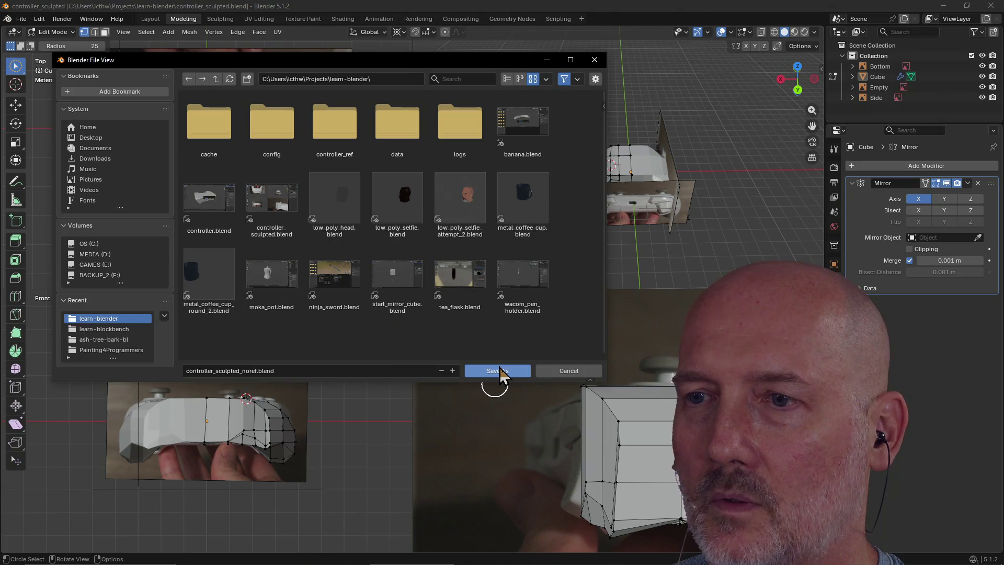
pyautogui.click(494, 373)
# - Delete the Bottom, front and Side reference image objects in the Outliner
pyautogui.click(883, 68)
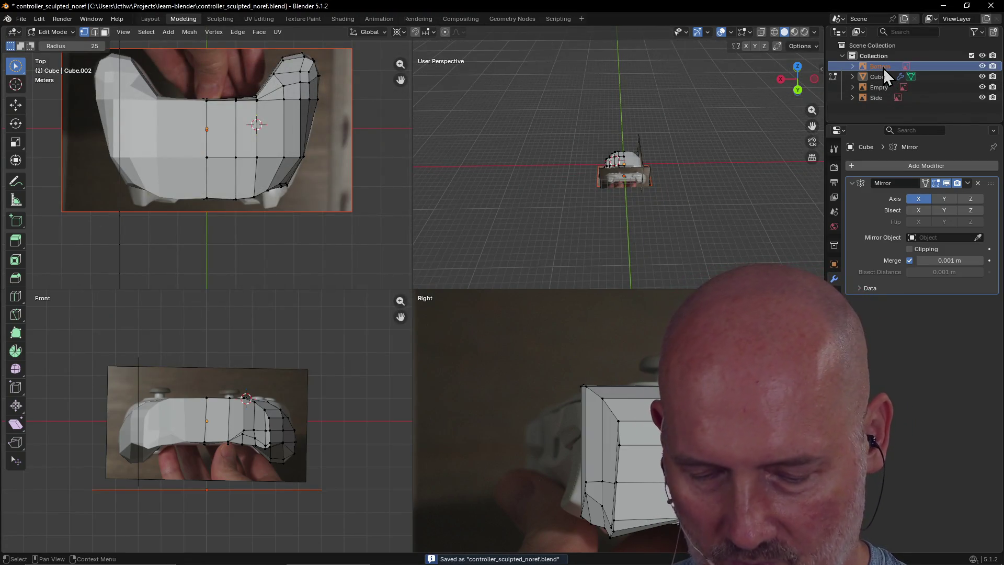
pyautogui.rightClick(883, 68)
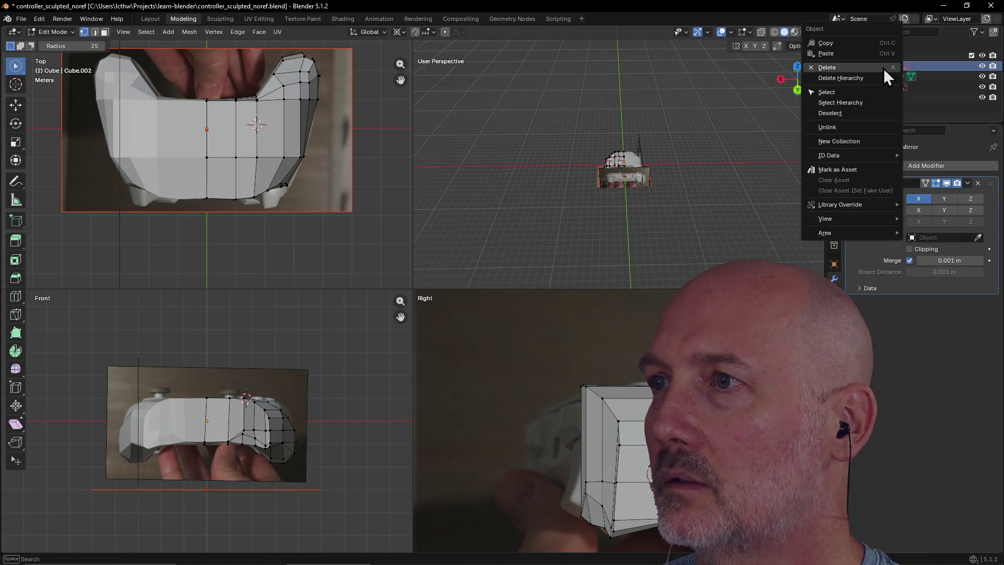
pyautogui.click(883, 68)
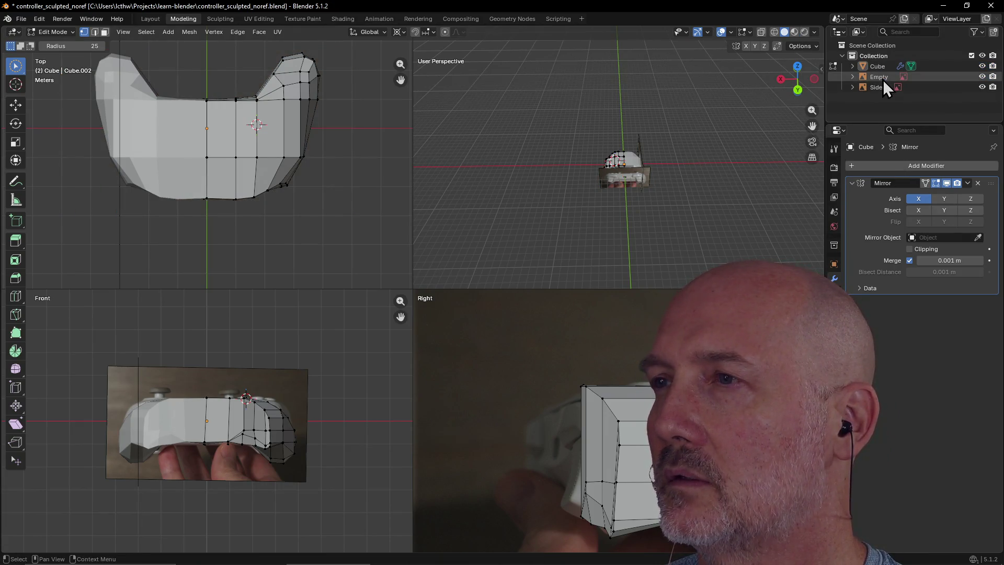
pyautogui.click(882, 79)
pyautogui.rightClick(882, 79)
pyautogui.click(882, 79)
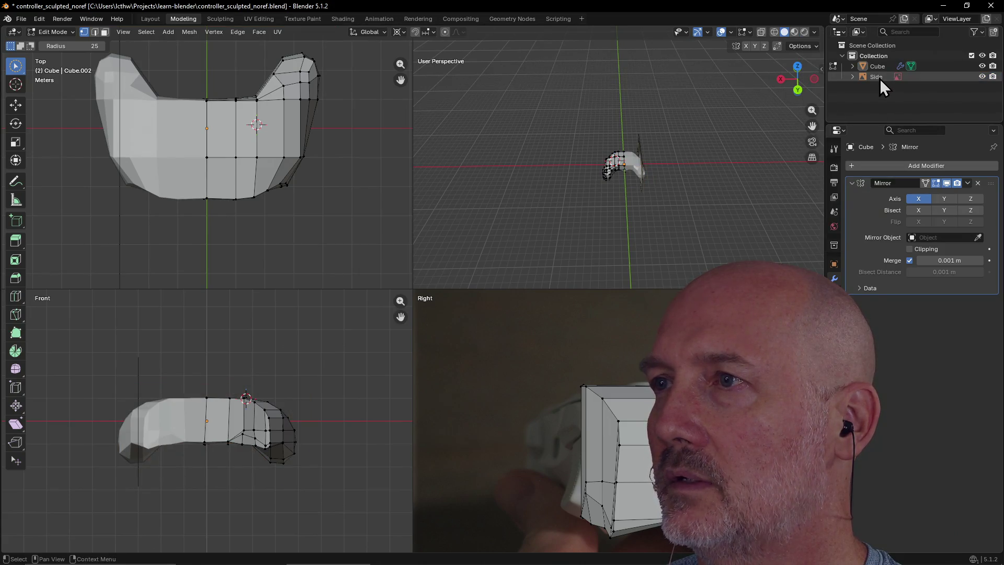
pyautogui.rightClick(880, 78)
pyautogui.click(877, 80)
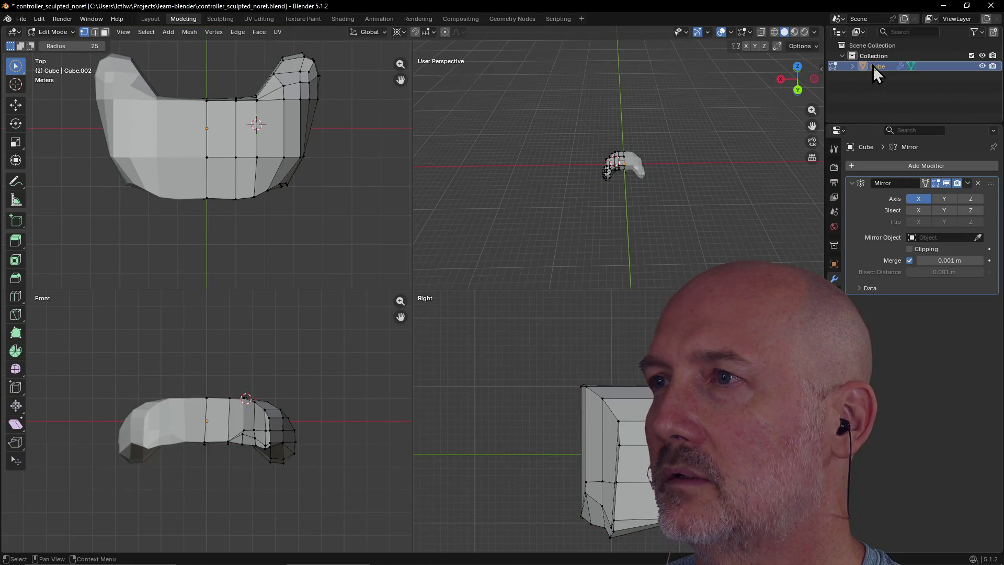
# - Rename the Cube object to Body
pyautogui.doubleClick(878, 68)
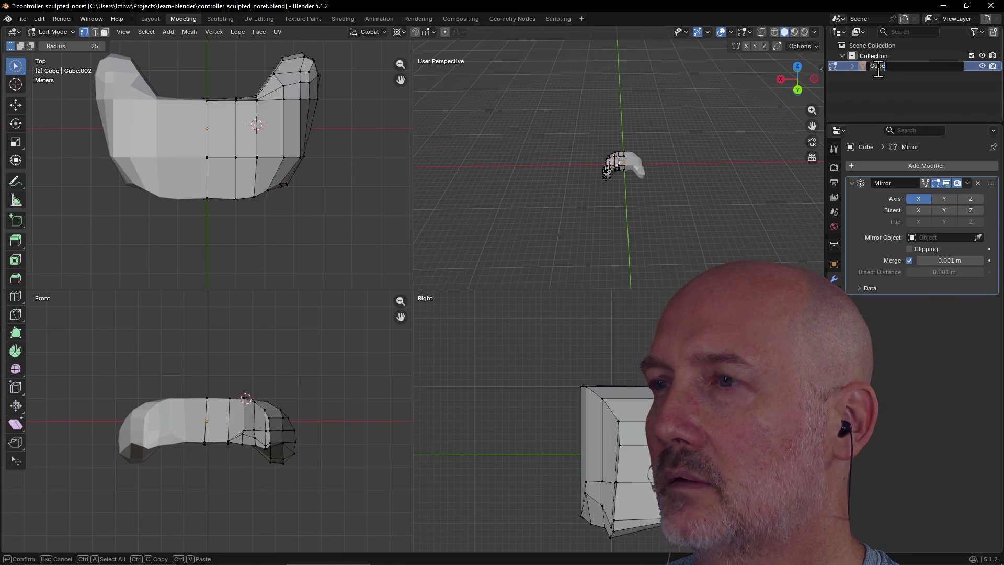
pyautogui.write('Body')
pyautogui.press('Return')
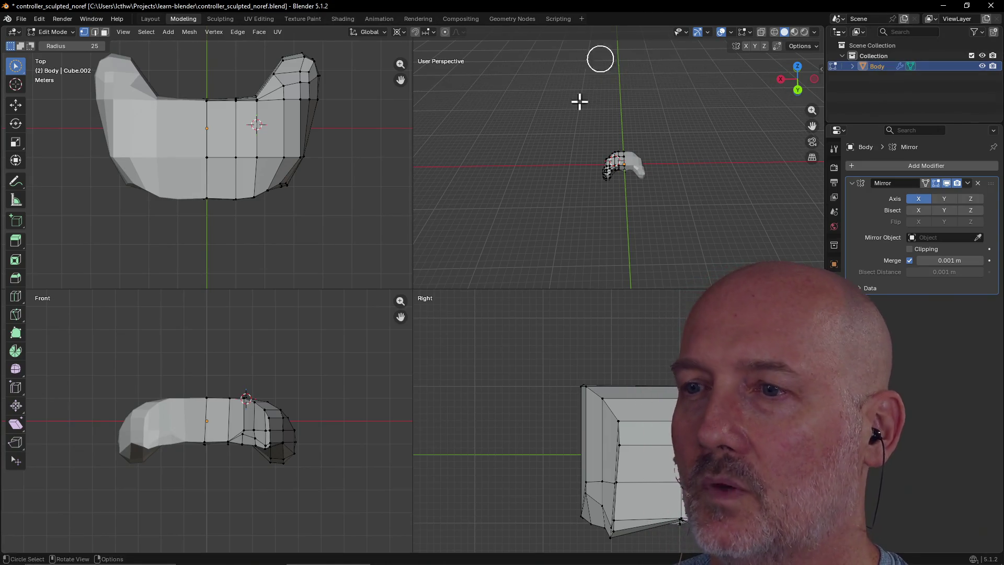
pyautogui.scroll(-3, 429, 230)
# - Move the selected underside edge, then add a nearby vertex and reposition them together
pyautogui.scroll(5, 563, 211)
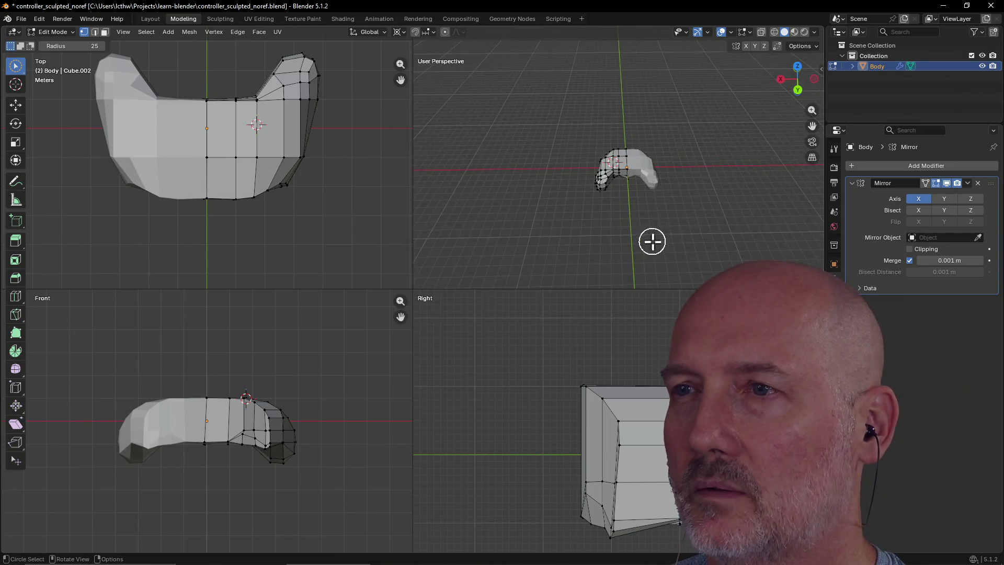
pyautogui.moveTo(610, 240)
pyautogui.mouseDown(button='middle')
pyautogui.moveTo(634, 139)
pyautogui.moveTo(719, 152)
pyautogui.moveTo(742, 177)
pyautogui.moveTo(686, 195)
pyautogui.moveTo(683, 168)
pyautogui.moveTo(708, 123)
pyautogui.moveTo(739, 189)
pyautogui.moveTo(740, 159)
pyautogui.moveTo(764, 150)
pyautogui.moveTo(507, 236)
pyautogui.moveTo(589, 245)
pyautogui.moveTo(562, 256)
pyautogui.moveTo(571, 234)
pyautogui.moveTo(565, 225)
pyautogui.moveTo(558, 253)
pyautogui.moveTo(540, 204)
pyautogui.moveTo(580, 257)
pyautogui.moveTo(482, 262)
pyautogui.mouseUp(button='middle')
pyautogui.scroll(6, 636, 198)
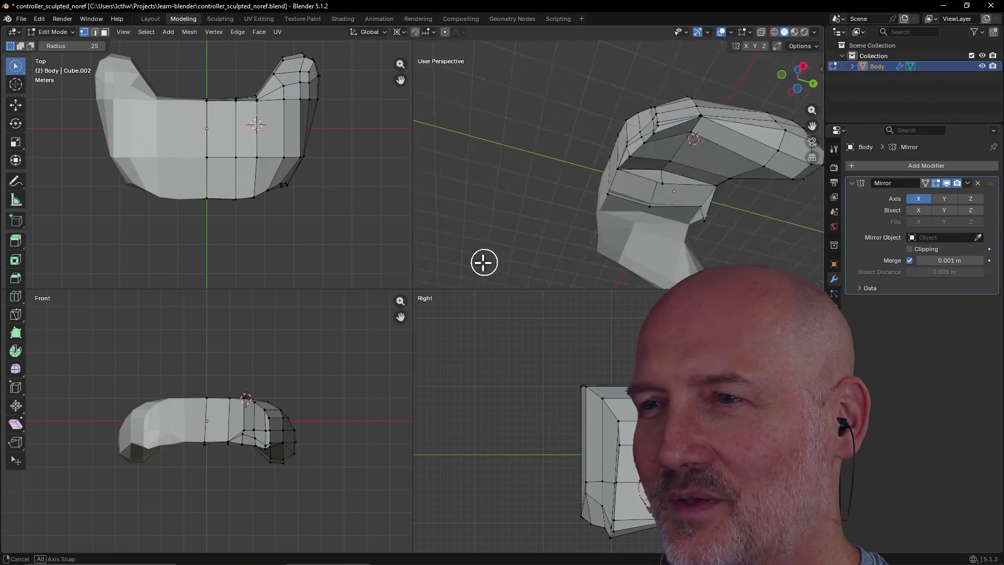
pyautogui.moveTo(780, 228)
pyautogui.mouseDown(button='middle')
pyautogui.moveTo(634, 242)
pyautogui.moveTo(680, 135)
pyautogui.moveTo(639, 220)
pyautogui.moveTo(655, 180)
pyautogui.moveTo(659, 193)
pyautogui.mouseUp(button='middle')
pyautogui.press('g')
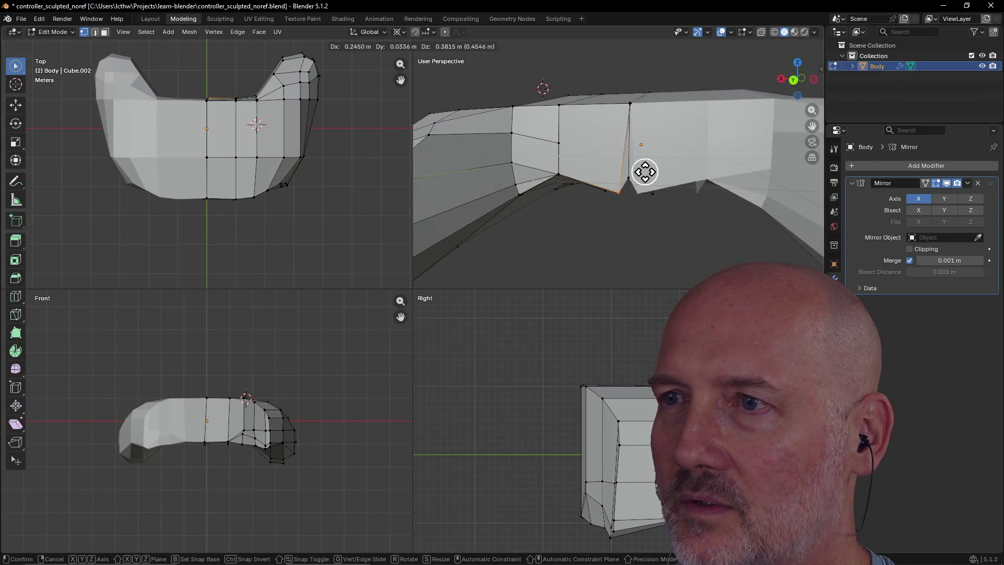
pyautogui.click(652, 159)
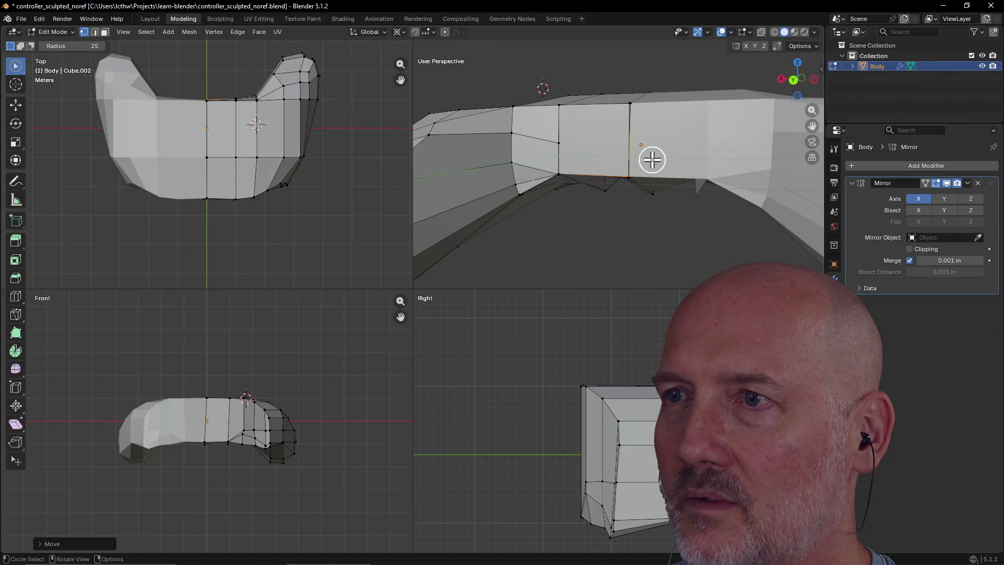
pyautogui.scroll(3, 633, 190)
pyautogui.moveTo(632, 148)
pyautogui.mouseDown(button='middle')
pyautogui.moveTo(636, 116)
pyautogui.moveTo(632, 161)
pyautogui.mouseUp(button='middle')
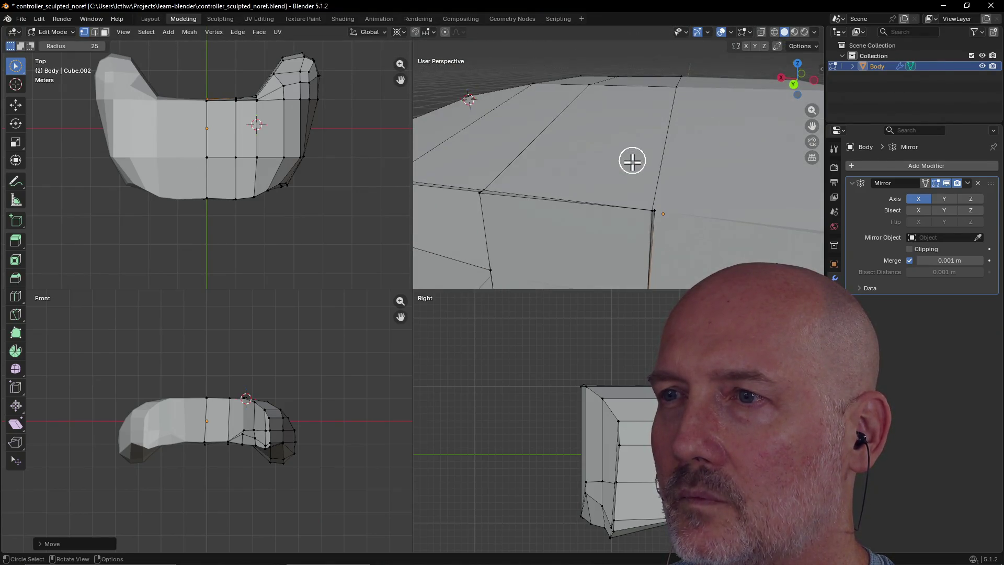
pyautogui.click(667, 207)
pyautogui.press('g')
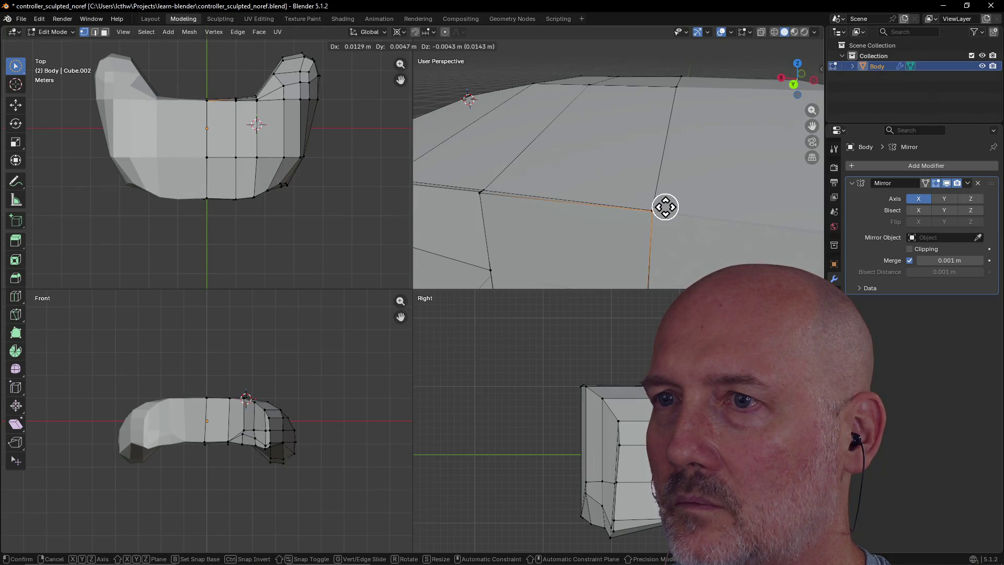
pyautogui.click(665, 207)
# - Adjust the centre-line bottom vertex and nudge another underside vertex slightly
pyautogui.moveTo(553, 196)
pyautogui.mouseDown(button='middle')
pyautogui.moveTo(549, 228)
pyautogui.moveTo(668, 244)
pyautogui.moveTo(632, 181)
pyautogui.moveTo(647, 204)
pyautogui.moveTo(645, 224)
pyautogui.mouseUp(button='middle')
pyautogui.moveTo(569, 247)
pyautogui.mouseDown(button='middle')
pyautogui.moveTo(600, 179)
pyautogui.moveTo(600, 204)
pyautogui.moveTo(632, 204)
pyautogui.moveTo(616, 117)
pyautogui.moveTo(605, 139)
pyautogui.moveTo(616, 145)
pyautogui.moveTo(660, 124)
pyautogui.moveTo(701, 139)
pyautogui.moveTo(675, 125)
pyautogui.moveTo(626, 142)
pyautogui.moveTo(643, 124)
pyautogui.moveTo(574, 141)
pyautogui.moveTo(598, 127)
pyautogui.moveTo(601, 136)
pyautogui.mouseUp(button='middle')
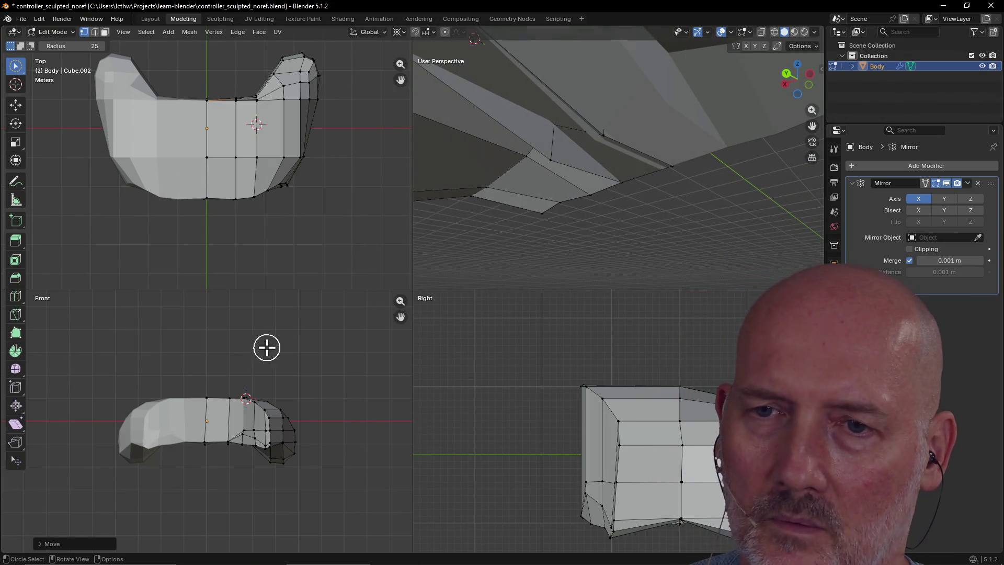
pyautogui.scroll(5, 262, 381)
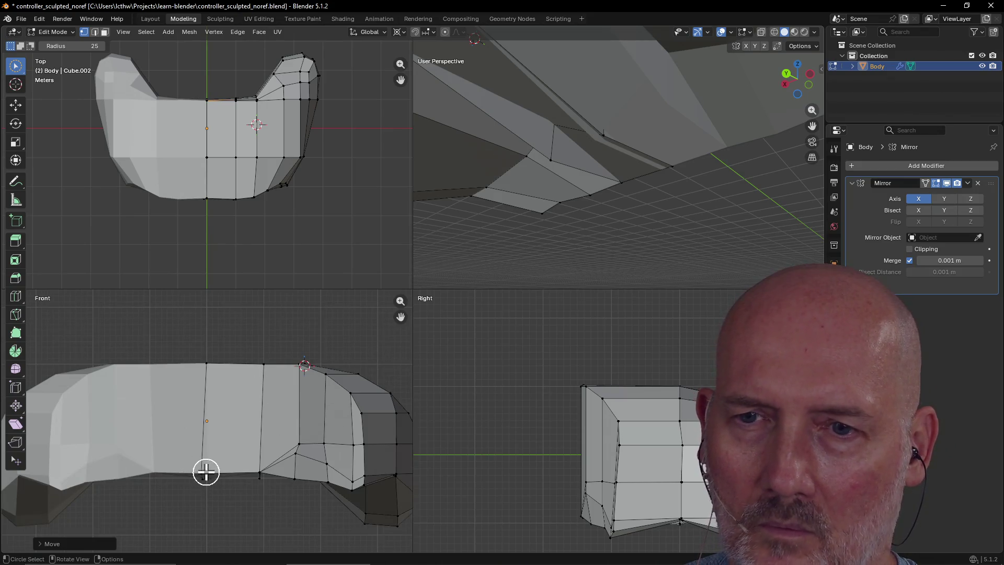
pyautogui.click(207, 462)
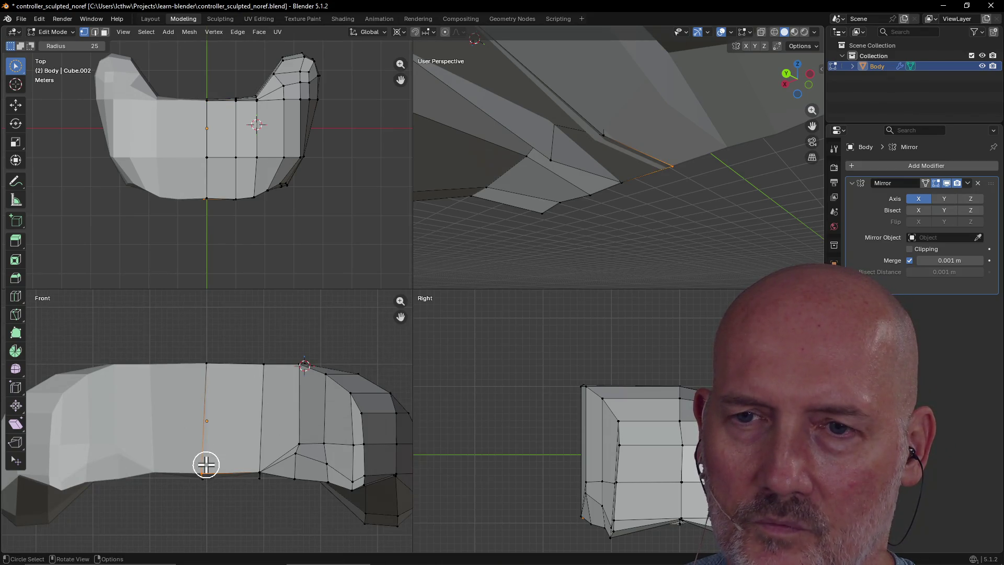
pyautogui.press('g')
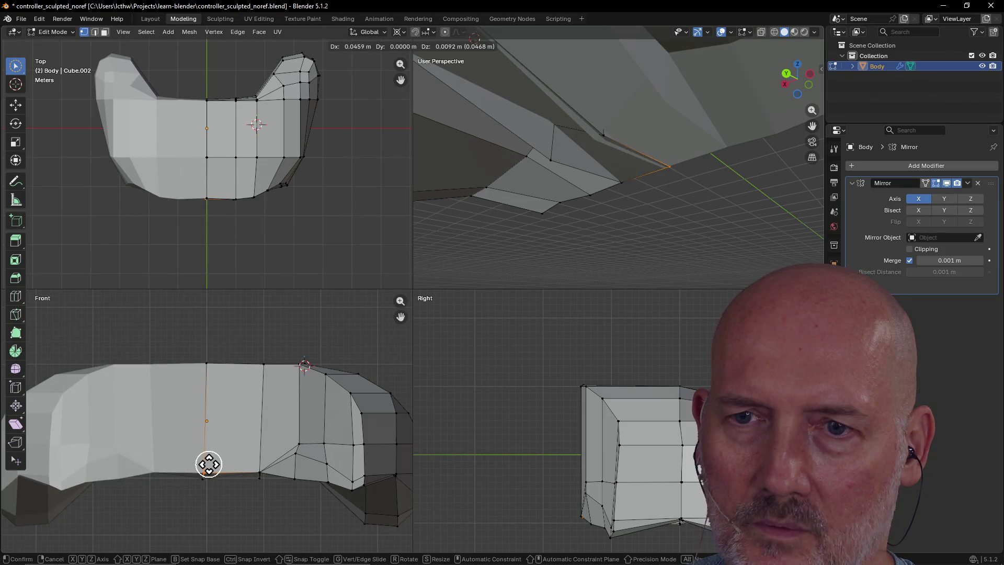
pyautogui.click(210, 464)
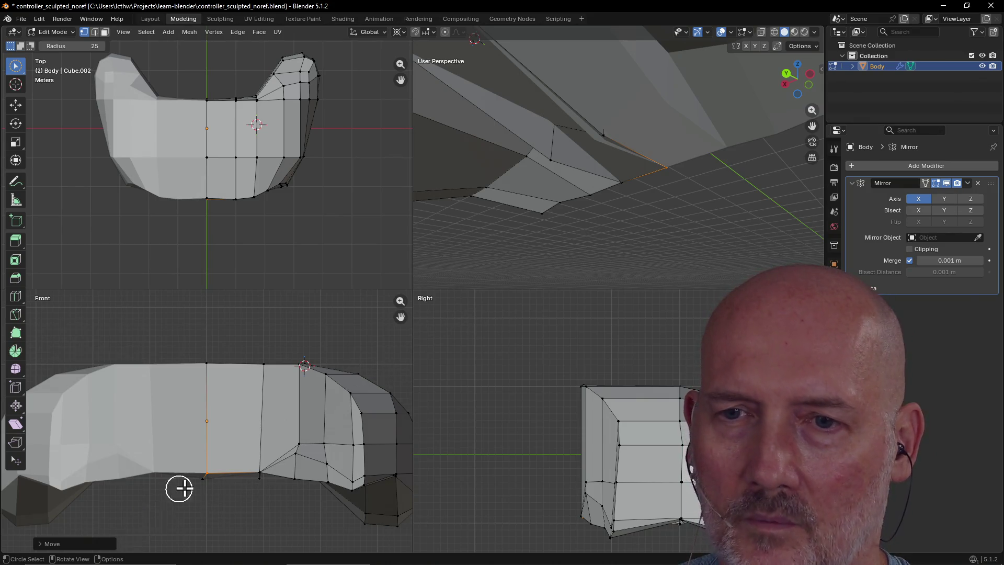
pyautogui.click(202, 491)
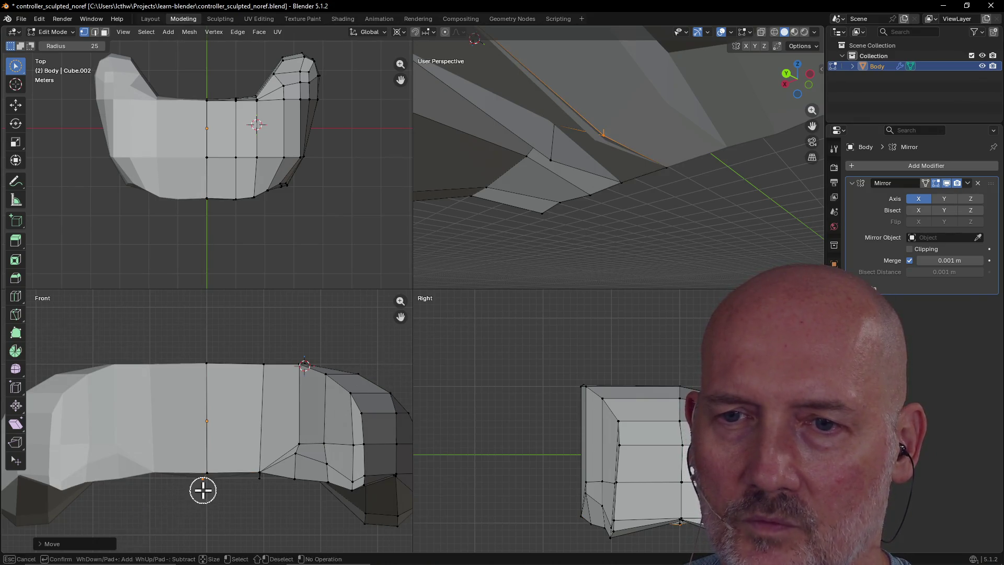
pyautogui.press('g')
pyautogui.click(207, 490)
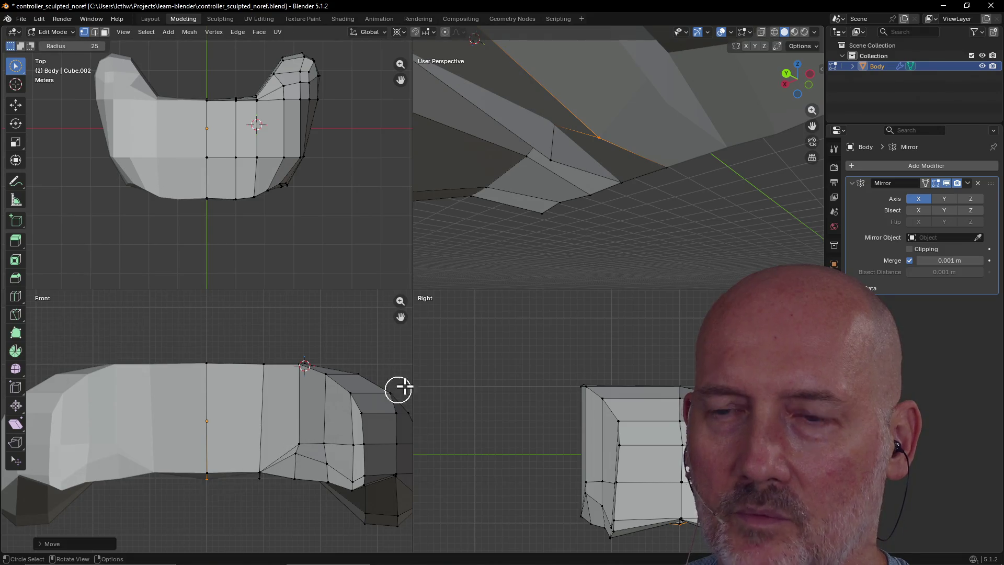
# - Reposition another underside vertex, then move the centre-seam vertex along the Z axis
pyautogui.moveTo(578, 173)
pyautogui.mouseDown(button='middle')
pyautogui.moveTo(594, 150)
pyautogui.moveTo(585, 166)
pyautogui.mouseUp(button='middle')
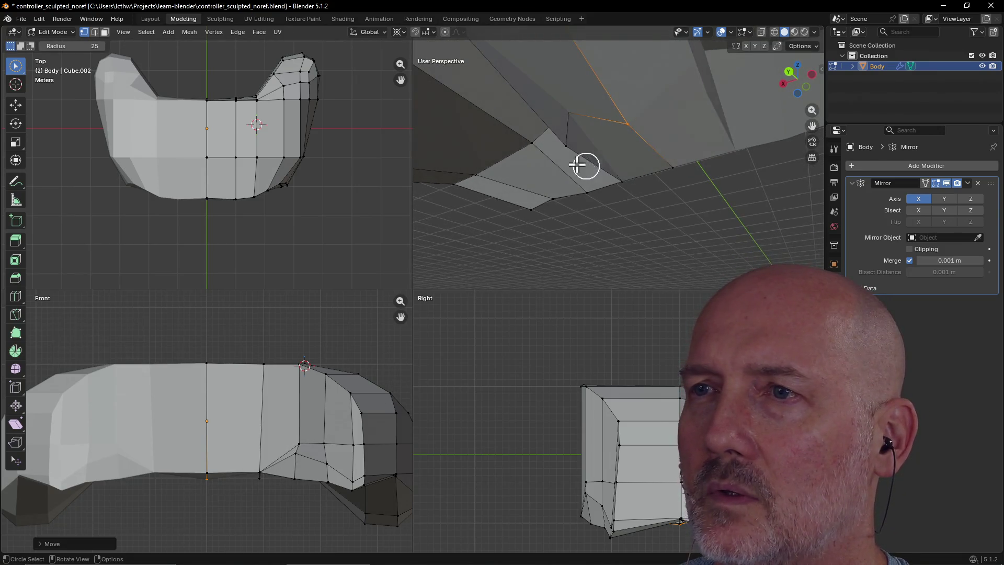
pyautogui.click(565, 147)
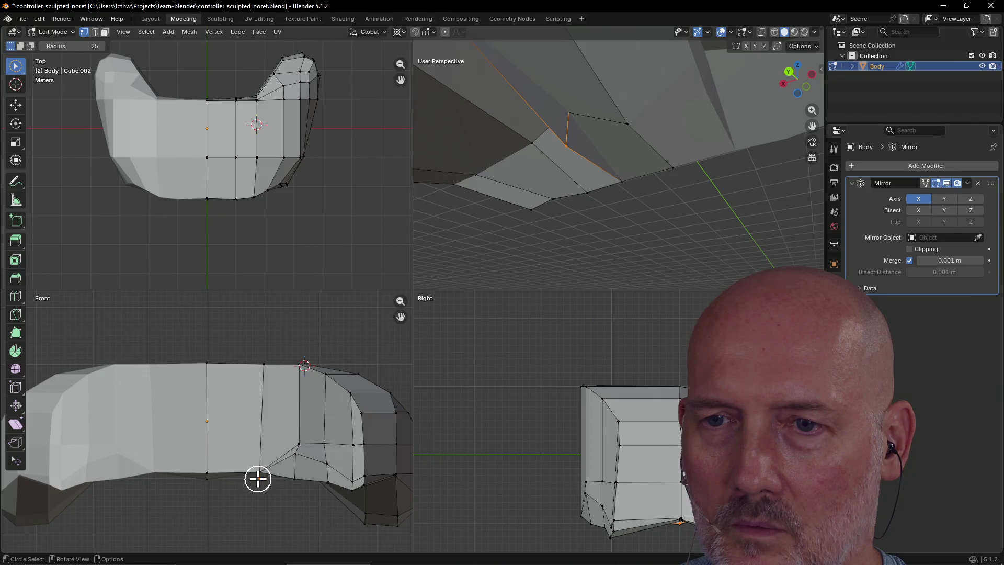
pyautogui.press('g')
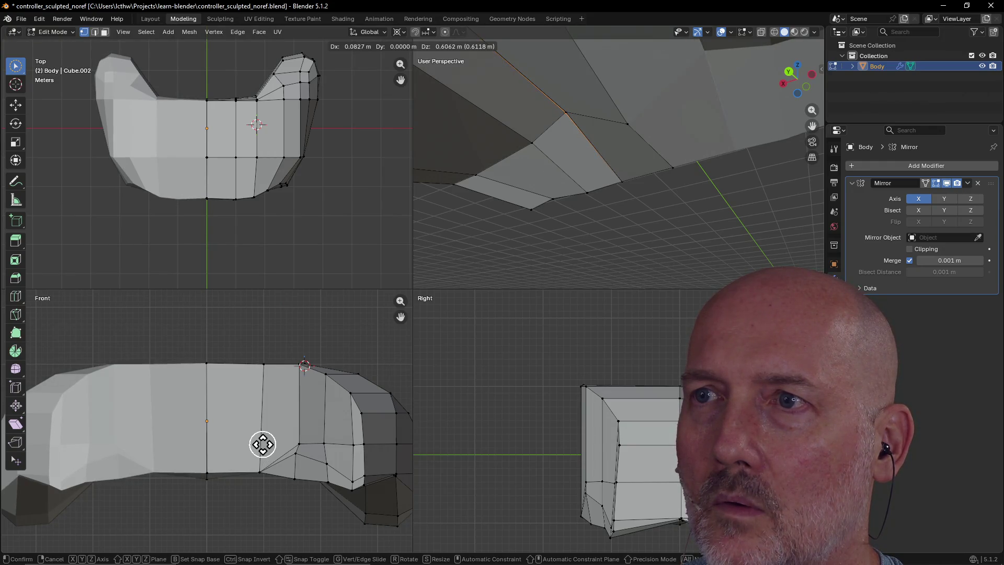
pyautogui.click(263, 444)
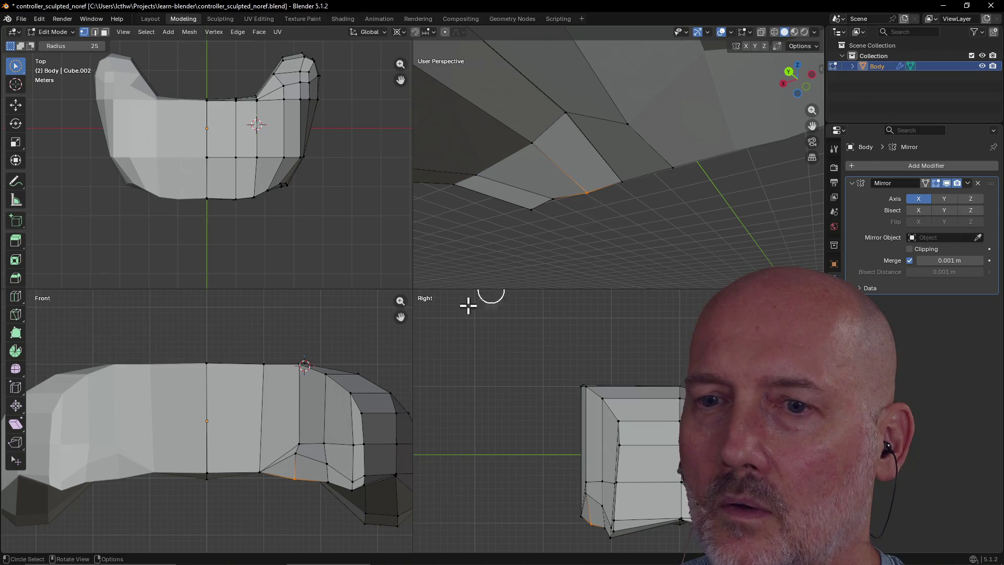
pyautogui.click(638, 128)
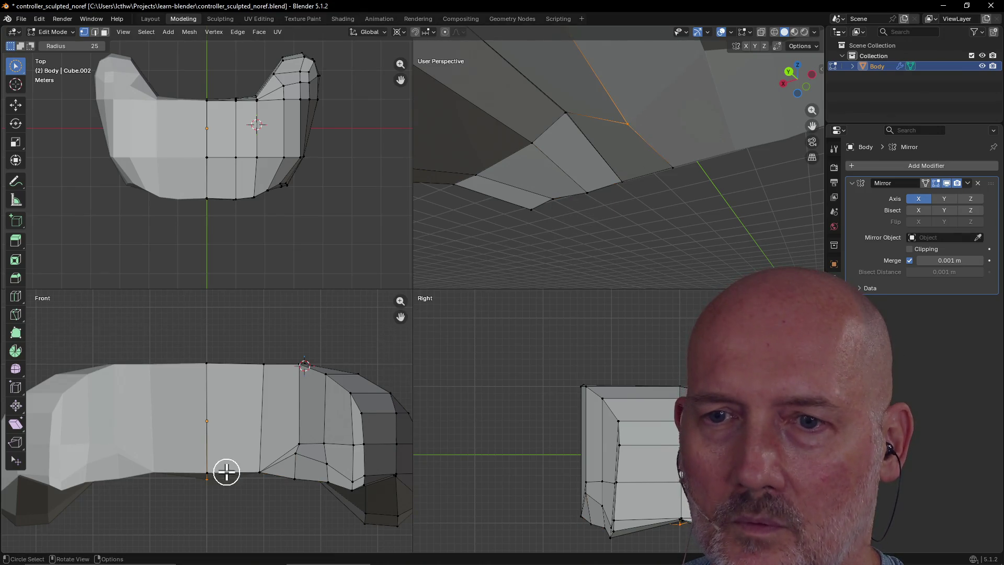
pyautogui.press('g')
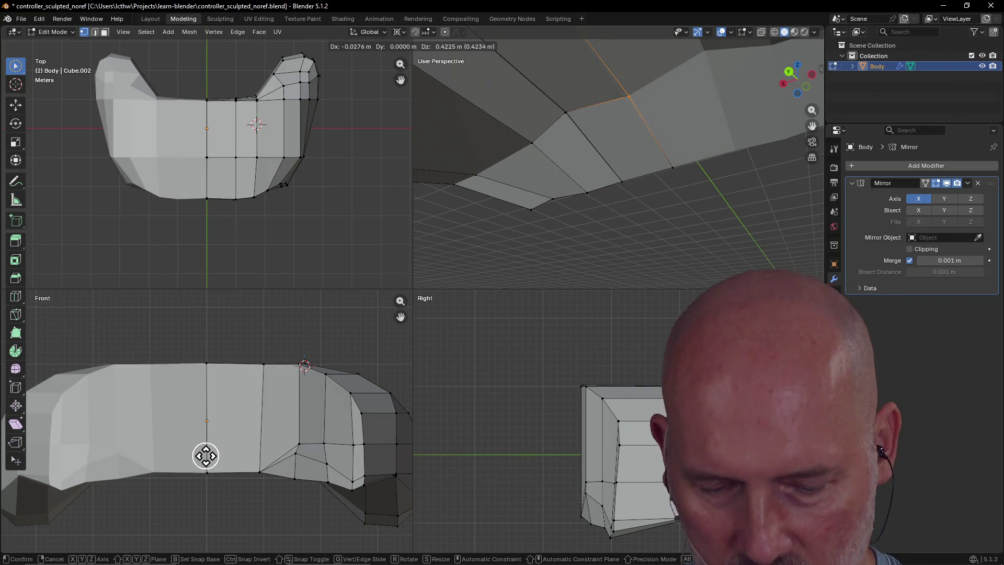
pyautogui.press('z')
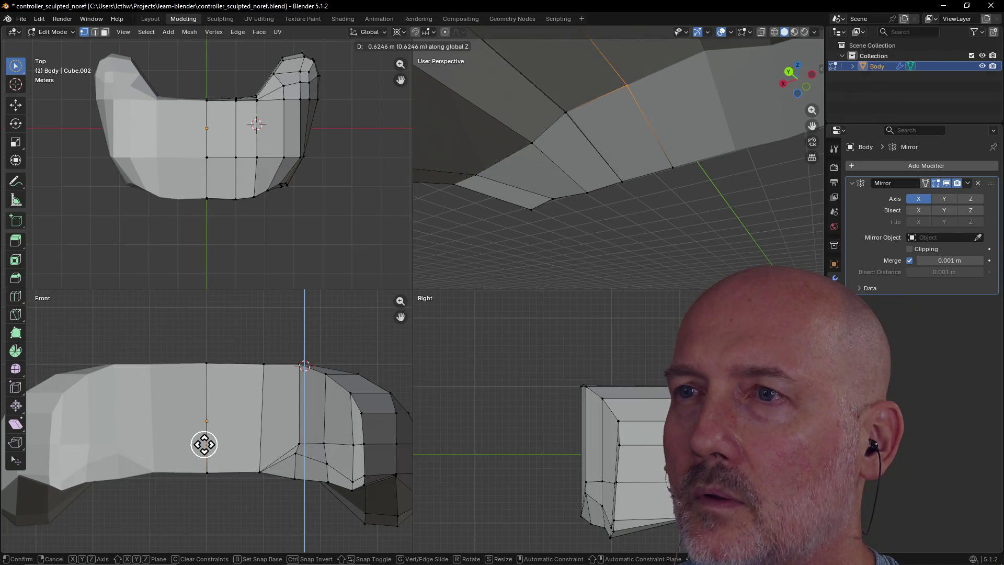
pyautogui.click(204, 444)
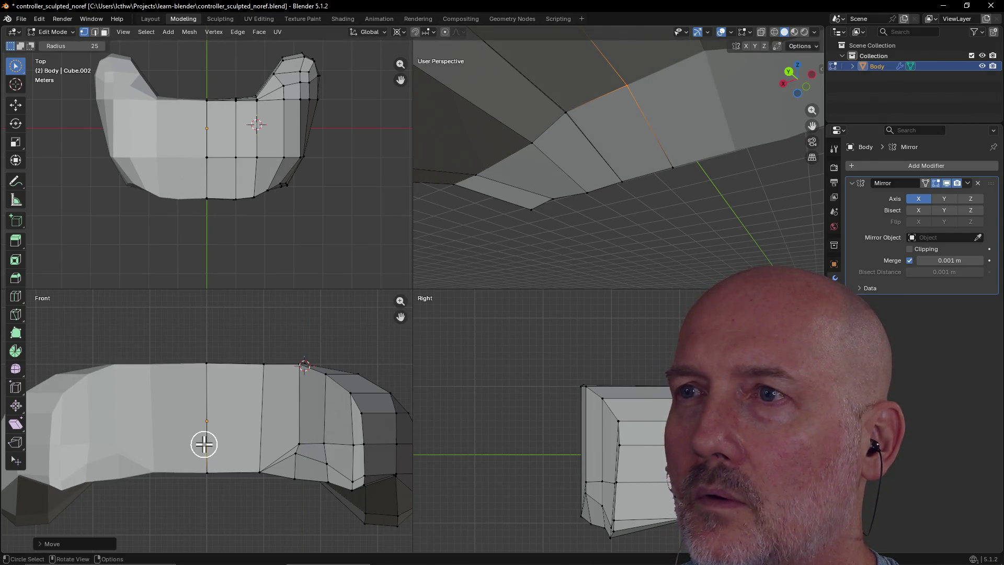
# - Move a vertex on the Body's lower edge to a tidier underside position
pyautogui.scroll(-4, 399, 276)
pyautogui.scroll(2, 557, 225)
pyautogui.scroll(-4, 557, 225)
pyautogui.moveTo(556, 225); pyautogui.dragTo(573, 253, button='middle')
pyautogui.scroll(4, 605, 245)
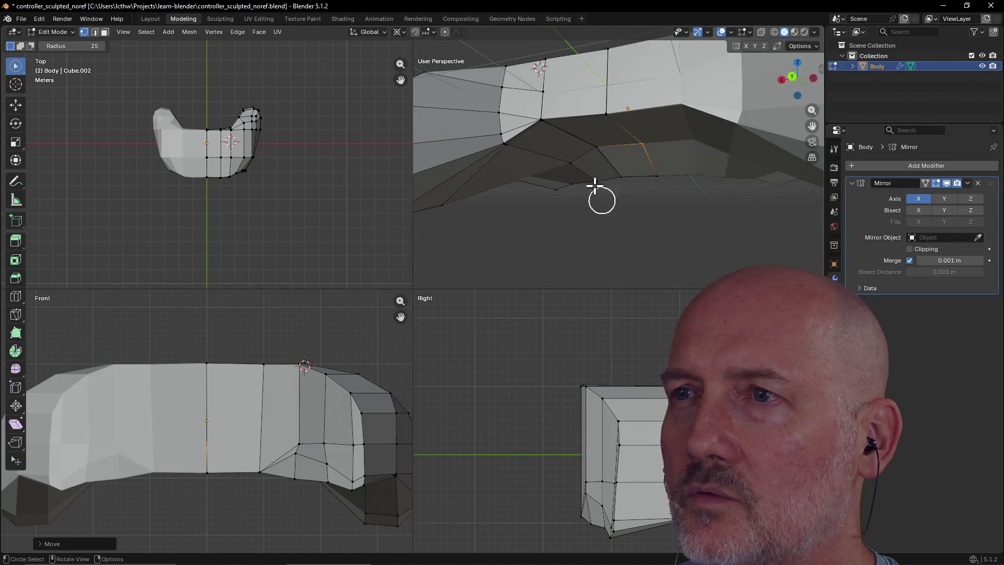
pyautogui.click(606, 114)
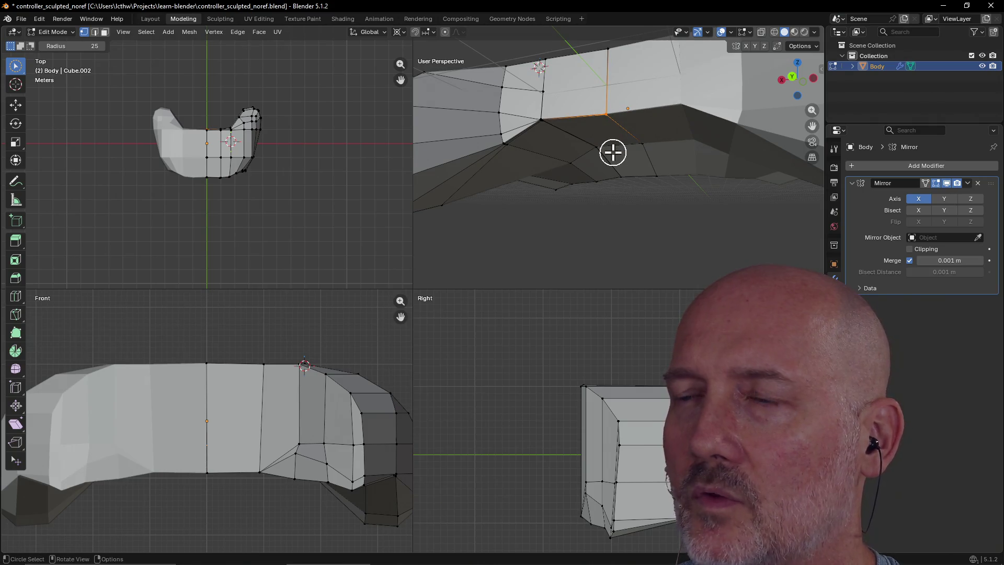
pyautogui.press('g')
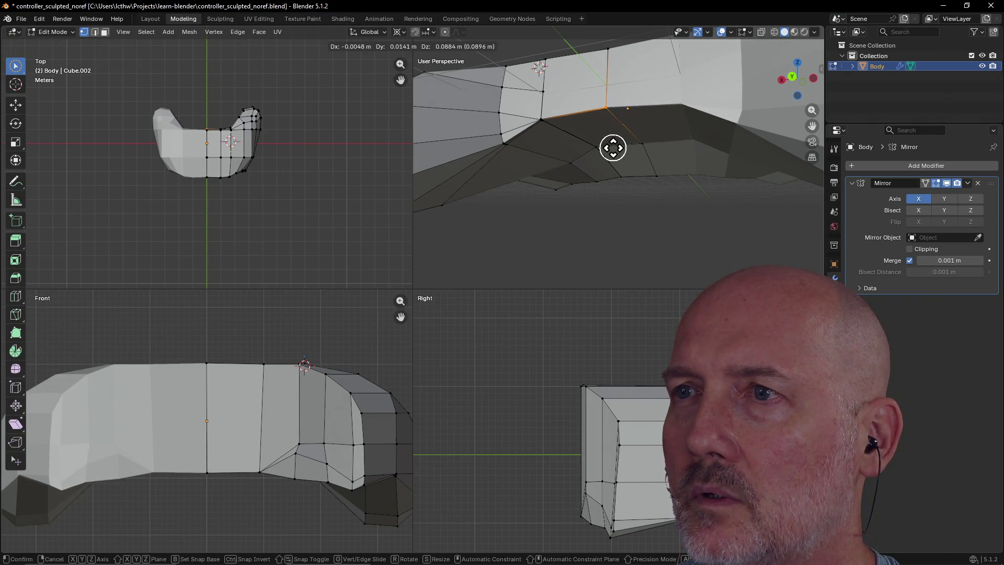
pyautogui.click(613, 148)
# - View the mesh from the side and select the next lower-edge vertex
pyautogui.moveTo(614, 108)
pyautogui.mouseDown(button='middle')
pyautogui.moveTo(674, 134)
pyautogui.moveTo(593, 96)
pyautogui.moveTo(603, 111)
pyautogui.mouseUp(button='middle')
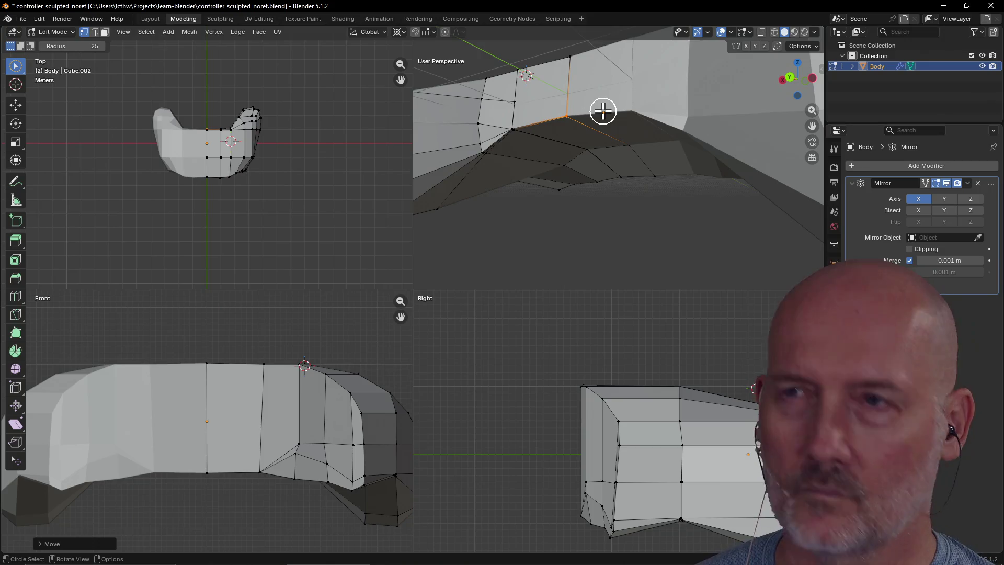
pyautogui.moveTo(564, 124)
pyautogui.mouseDown(button='middle')
pyautogui.moveTo(600, 144)
pyautogui.moveTo(584, 160)
pyautogui.mouseUp(button='middle')
pyautogui.scroll(-3, 600, 136)
pyautogui.scroll(3, 600, 136)
pyautogui.click(580, 162)
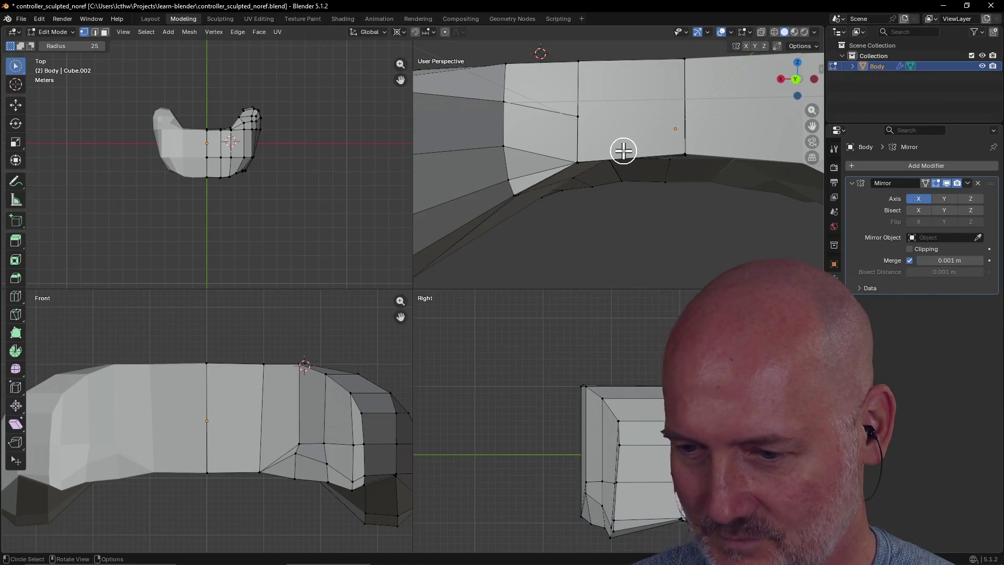
# - Raise the lower-edge corner vertex about 0.02 m on Z
pyautogui.scroll(-5, 699, 183)
pyautogui.moveTo(699, 183)
pyautogui.mouseDown(button='middle')
pyautogui.moveTo(673, 164)
pyautogui.moveTo(675, 142)
pyautogui.moveTo(654, 193)
pyautogui.moveTo(668, 193)
pyautogui.moveTo(671, 179)
pyautogui.mouseUp(button='middle')
pyautogui.scroll(2, 657, 192)
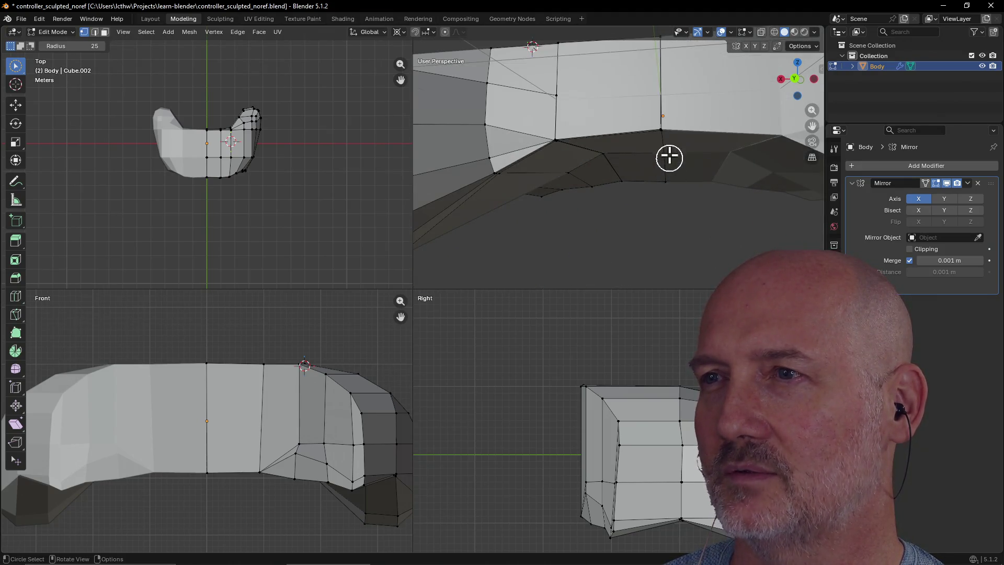
pyautogui.press('KP_5')
pyautogui.press('KP_5')
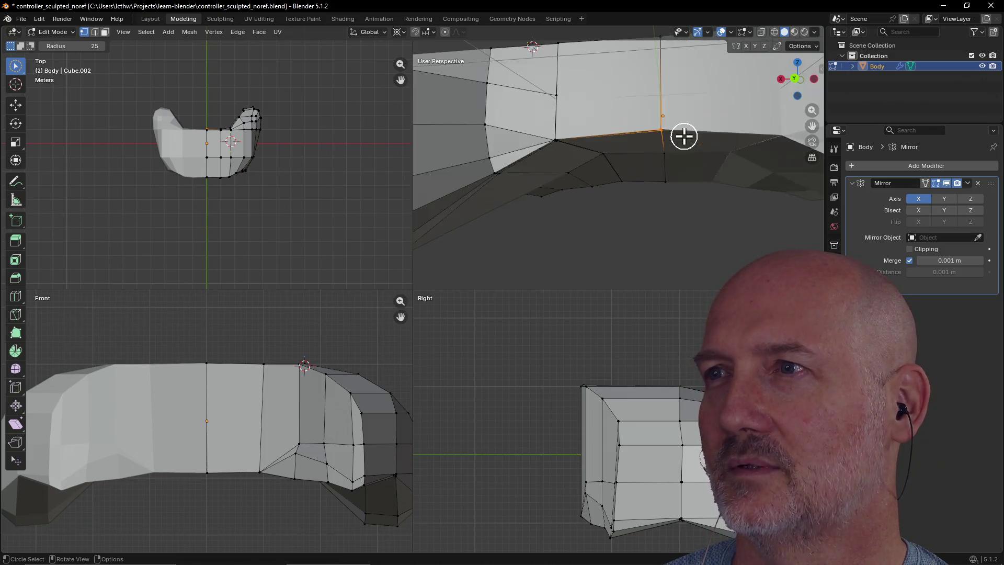
pyautogui.scroll(3, 684, 136)
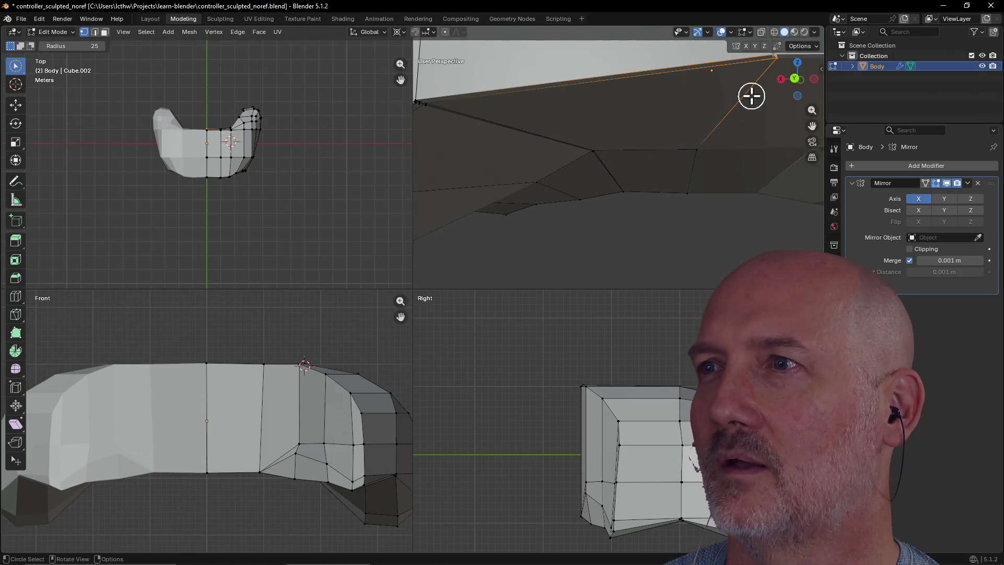
pyautogui.scroll(-4, 757, 87)
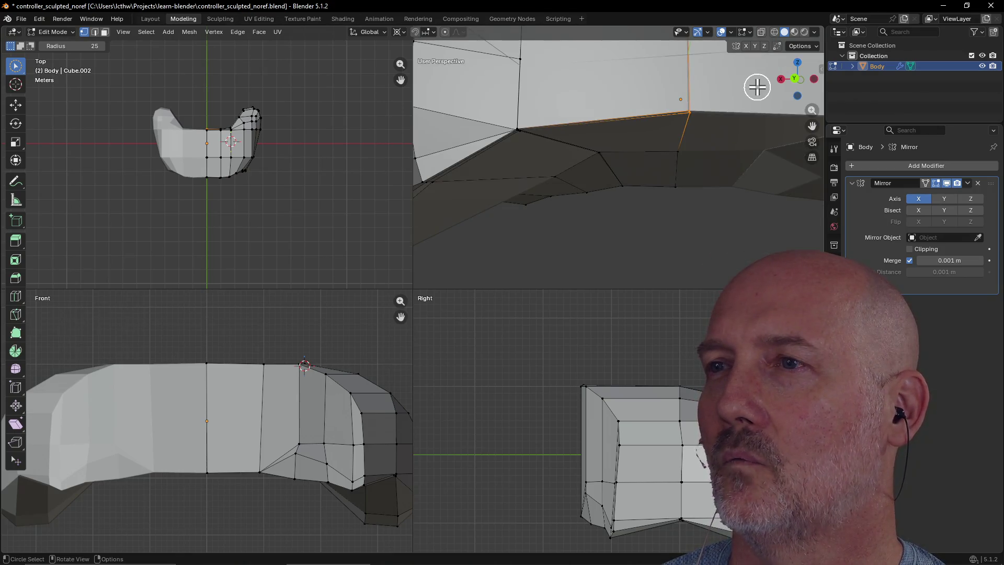
pyautogui.keyDown('ctrl'); pyautogui.click(691, 124); pyautogui.keyUp('ctrl')
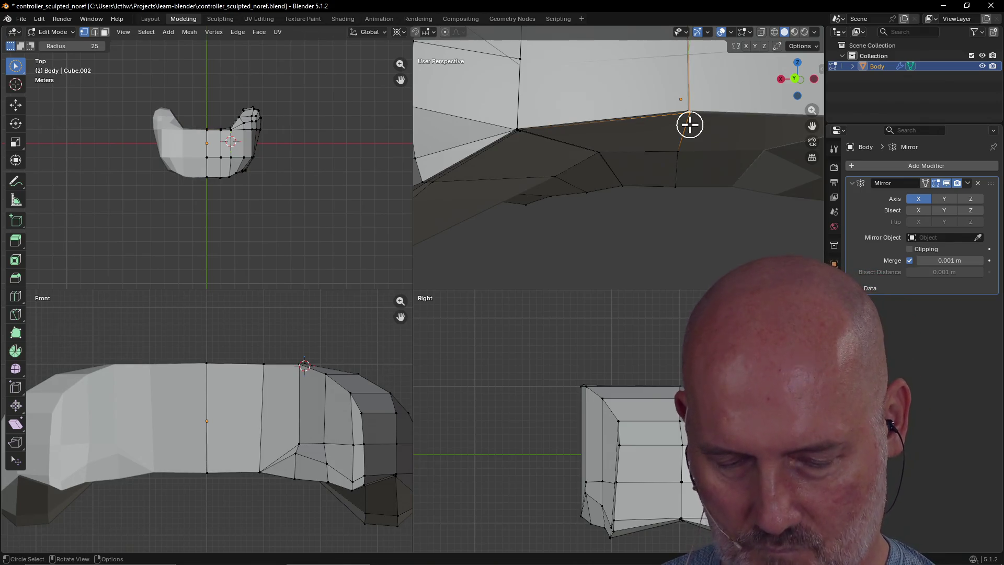
pyautogui.press('g')
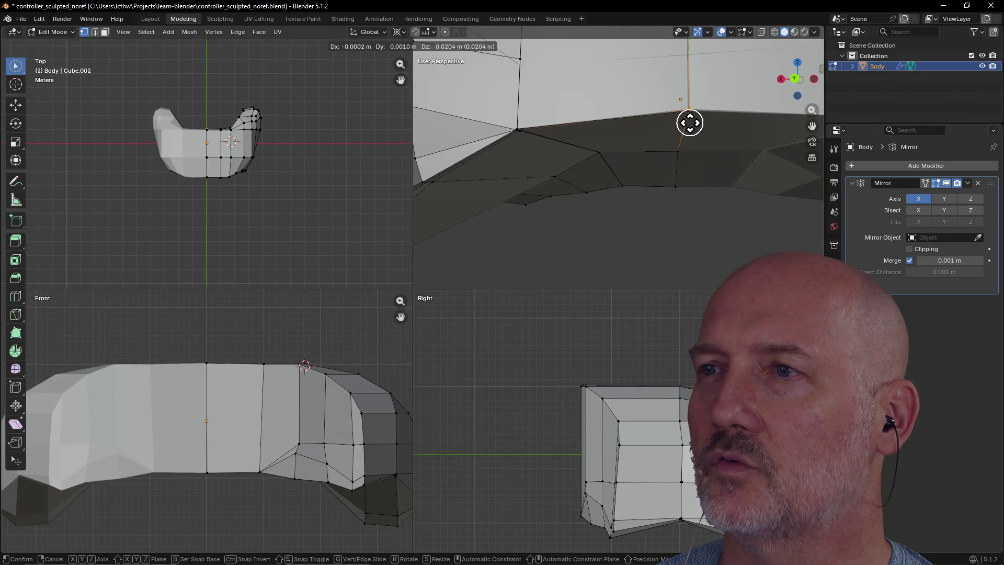
pyautogui.click(689, 123)
# - Select the underside corner vertex and look beneath the mesh to check it
pyautogui.moveTo(616, 168)
pyautogui.mouseDown(button='middle')
pyautogui.moveTo(636, 101)
pyautogui.moveTo(605, 139)
pyautogui.moveTo(630, 168)
pyautogui.mouseUp(button='middle')
pyautogui.scroll(4, 629, 169)
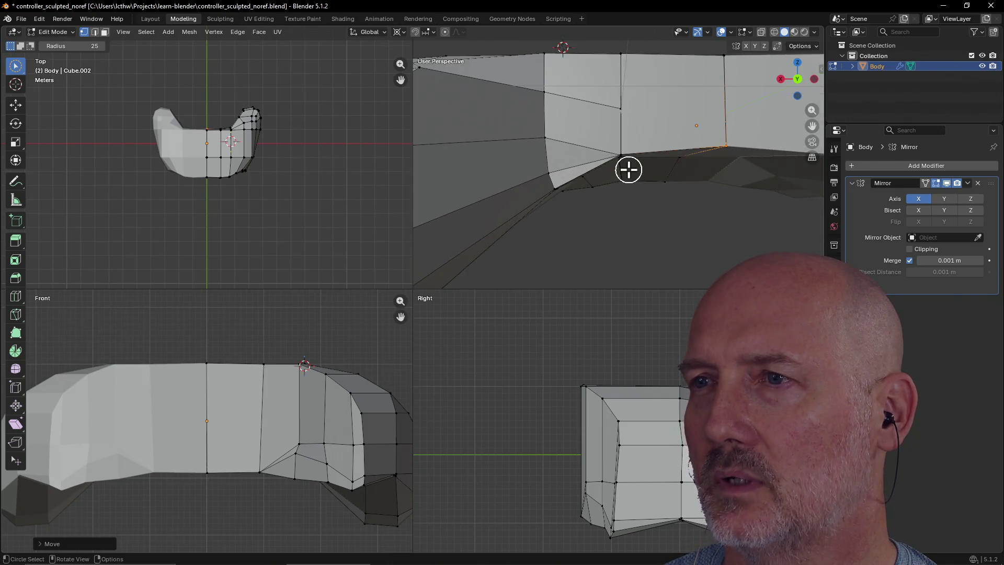
pyautogui.click(631, 153)
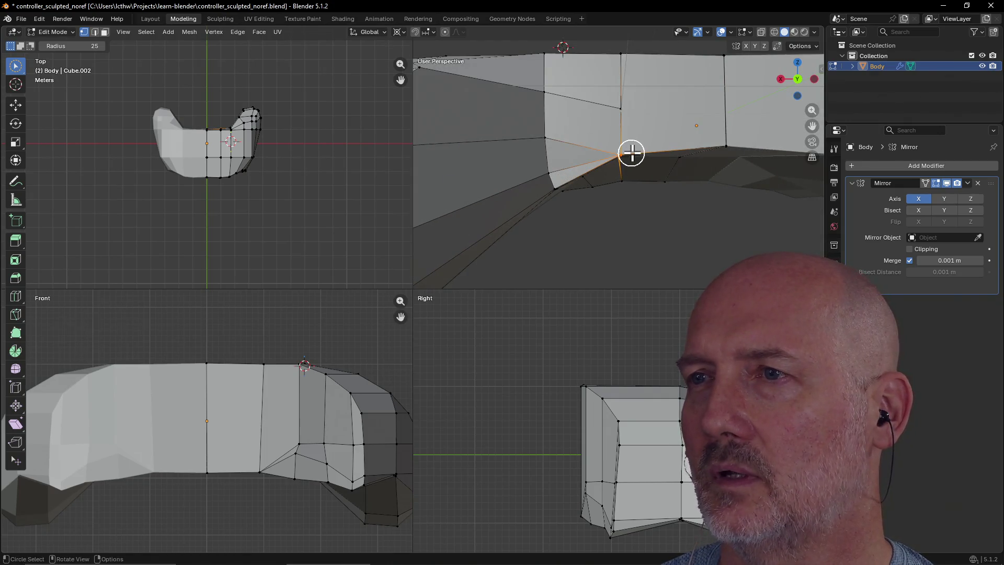
pyautogui.moveTo(631, 151); pyautogui.dragTo(631, 127, button='middle')
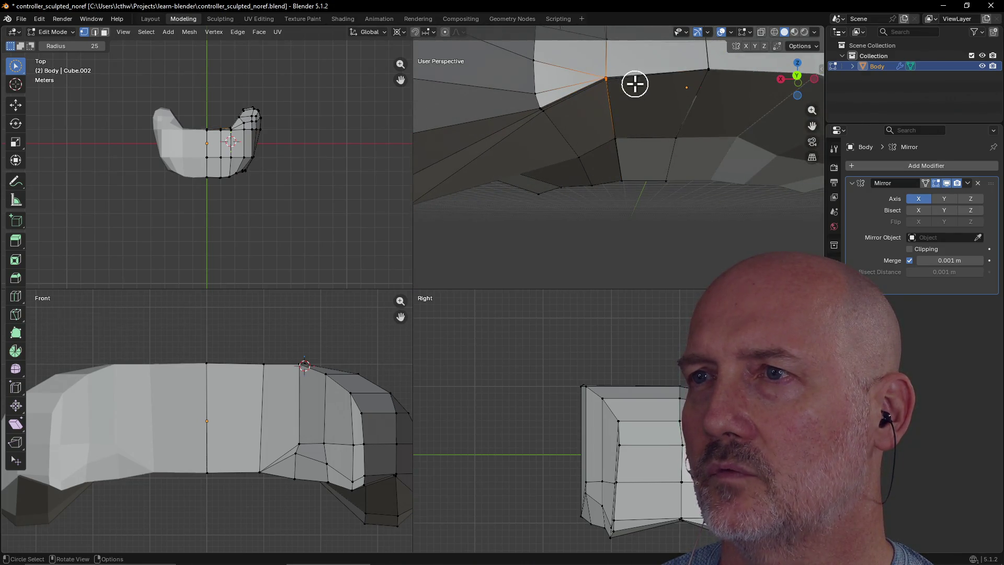
pyautogui.scroll(5, 253, 173)
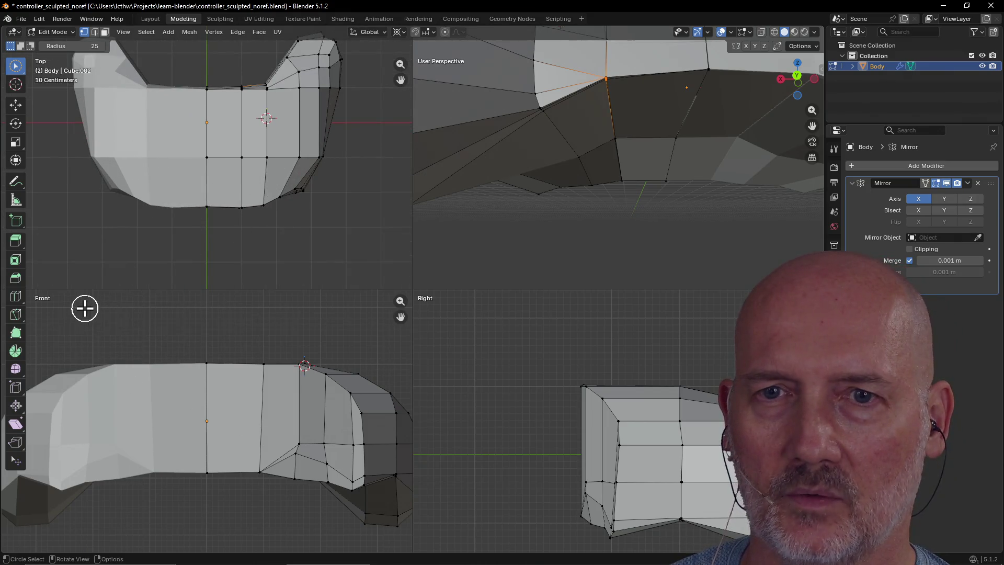
# - Move a vertex on the Body's underside rim to a new position
pyautogui.moveTo(566, 167)
pyautogui.mouseDown(button='middle')
pyautogui.moveTo(565, 195)
pyautogui.moveTo(556, 177)
pyautogui.moveTo(556, 193)
pyautogui.moveTo(576, 178)
pyautogui.moveTo(571, 219)
pyautogui.moveTo(571, 129)
pyautogui.mouseUp(button='middle')
pyautogui.scroll(2, 566, 187)
pyautogui.click(576, 178)
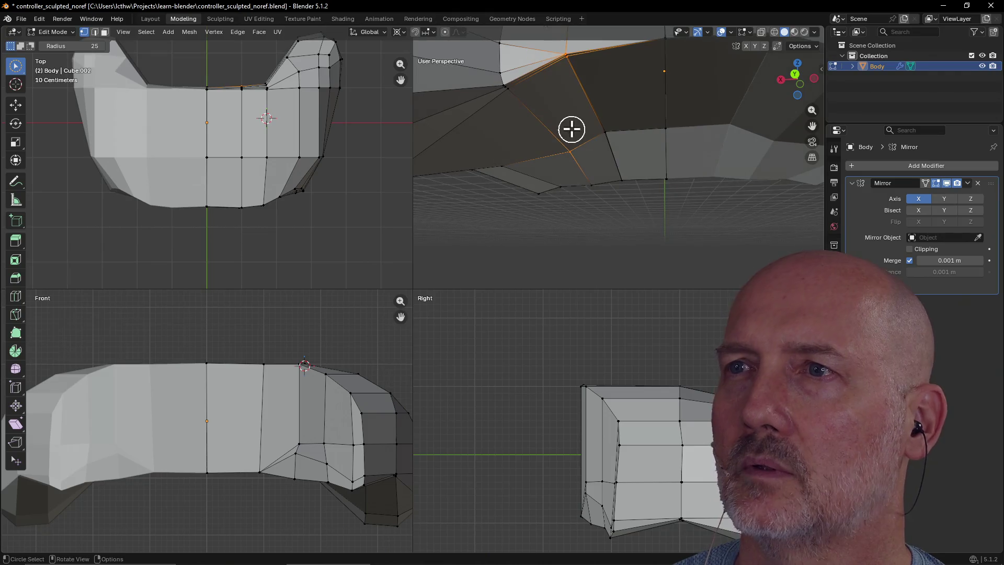
pyautogui.moveTo(566, 58)
pyautogui.mouseDown(button='middle')
pyautogui.moveTo(587, 133)
pyautogui.moveTo(587, 122)
pyautogui.mouseUp(button='middle')
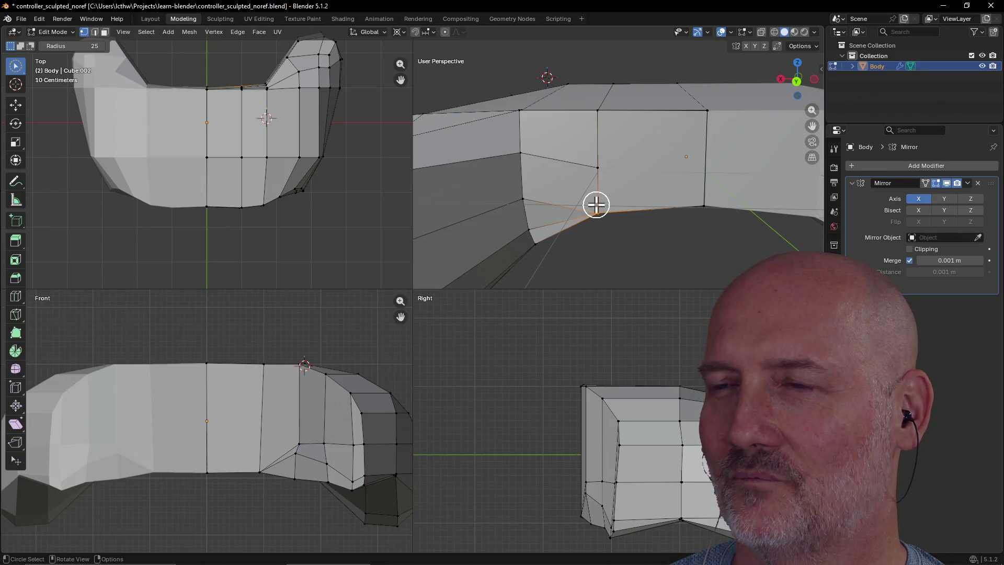
pyautogui.press('g')
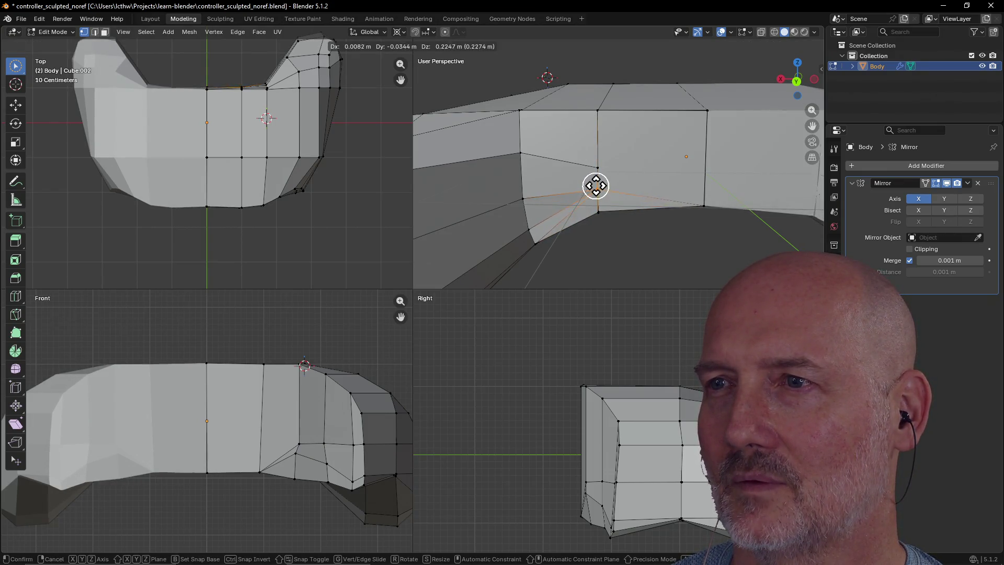
pyautogui.click(596, 168)
pyautogui.moveTo(629, 248)
pyautogui.mouseDown(button='middle')
pyautogui.moveTo(628, 206)
pyautogui.moveTo(624, 228)
pyautogui.mouseUp(button='middle')
# - Raise the next three vertices along the lower rim
pyautogui.click(588, 163)
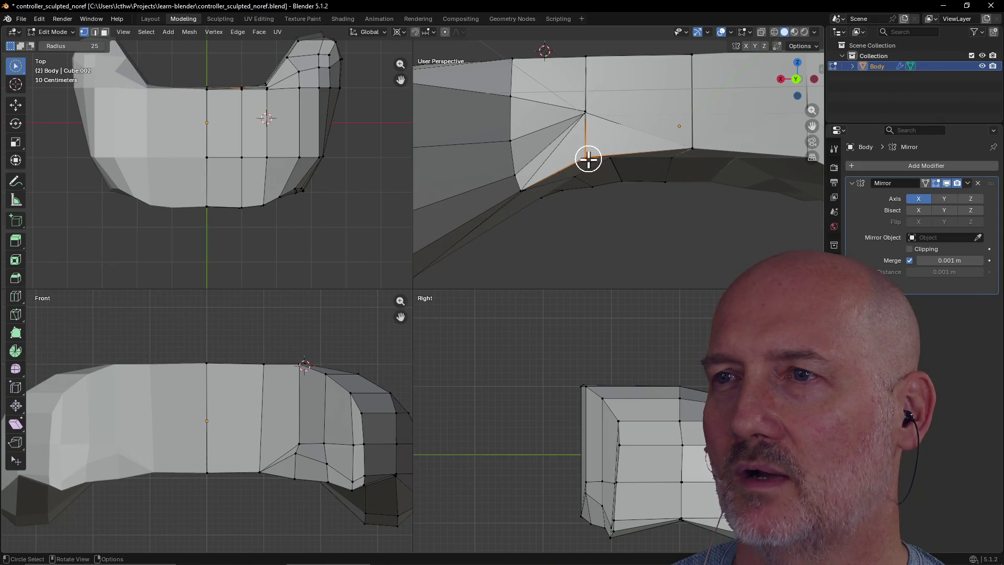
pyautogui.press('g')
pyautogui.click(588, 126)
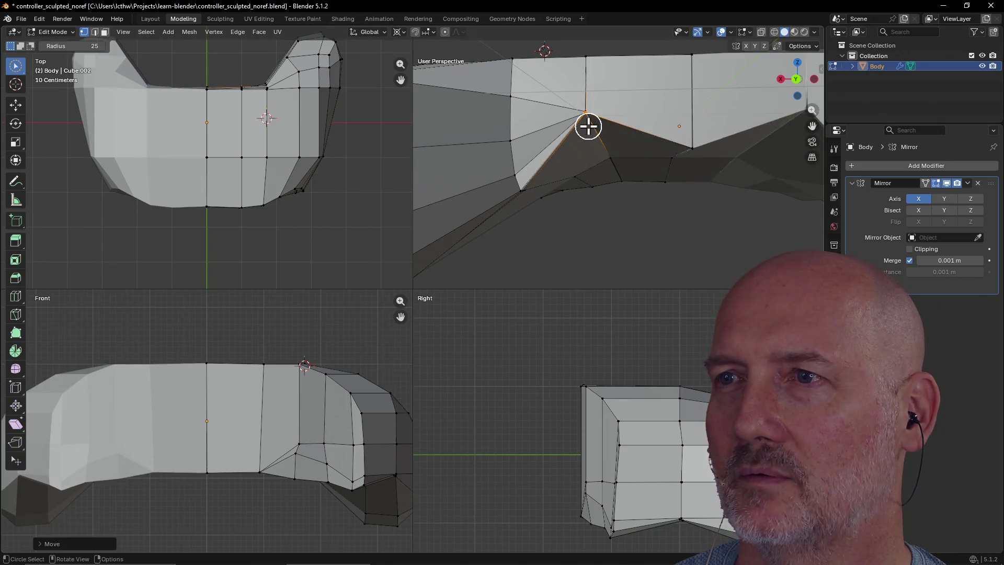
pyautogui.moveTo(595, 160)
pyautogui.mouseDown(button='middle')
pyautogui.moveTo(600, 127)
pyautogui.moveTo(595, 148)
pyautogui.moveTo(641, 173)
pyautogui.moveTo(668, 134)
pyautogui.moveTo(667, 143)
pyautogui.mouseUp(button='middle')
pyautogui.click(666, 158)
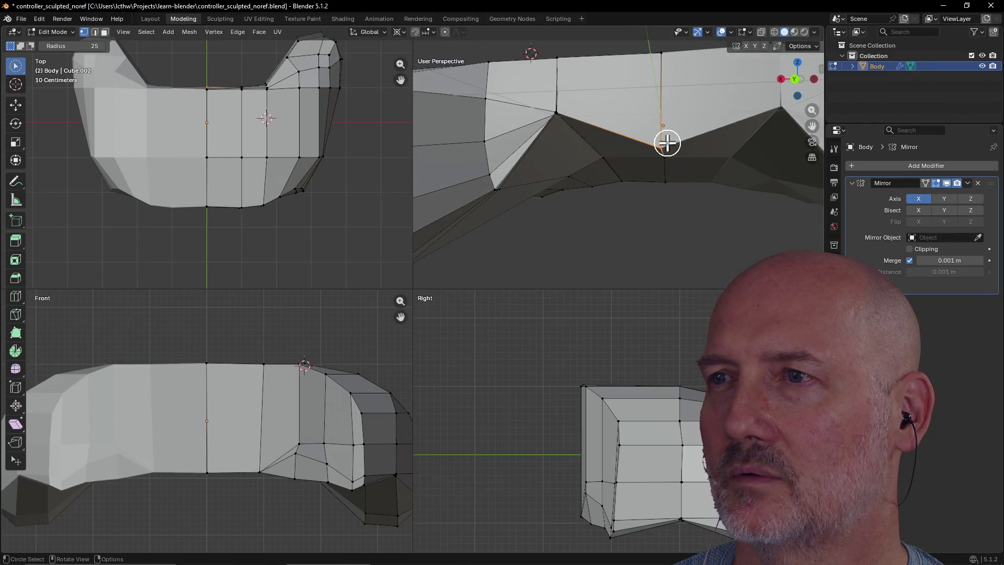
pyautogui.press('g')
pyautogui.click(666, 113)
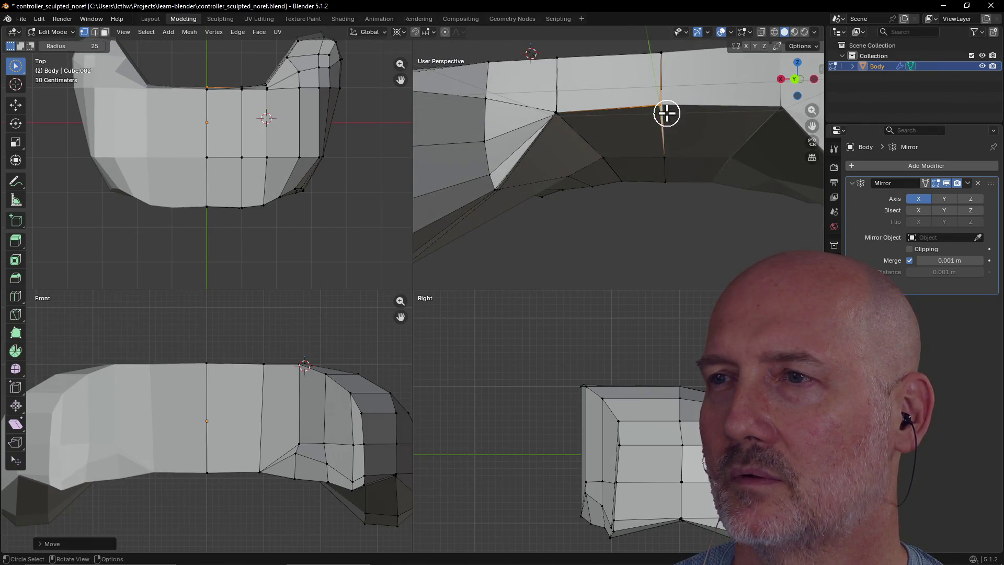
pyautogui.moveTo(669, 120)
pyautogui.mouseDown(button='middle')
pyautogui.moveTo(661, 164)
pyautogui.moveTo(647, 56)
pyautogui.moveTo(652, 85)
pyautogui.moveTo(628, 82)
pyautogui.mouseUp(button='middle')
pyautogui.press('g')
pyautogui.click(654, 158)
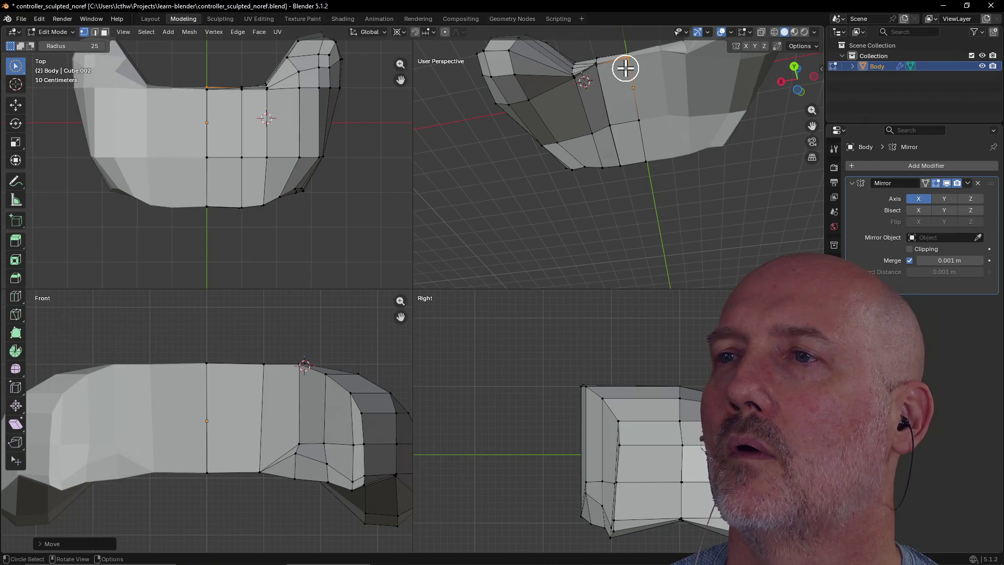
# - Frame the selected edge with View Selected and inspect the corner gap from below
pyautogui.press('`')
pyautogui.click(690, 122)
pyautogui.scroll(-5, 646, 97)
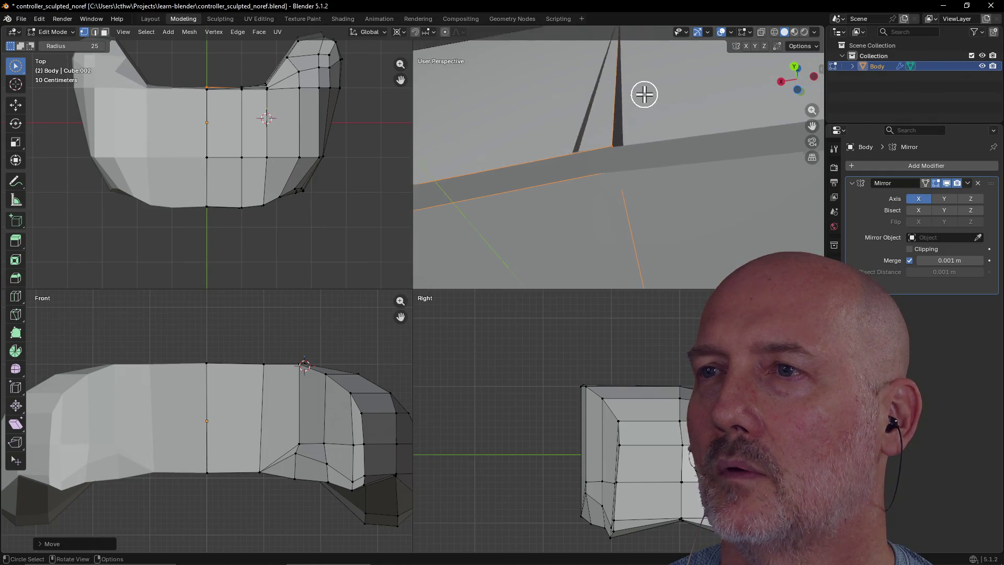
pyautogui.scroll(3, 644, 95)
pyautogui.moveTo(642, 103)
pyautogui.mouseDown(button='middle')
pyautogui.moveTo(643, 181)
pyautogui.moveTo(625, 240)
pyautogui.moveTo(664, 191)
pyautogui.moveTo(648, 105)
pyautogui.moveTo(660, 137)
pyautogui.moveTo(646, 198)
pyautogui.moveTo(668, 112)
pyautogui.moveTo(651, 199)
pyautogui.mouseUp(button='middle')
pyautogui.scroll(-3, 651, 199)
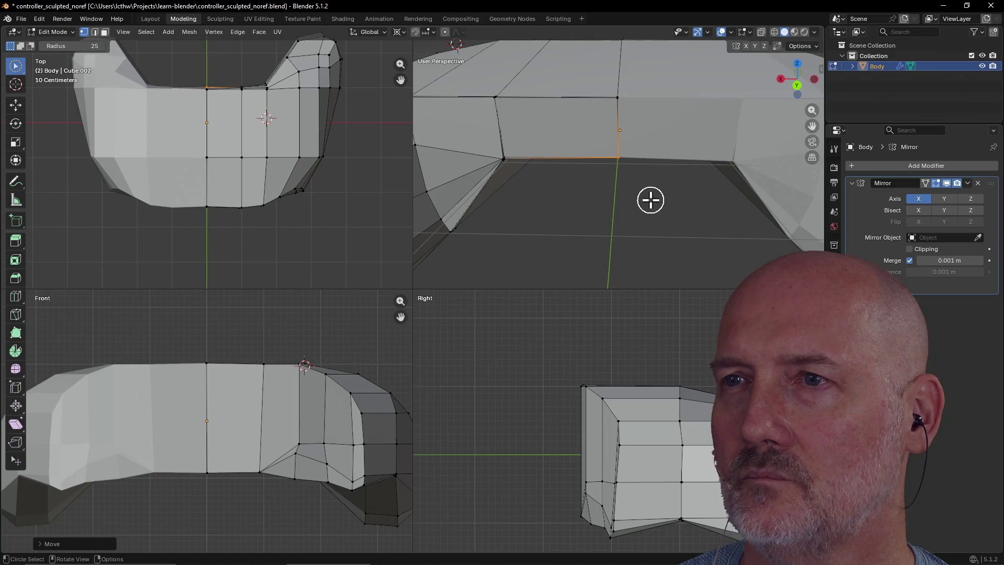
pyautogui.moveTo(512, 165); pyautogui.dragTo(528, 139, button='middle')
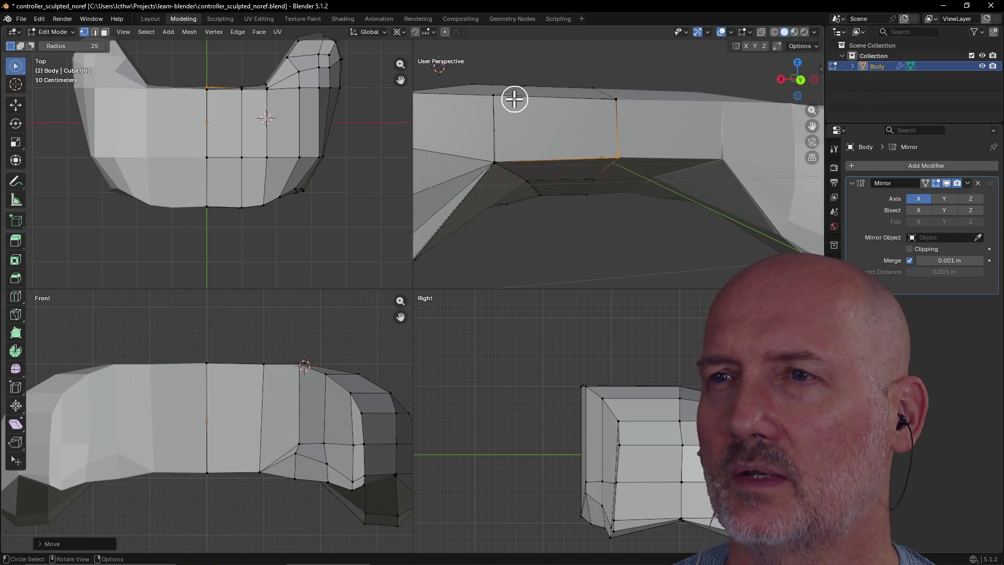
pyautogui.scroll(-2, 515, 100)
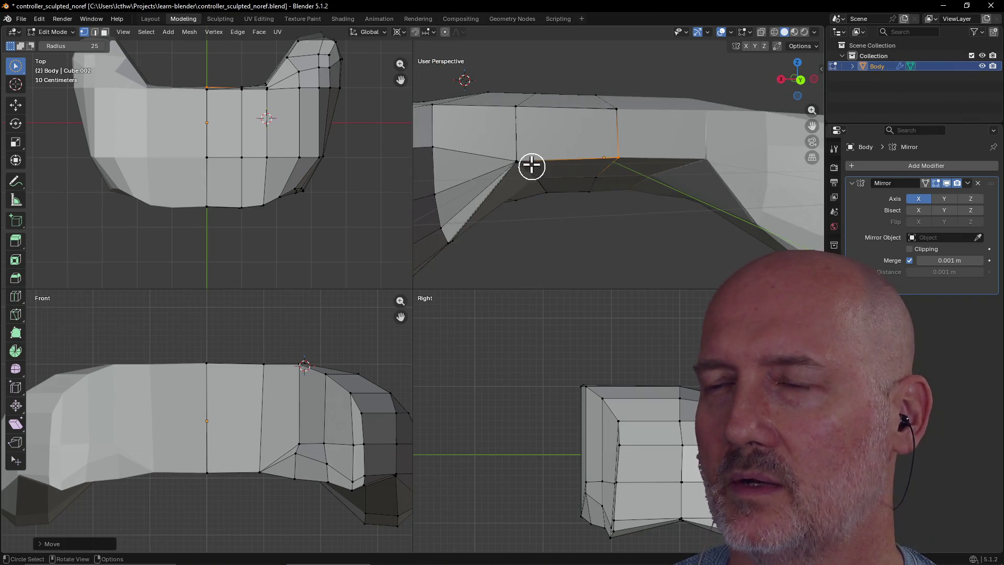
pyautogui.moveTo(554, 153)
pyautogui.mouseDown(button='middle')
pyautogui.moveTo(634, 174)
pyautogui.moveTo(538, 148)
pyautogui.moveTo(524, 81)
pyautogui.moveTo(560, 184)
pyautogui.moveTo(538, 128)
pyautogui.moveTo(581, 203)
pyautogui.moveTo(565, 195)
pyautogui.moveTo(553, 213)
pyautogui.moveTo(563, 240)
pyautogui.mouseUp(button='middle')
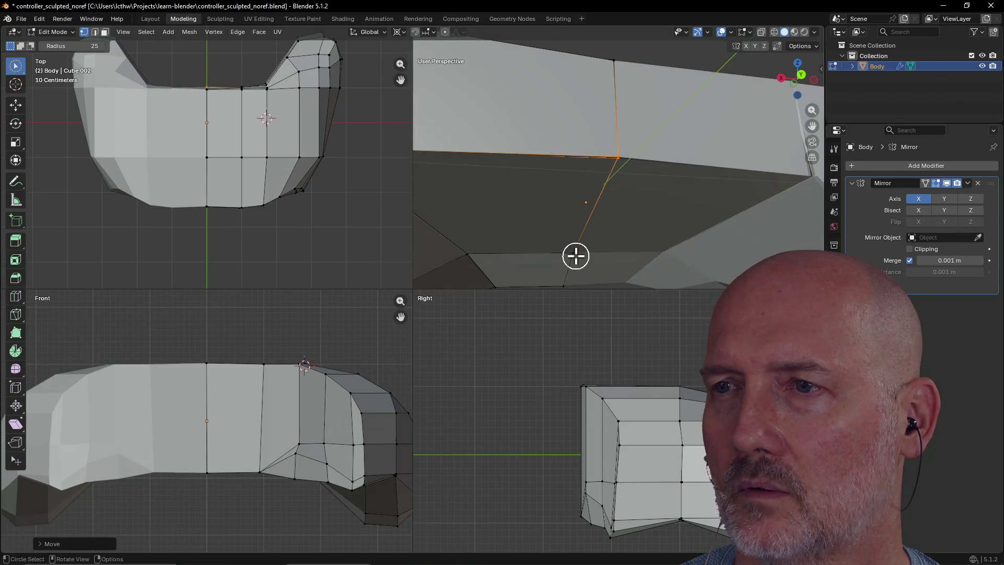
# - Move the edge running down the underside to close the corner gap
pyautogui.click(576, 255)
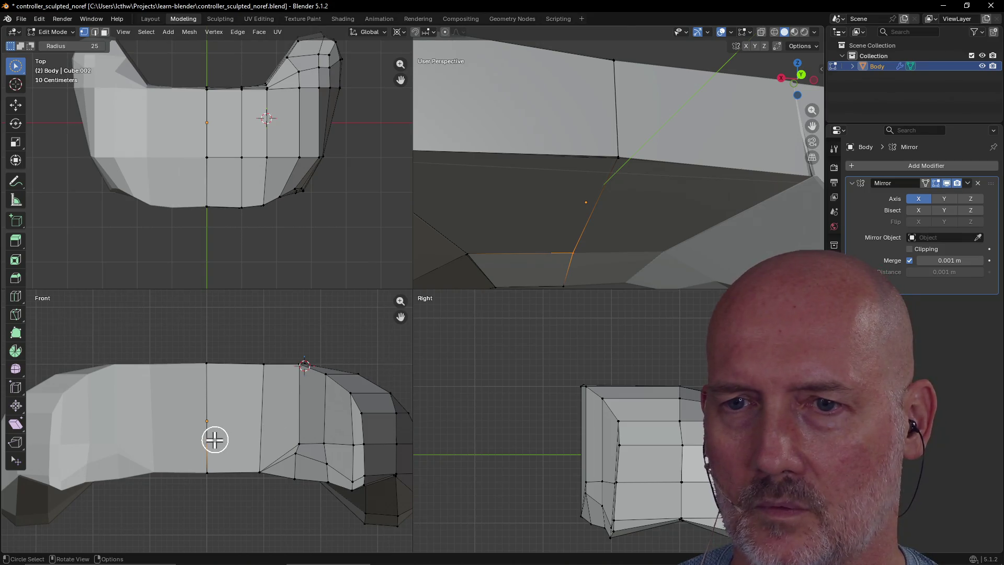
pyautogui.keyDown('shift'); pyautogui.scroll(-2, 213, 442); pyautogui.keyUp('shift')
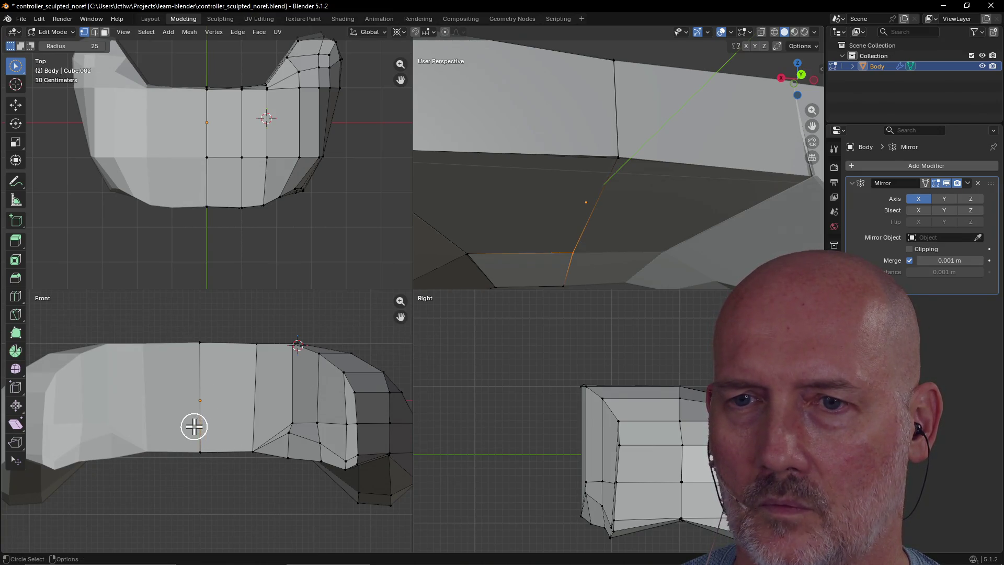
pyautogui.keyDown('ctrl'); pyautogui.scroll(2, 194, 427); pyautogui.keyUp('ctrl')
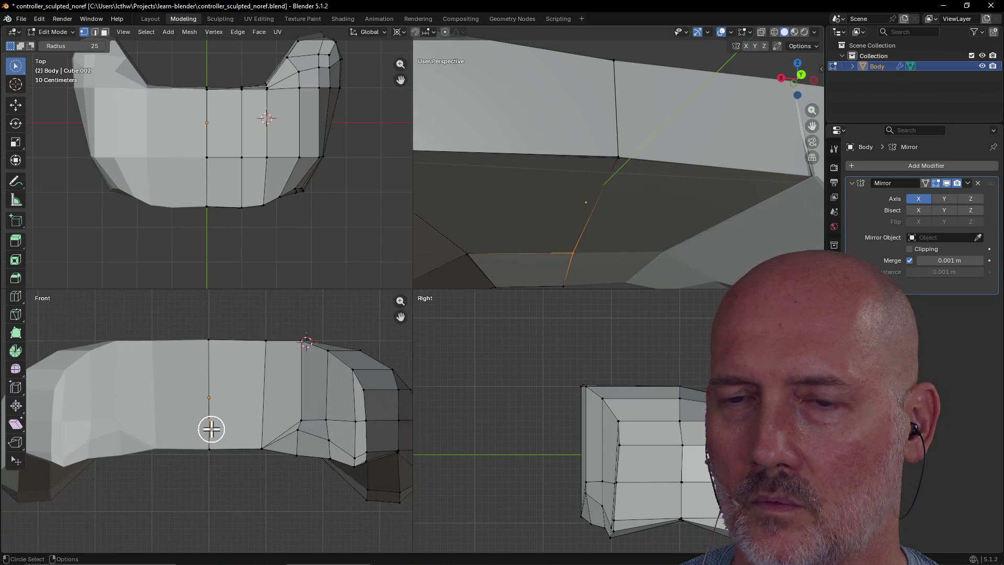
pyautogui.press('g')
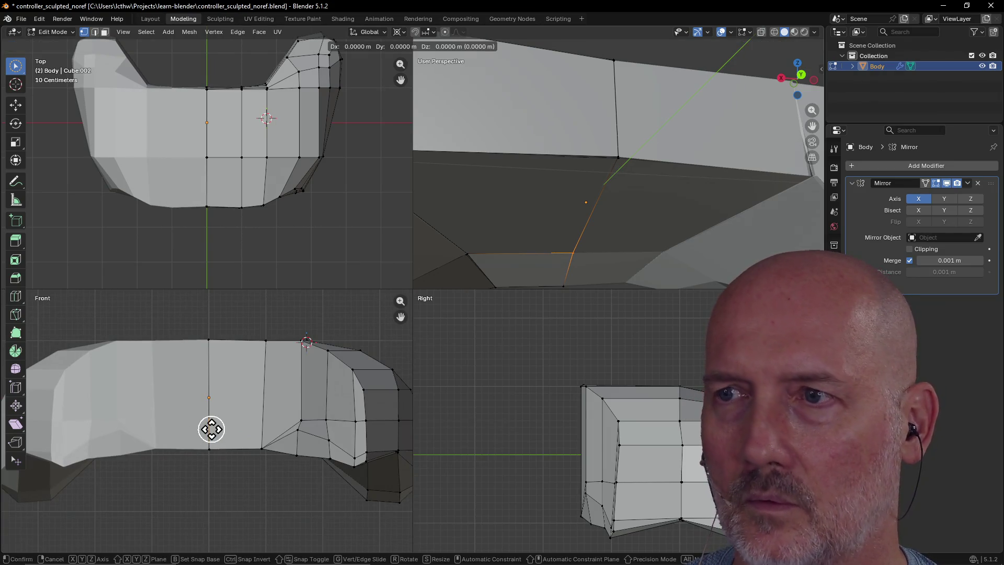
pyautogui.click(211, 433)
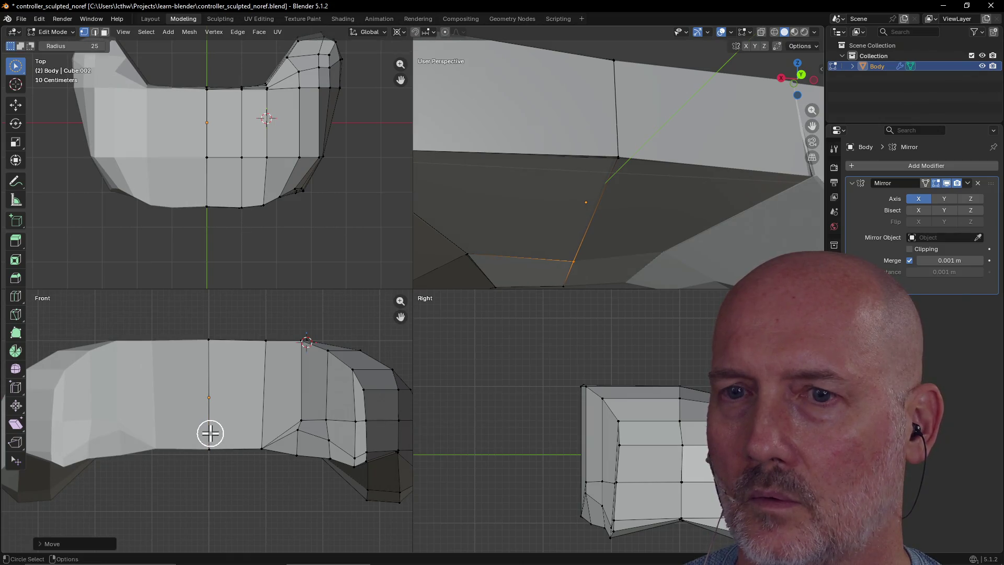
pyautogui.moveTo(570, 223)
pyautogui.mouseDown(button='middle')
pyautogui.moveTo(513, 246)
pyautogui.moveTo(516, 262)
pyautogui.moveTo(627, 217)
pyautogui.moveTo(558, 260)
pyautogui.moveTo(538, 262)
pyautogui.moveTo(738, 193)
pyautogui.moveTo(681, 197)
pyautogui.mouseUp(button='middle')
pyautogui.scroll(6, 683, 198)
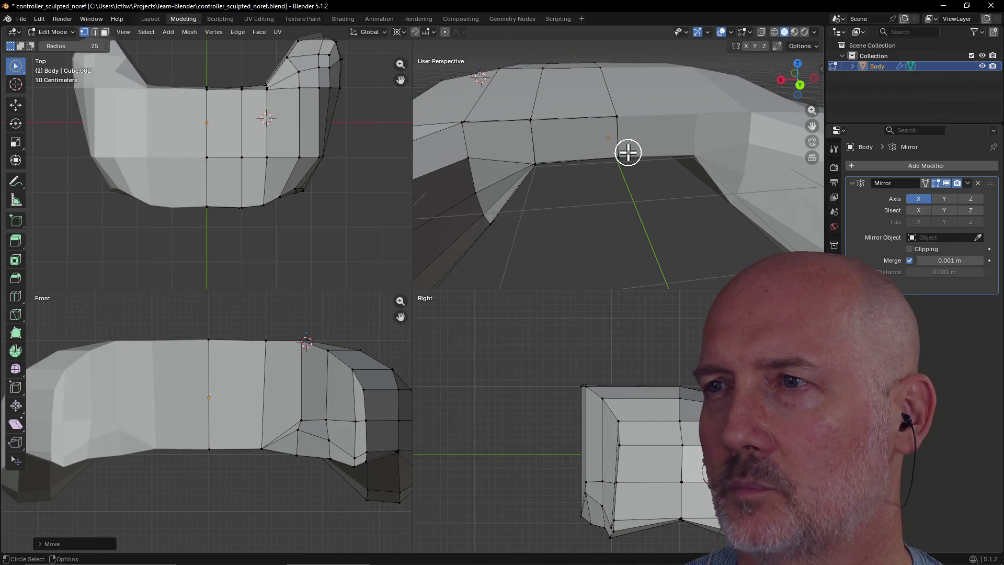
# - Switch to Face select and pick the flat inner face on the Body's underside
pyautogui.moveTo(627, 153)
pyautogui.mouseDown(button='middle')
pyautogui.moveTo(645, 112)
pyautogui.moveTo(636, 112)
pyautogui.moveTo(647, 170)
pyautogui.mouseUp(button='middle')
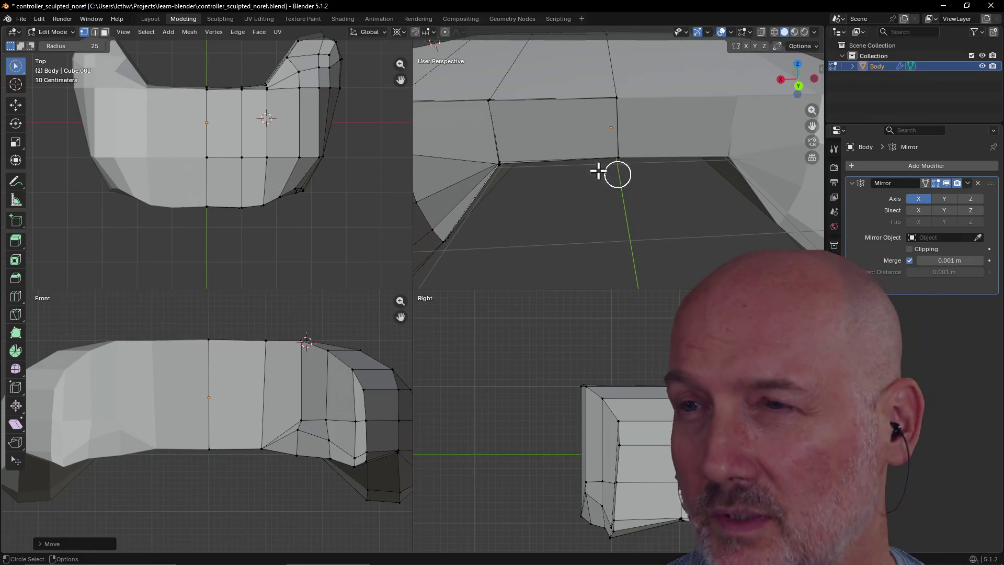
pyautogui.moveTo(541, 166)
pyautogui.mouseDown(button='middle')
pyautogui.moveTo(579, 150)
pyautogui.moveTo(551, 153)
pyautogui.moveTo(565, 110)
pyautogui.moveTo(523, 142)
pyautogui.mouseUp(button='middle')
pyautogui.moveTo(445, 170); pyautogui.dragTo(437, 157, button='middle')
pyautogui.moveTo(516, 166)
pyautogui.mouseDown(button='middle')
pyautogui.moveTo(479, 136)
pyautogui.moveTo(432, 148)
pyautogui.moveTo(461, 147)
pyautogui.moveTo(440, 135)
pyautogui.mouseUp(button='middle')
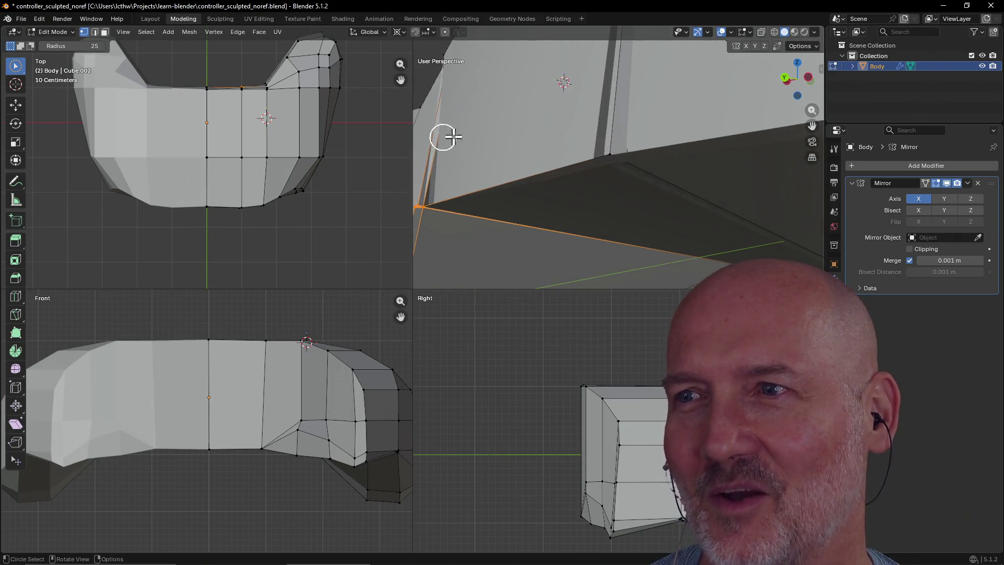
pyautogui.moveTo(576, 170)
pyautogui.mouseDown(button='middle')
pyautogui.moveTo(564, 133)
pyautogui.moveTo(572, 166)
pyautogui.moveTo(603, 166)
pyautogui.moveTo(618, 122)
pyautogui.moveTo(621, 166)
pyautogui.moveTo(594, 215)
pyautogui.moveTo(715, 189)
pyautogui.moveTo(661, 213)
pyautogui.moveTo(541, 210)
pyautogui.moveTo(558, 208)
pyautogui.moveTo(513, 152)
pyautogui.moveTo(564, 161)
pyautogui.moveTo(520, 159)
pyautogui.moveTo(520, 172)
pyautogui.moveTo(542, 152)
pyautogui.moveTo(581, 181)
pyautogui.mouseUp(button='middle')
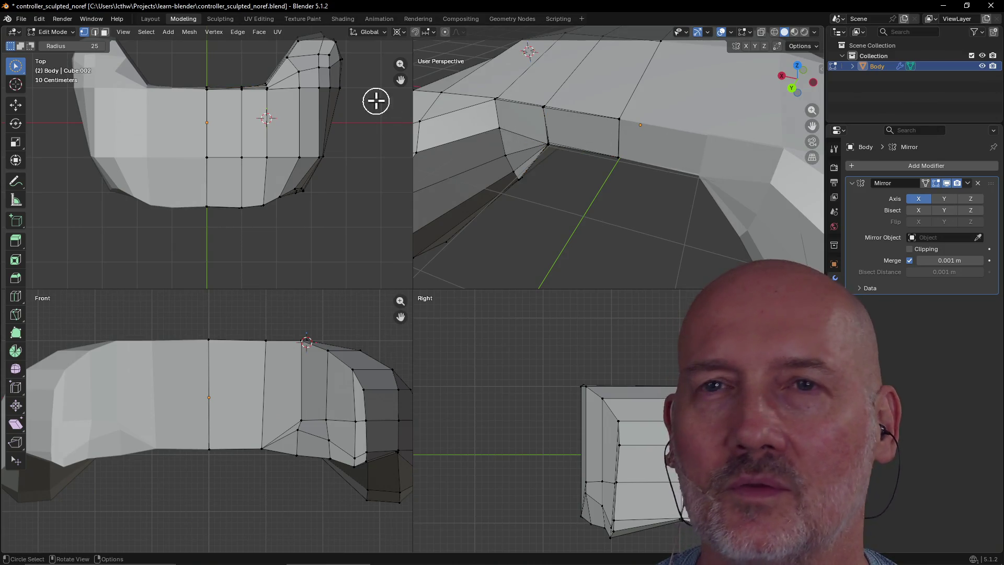
pyautogui.click(105, 32)
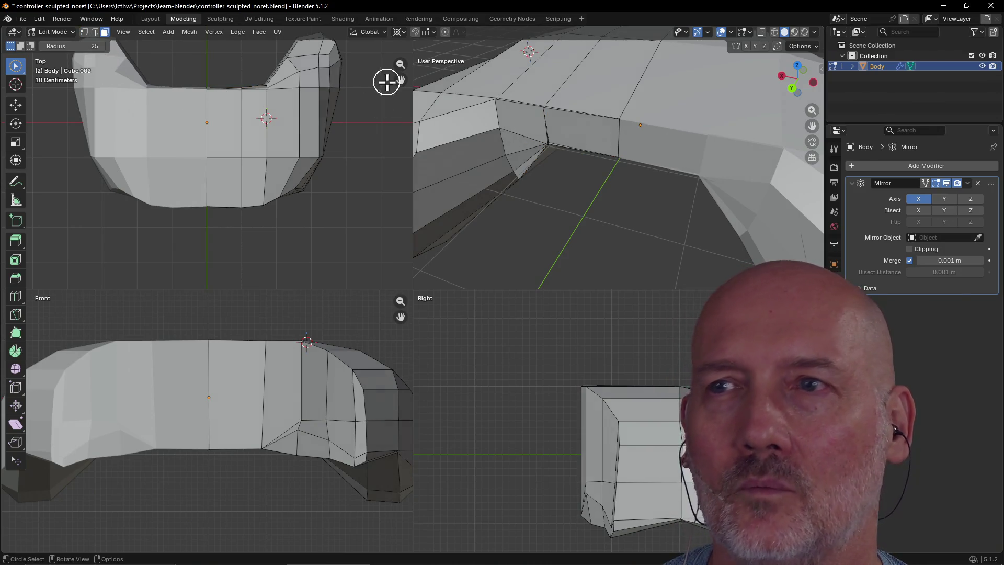
pyautogui.moveTo(652, 141)
pyautogui.mouseDown(button='middle')
pyautogui.moveTo(672, 108)
pyautogui.moveTo(661, 135)
pyautogui.moveTo(645, 127)
pyautogui.moveTo(645, 96)
pyautogui.moveTo(647, 124)
pyautogui.mouseUp(button='middle')
pyautogui.click(638, 139)
pyautogui.keyDown('ctrl'); pyautogui.click(643, 142); pyautogui.keyUp('ctrl')
pyautogui.moveTo(575, 146)
pyautogui.mouseDown(button='middle')
pyautogui.moveTo(570, 208)
pyautogui.moveTo(538, 139)
pyautogui.moveTo(501, 135)
pyautogui.moveTo(486, 152)
pyautogui.moveTo(494, 149)
pyautogui.mouseUp(button='middle')
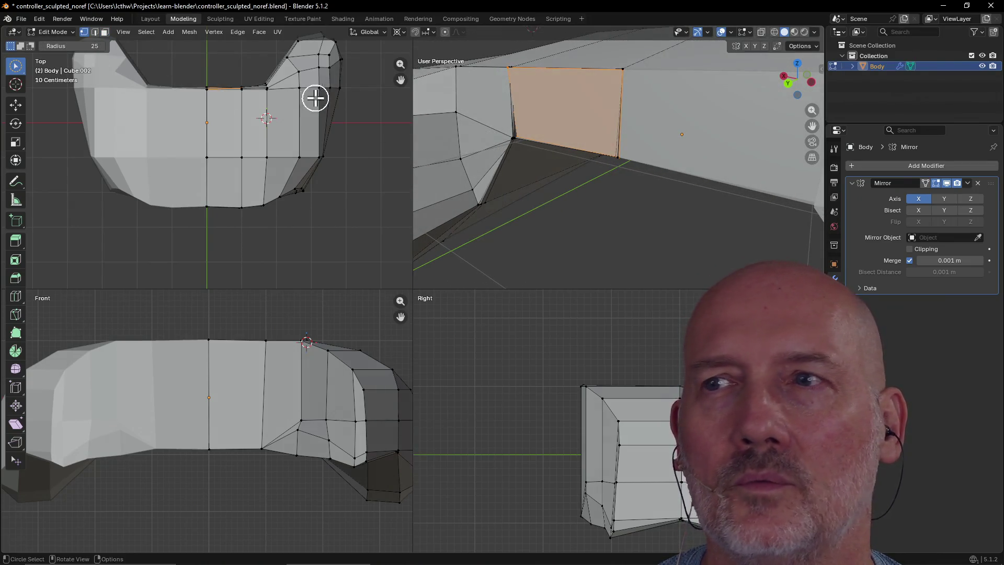
# - Select the underside corner vertex and nudge it to a new position
pyautogui.scroll(1, 494, 124)
pyautogui.scroll(1, 510, 127)
pyautogui.moveTo(511, 124)
pyautogui.mouseDown(button='middle')
pyautogui.moveTo(558, 136)
pyautogui.moveTo(522, 95)
pyautogui.moveTo(509, 58)
pyautogui.moveTo(504, 101)
pyautogui.moveTo(465, 104)
pyautogui.moveTo(477, 70)
pyautogui.moveTo(462, 45)
pyautogui.moveTo(595, 168)
pyautogui.mouseUp(button='middle')
pyautogui.click(608, 153)
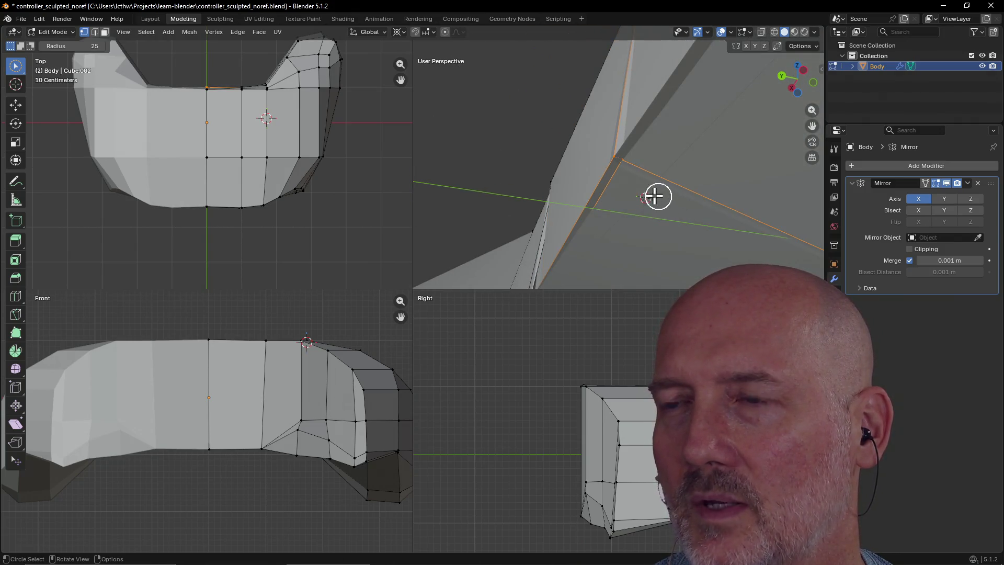
pyautogui.press('g')
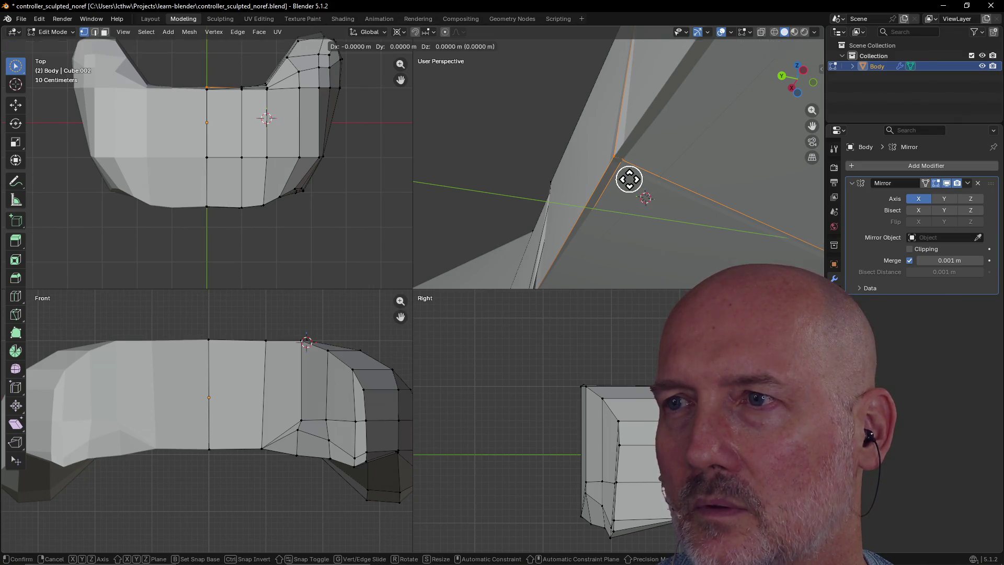
pyautogui.click(628, 181)
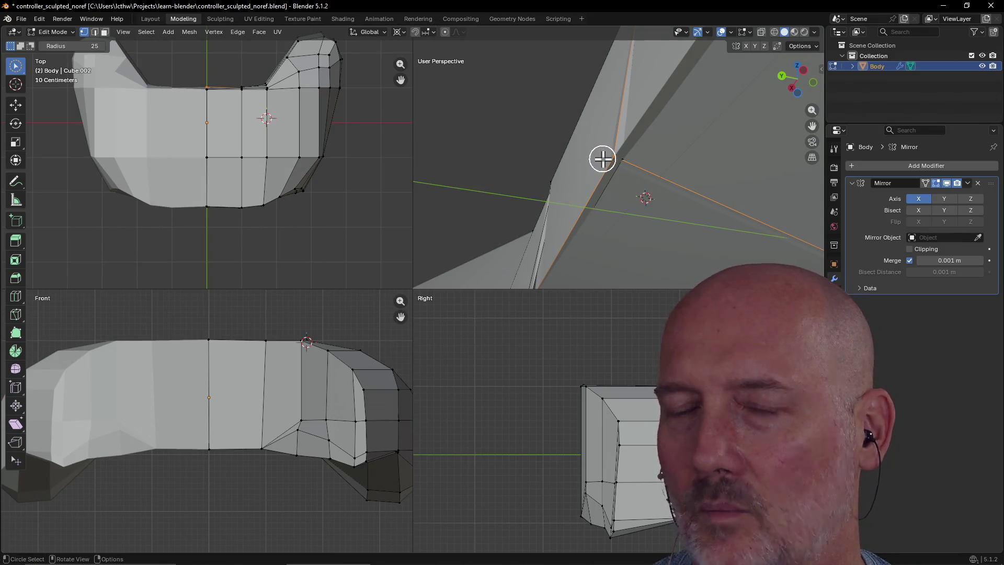
# - Vertex-slide the corner vertex along its edge, then frame the selected edge
pyautogui.hotkey('shift', 'v')
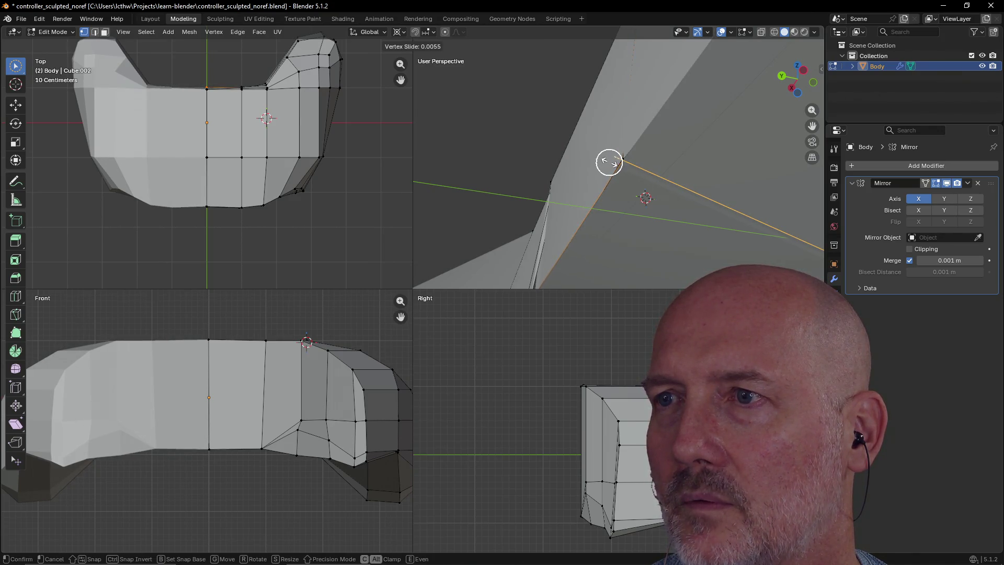
pyautogui.click(609, 163)
pyautogui.moveTo(630, 184)
pyautogui.mouseDown(button='middle')
pyautogui.moveTo(594, 186)
pyautogui.moveTo(652, 211)
pyautogui.moveTo(551, 177)
pyautogui.moveTo(598, 235)
pyautogui.moveTo(584, 270)
pyautogui.moveTo(592, 205)
pyautogui.moveTo(529, 193)
pyautogui.moveTo(538, 175)
pyautogui.moveTo(426, 173)
pyautogui.moveTo(438, 174)
pyautogui.mouseUp(button='middle')
pyautogui.press('`')
pyautogui.click(522, 212)
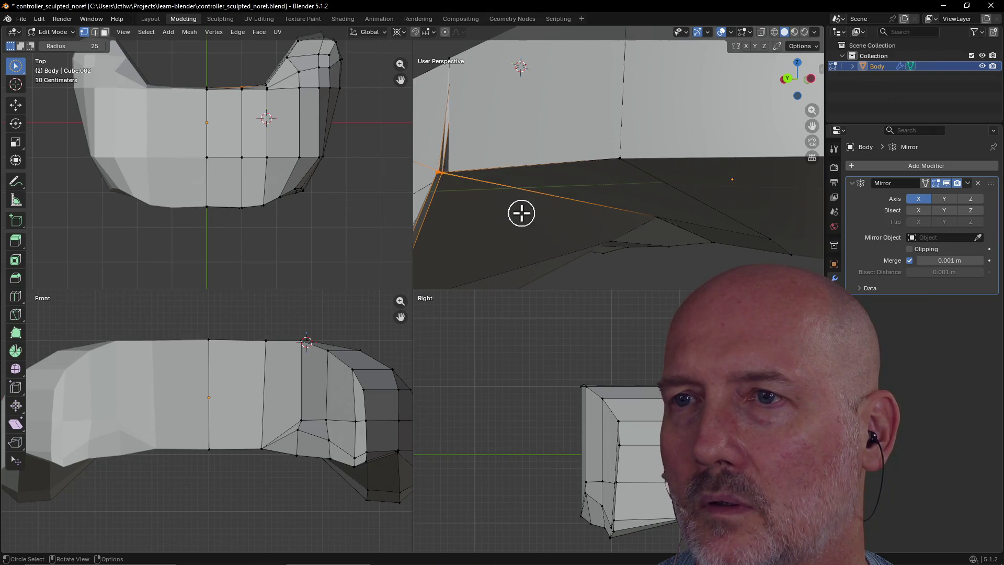
# - Edge-slide the selected edge, then vertex-slide a vertex at the underside corner
pyautogui.moveTo(626, 152)
pyautogui.mouseDown(button='middle')
pyautogui.moveTo(594, 111)
pyautogui.moveTo(565, 123)
pyautogui.moveTo(570, 164)
pyautogui.moveTo(590, 153)
pyautogui.moveTo(601, 166)
pyautogui.moveTo(582, 176)
pyautogui.mouseUp(button='middle')
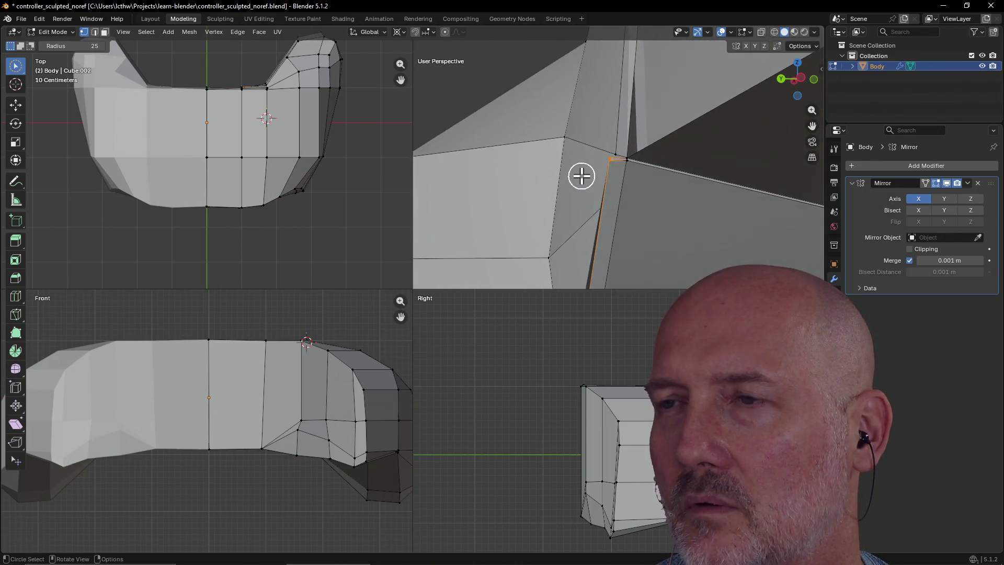
pyautogui.press('g')
pyautogui.press('g')
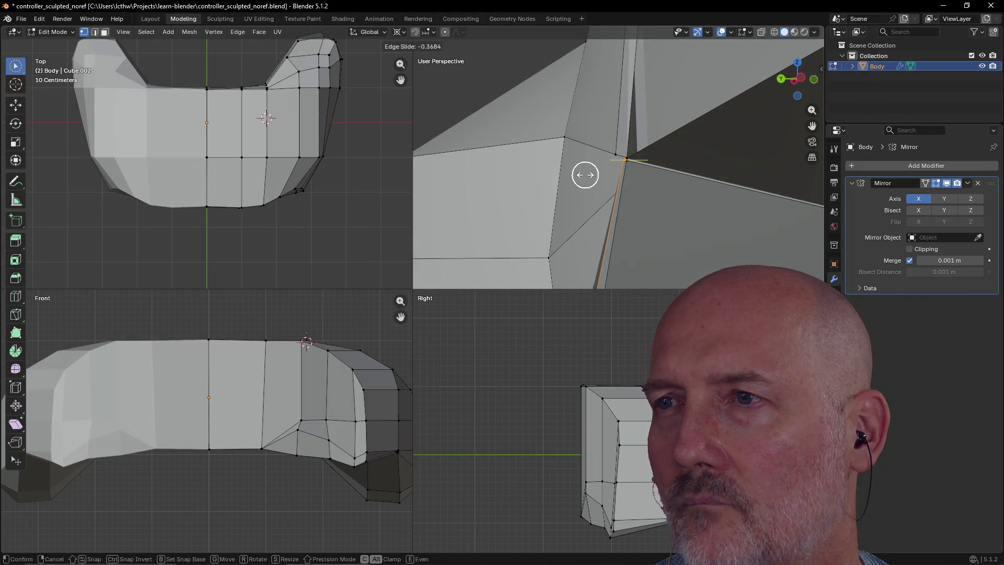
pyautogui.click(585, 174)
pyautogui.moveTo(640, 181)
pyautogui.mouseDown(button='middle')
pyautogui.moveTo(643, 173)
pyautogui.moveTo(674, 190)
pyautogui.moveTo(647, 171)
pyautogui.moveTo(585, 177)
pyautogui.moveTo(601, 148)
pyautogui.mouseUp(button='middle')
pyautogui.press('g')
pyautogui.press('g')
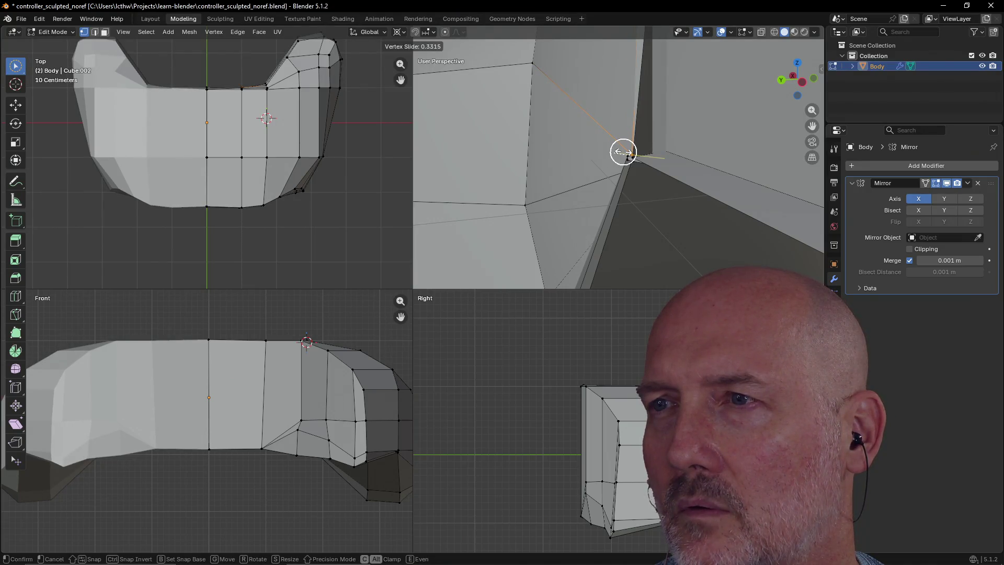
pyautogui.click(623, 152)
# - Circle-select the corner vertex, try moving it, and undo the move
pyautogui.moveTo(621, 150); pyautogui.dragTo(679, 135, button='middle')
pyautogui.scroll(2, 584, 193)
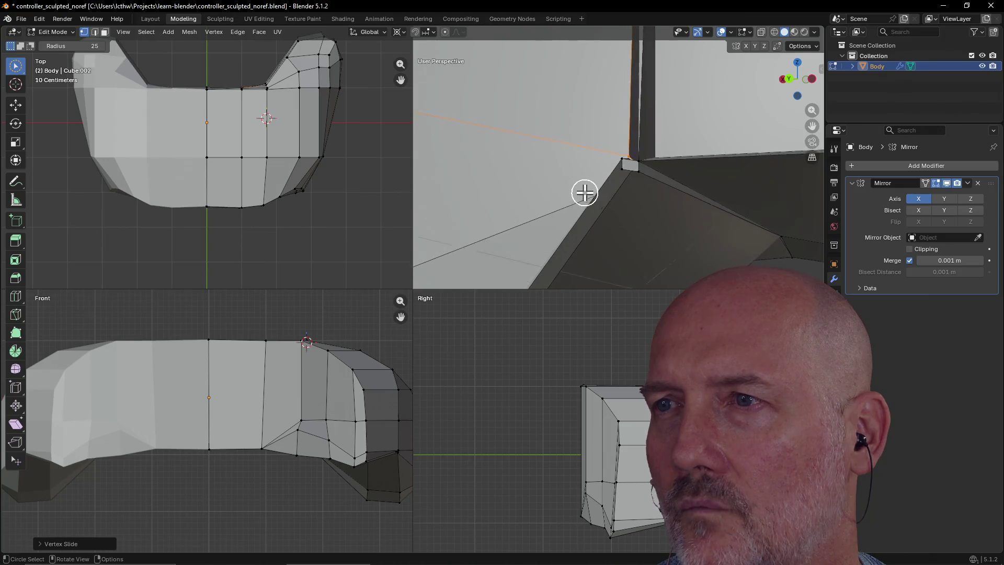
pyautogui.moveTo(584, 192)
pyautogui.mouseDown(button='middle')
pyautogui.moveTo(632, 195)
pyautogui.moveTo(661, 214)
pyautogui.moveTo(650, 228)
pyautogui.moveTo(637, 215)
pyautogui.moveTo(621, 224)
pyautogui.moveTo(640, 205)
pyautogui.moveTo(620, 199)
pyautogui.moveTo(620, 174)
pyautogui.moveTo(612, 190)
pyautogui.moveTo(626, 164)
pyautogui.moveTo(650, 197)
pyautogui.moveTo(626, 146)
pyautogui.moveTo(647, 146)
pyautogui.mouseUp(button='middle')
pyautogui.press('c')
pyautogui.click(669, 131)
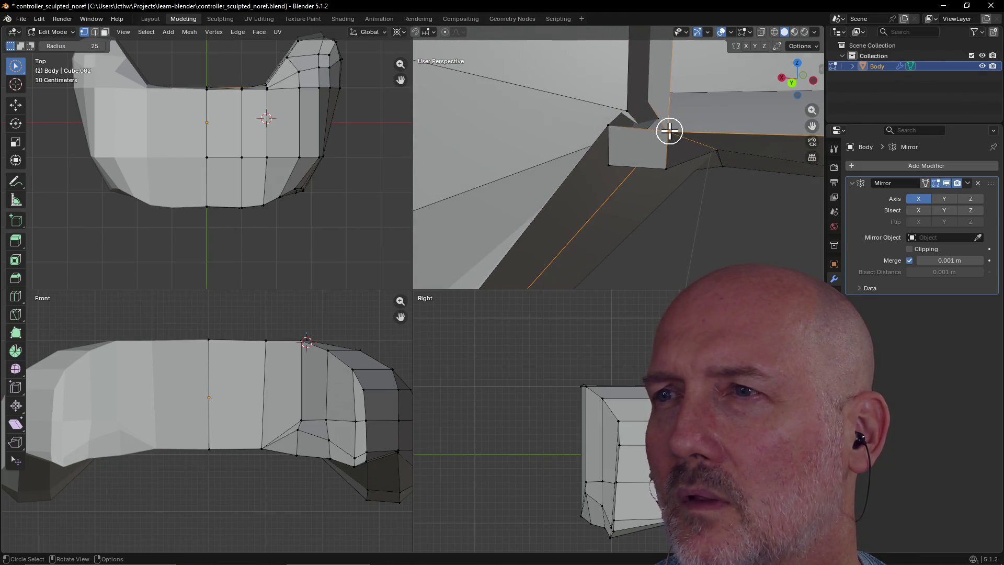
pyautogui.press('Escape')
pyautogui.press('g')
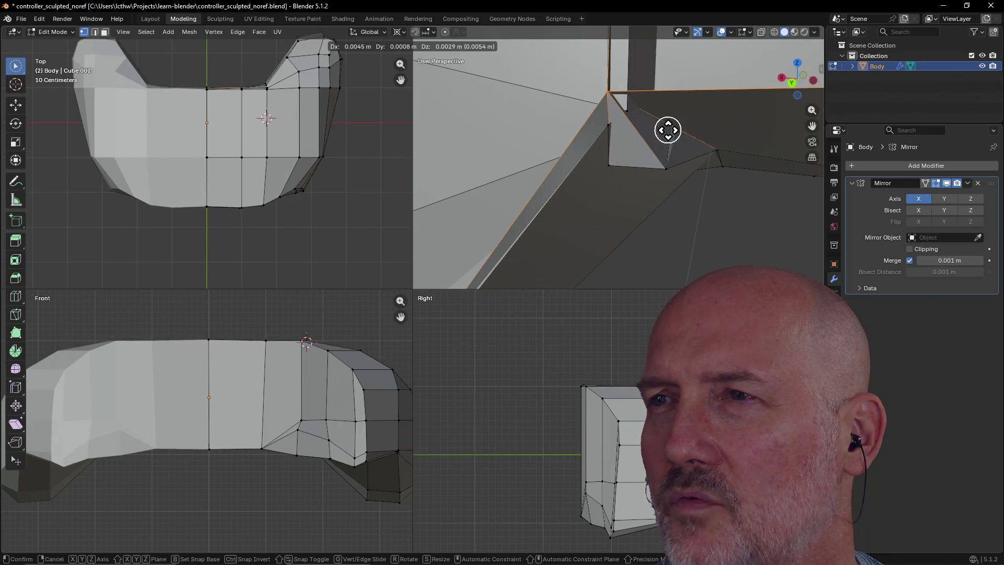
pyautogui.click(668, 131)
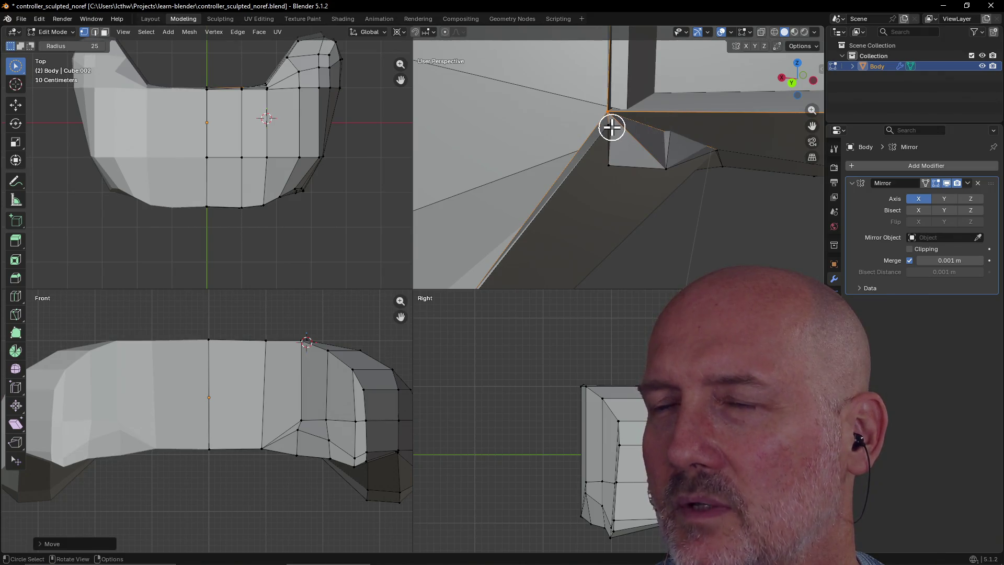
pyautogui.hotkey('ctrl', 'z')
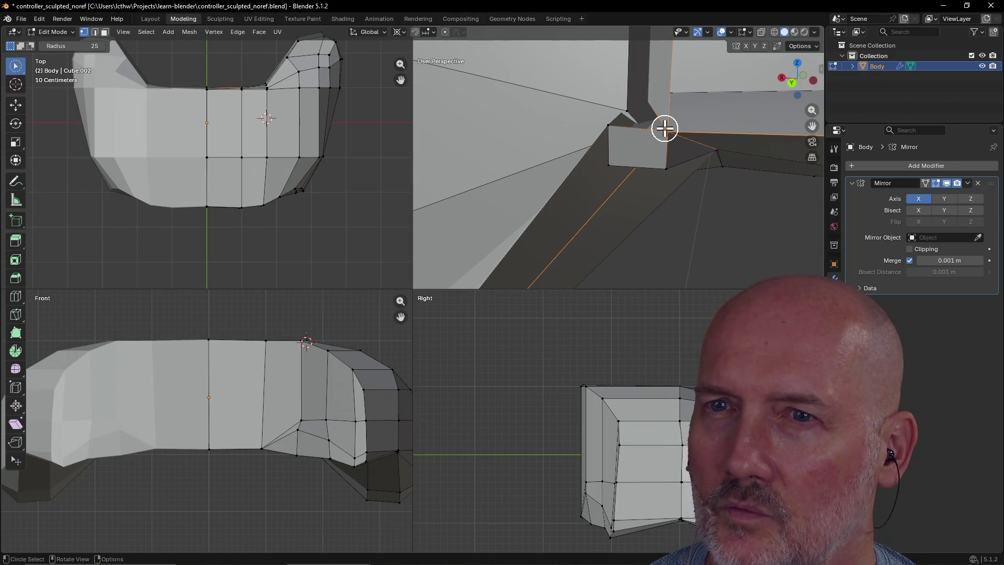
# - Deselect and maximize the perspective view of the corner
pyautogui.click(528, 222)
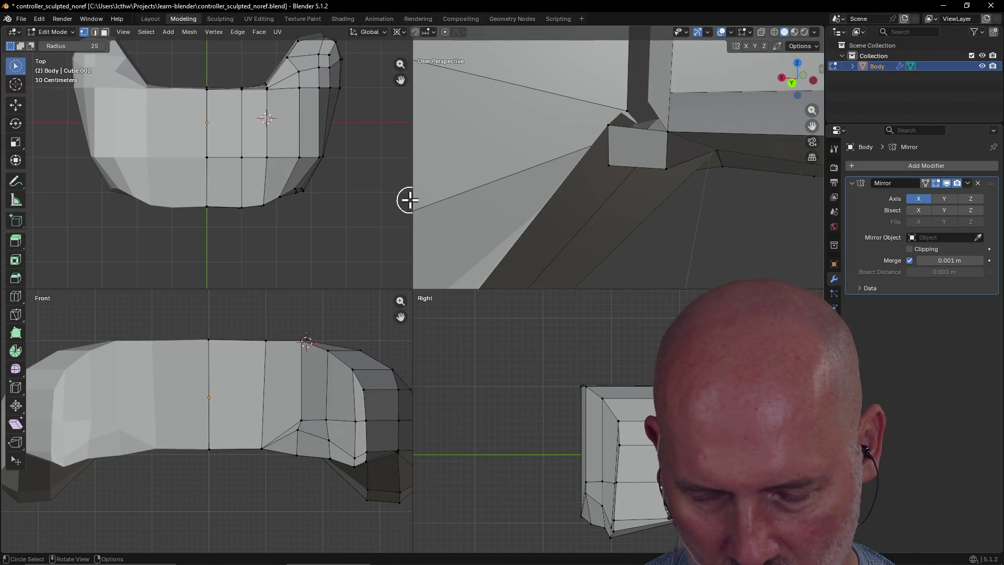
pyautogui.hotkey('ctrl', 'alt', 'q')
pyautogui.scroll(5, 426, 201)
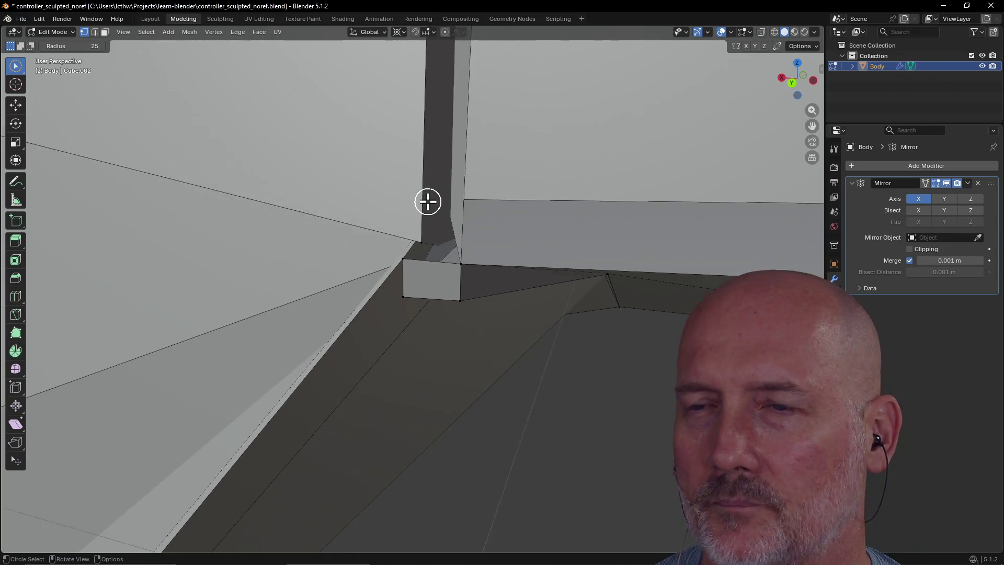
# - Move the small box's corner vertex so its right edge runs straight down
pyautogui.moveTo(428, 202)
pyautogui.mouseDown(button='middle')
pyautogui.moveTo(403, 204)
pyautogui.moveTo(413, 162)
pyautogui.moveTo(394, 128)
pyautogui.moveTo(406, 218)
pyautogui.moveTo(381, 199)
pyautogui.moveTo(421, 186)
pyautogui.moveTo(416, 201)
pyautogui.mouseUp(button='middle')
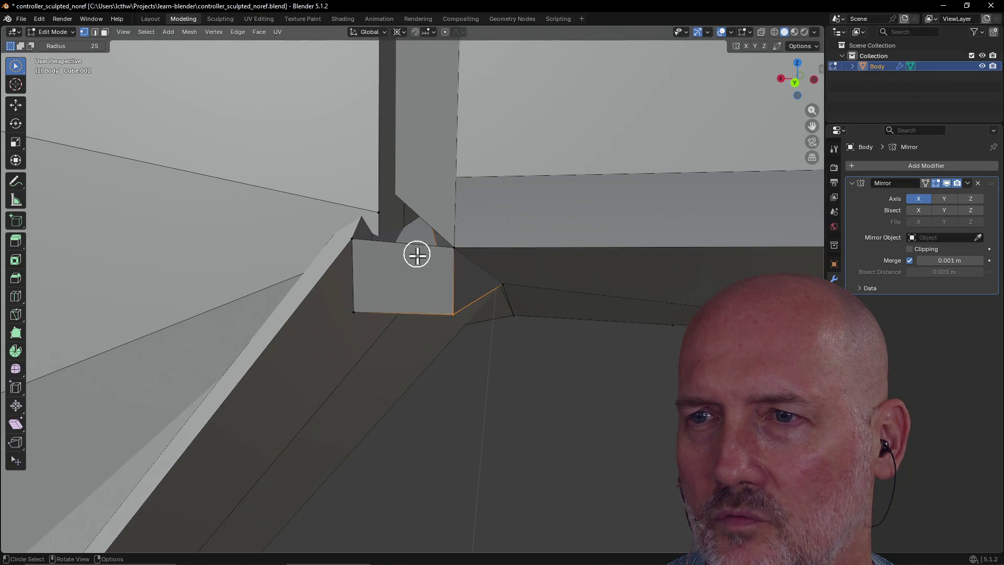
pyautogui.click(361, 243)
pyautogui.click(356, 309)
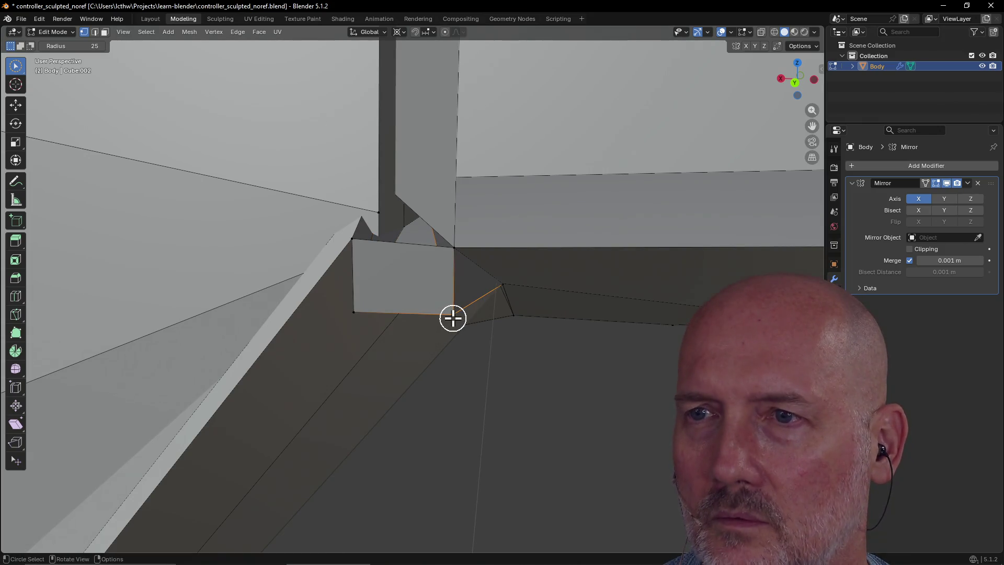
pyautogui.press('g')
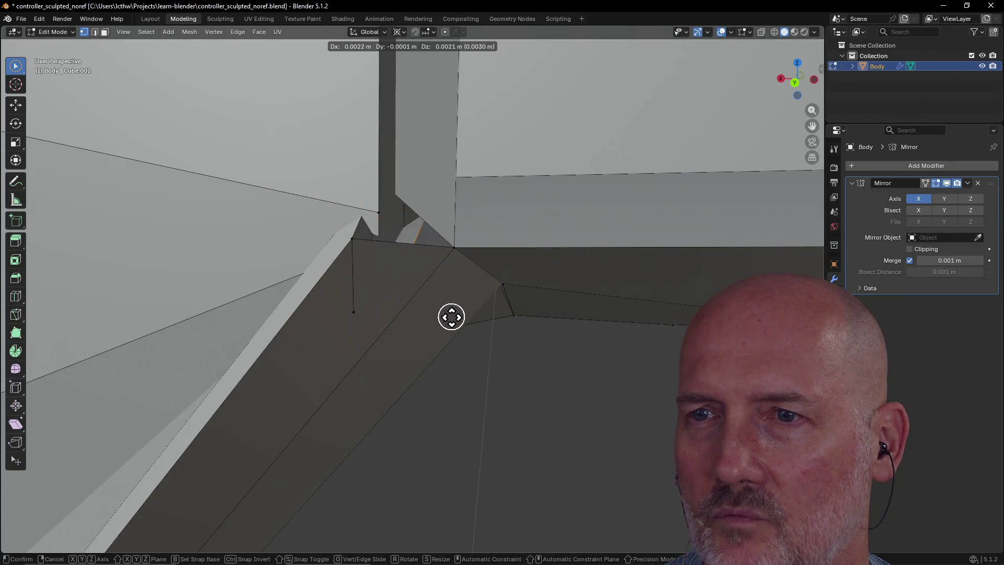
pyautogui.click(449, 316)
# - Clear the selection and bring up the TourBox Console window
pyautogui.click(421, 301)
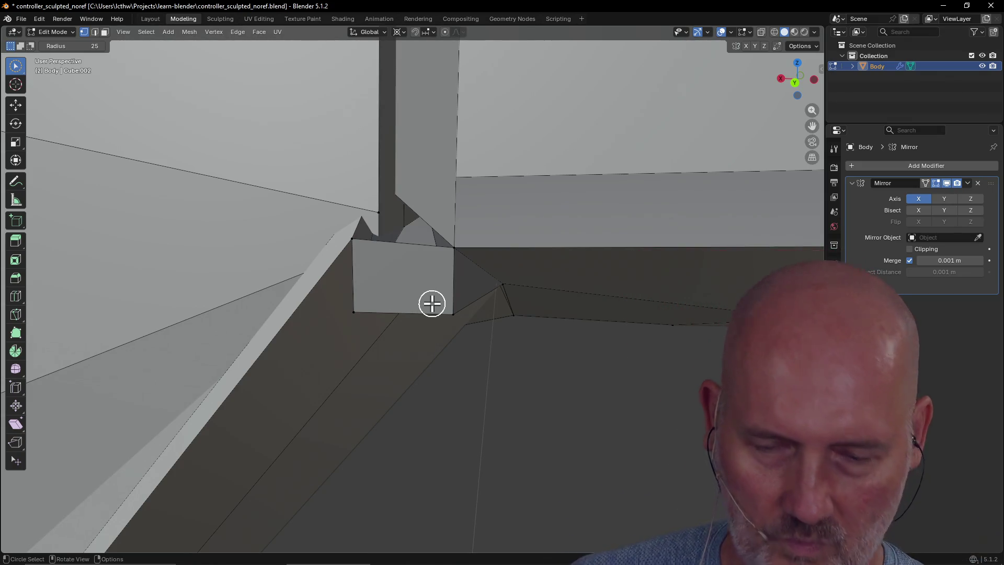
pyautogui.hotkey('alt', 'Tab')
pyautogui.hotkey('alt', 'Tab')
pyautogui.hotkey('alt', 'Tab')
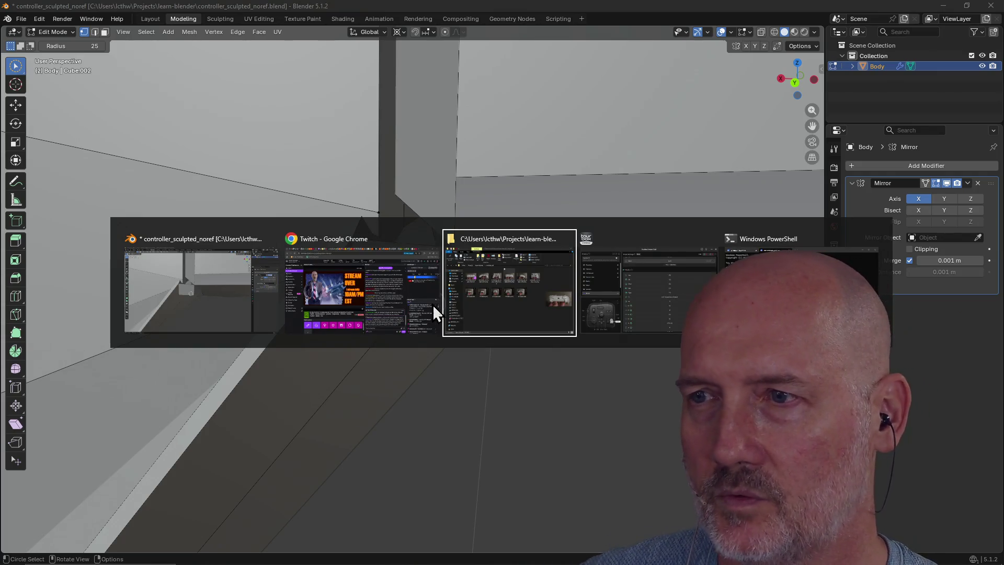
pyautogui.scroll(-5, 431, 309)
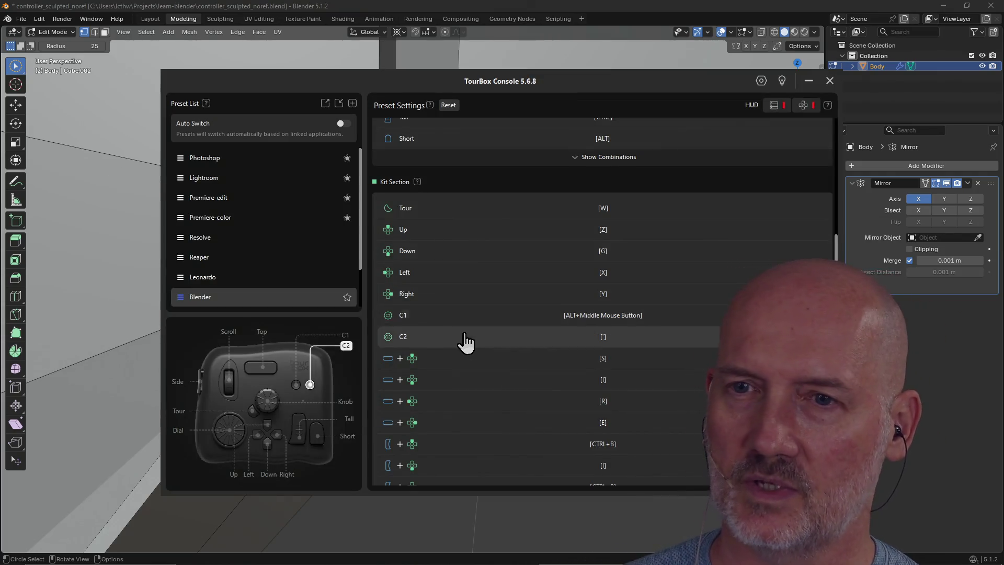